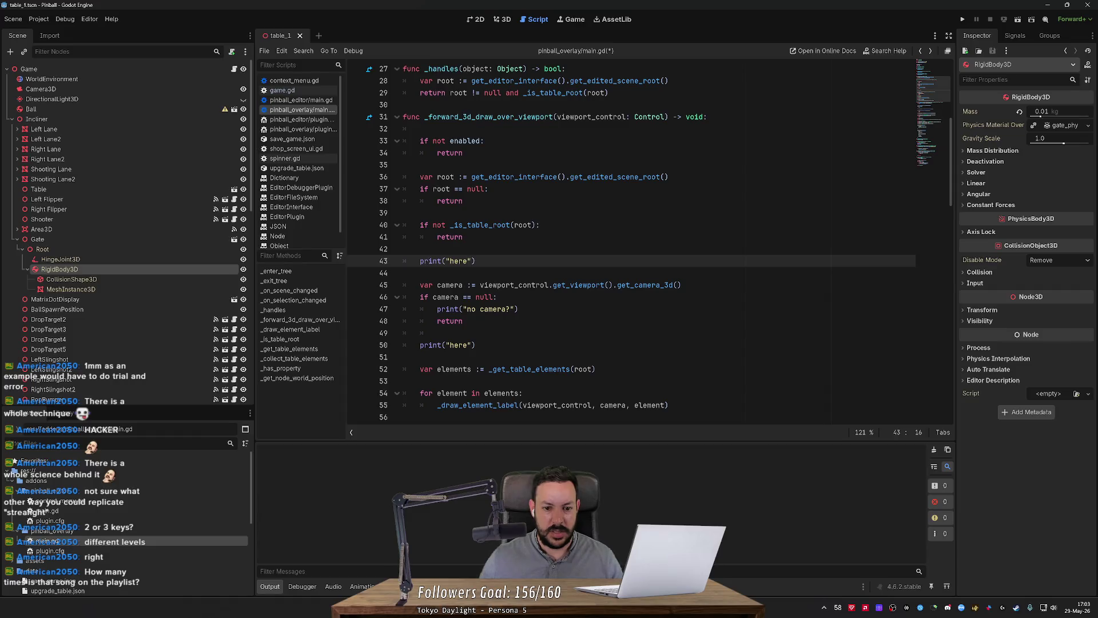
text(1)
Save main.gd and test the 'here 1' debug print by selecting gate nodes in the 3D view.
key(ctrl+s)
click(147, 319)
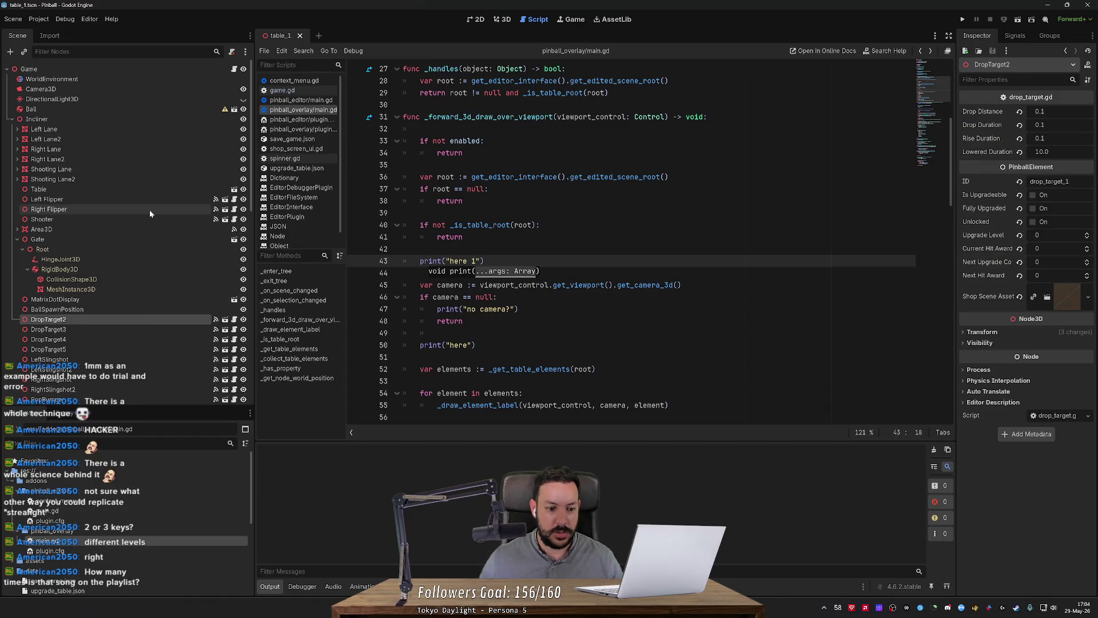
click(503, 19)
click(71, 289)
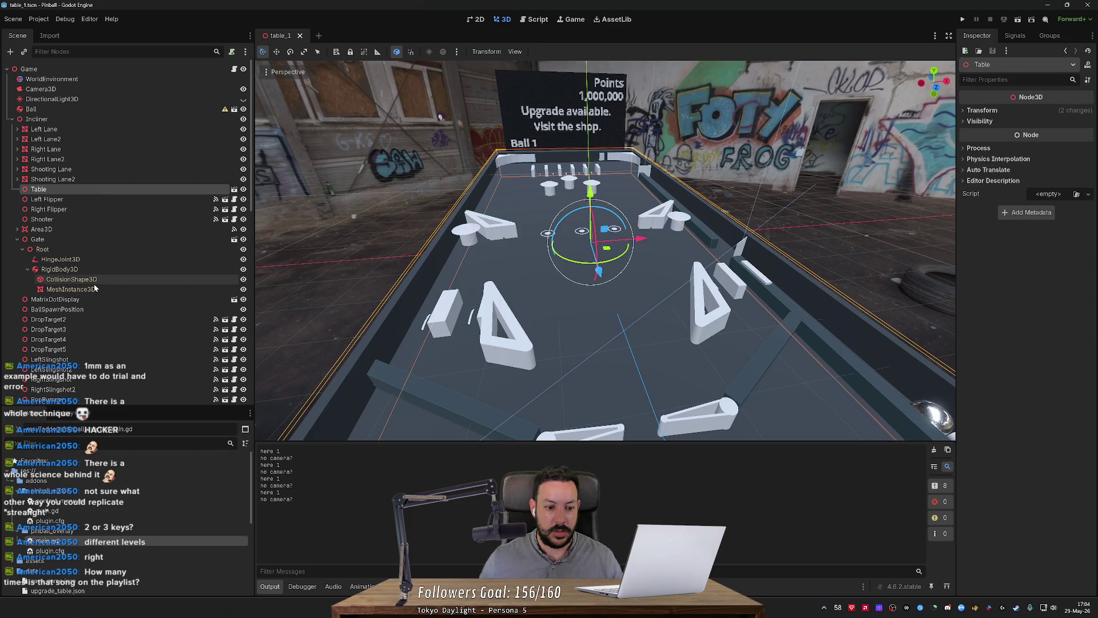
click(71, 279)
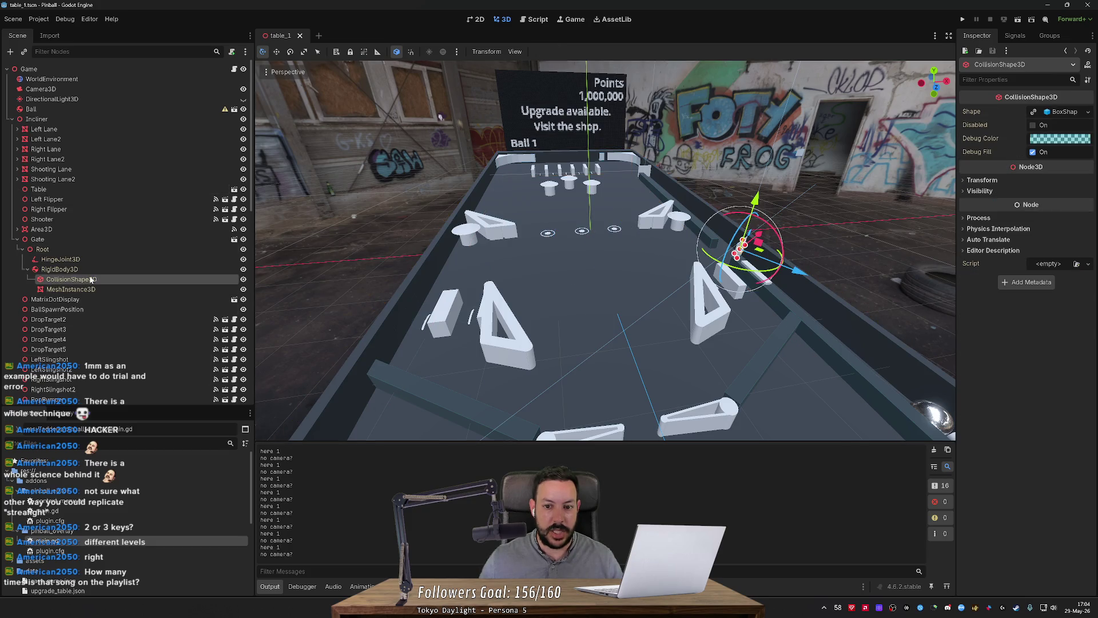
Remove the 'here 1' print line and open the _forward_3d_draw_over_viewport documentation.
click(538, 20)
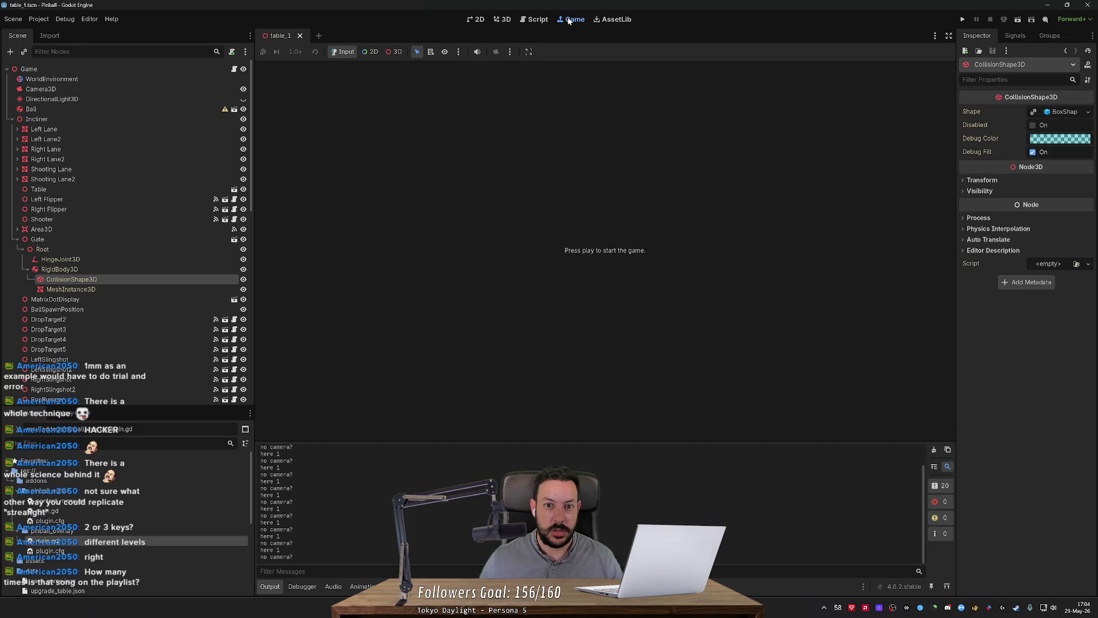
key(ctrl+z)
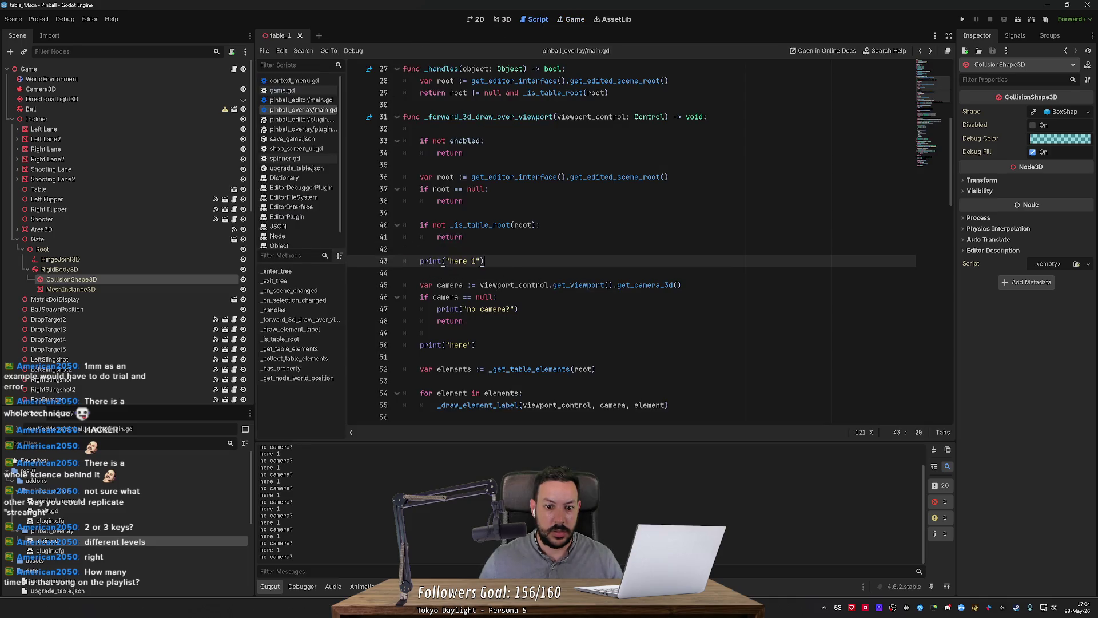
click(517, 297)
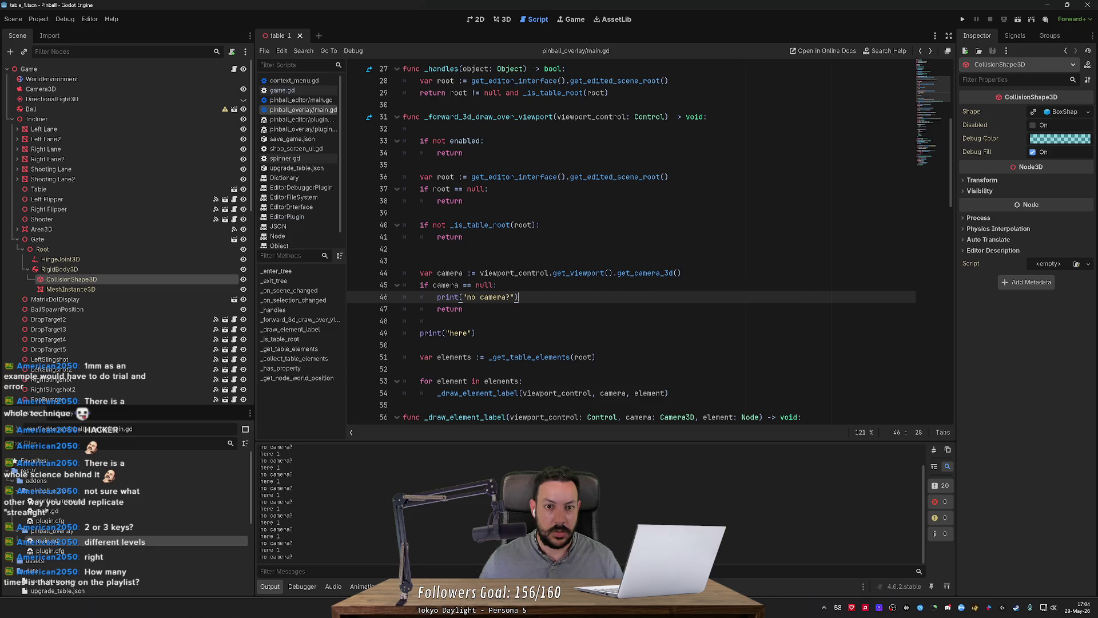
ctrl+click(517, 117)
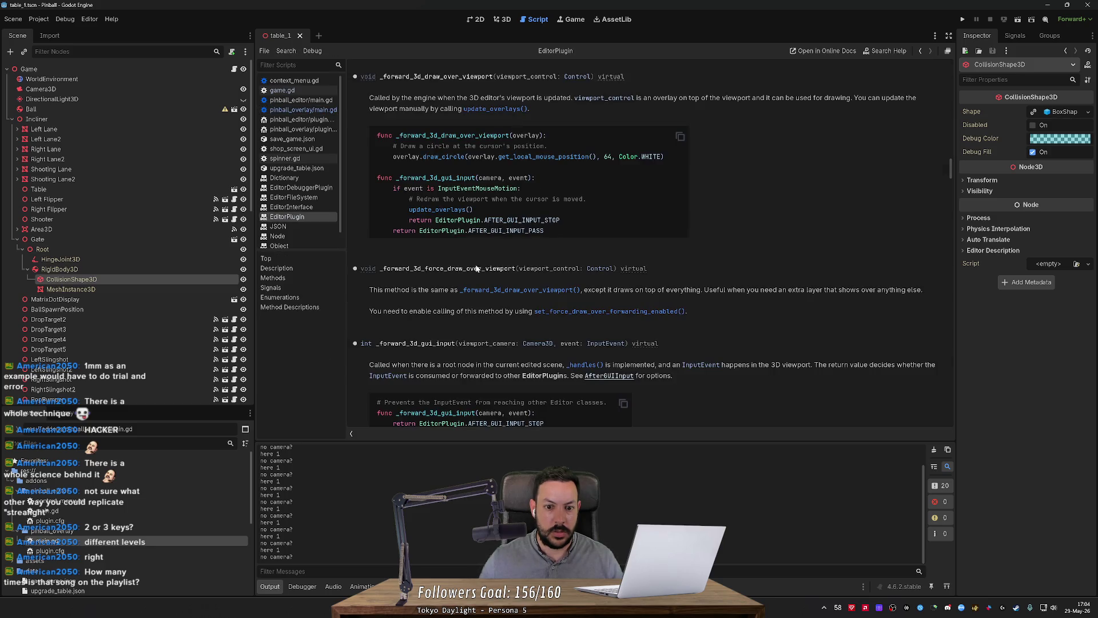
Read the _forward_3d_draw_over_viewport description about drawing on top of everything, then return to main.gd.
double_click(395, 291)
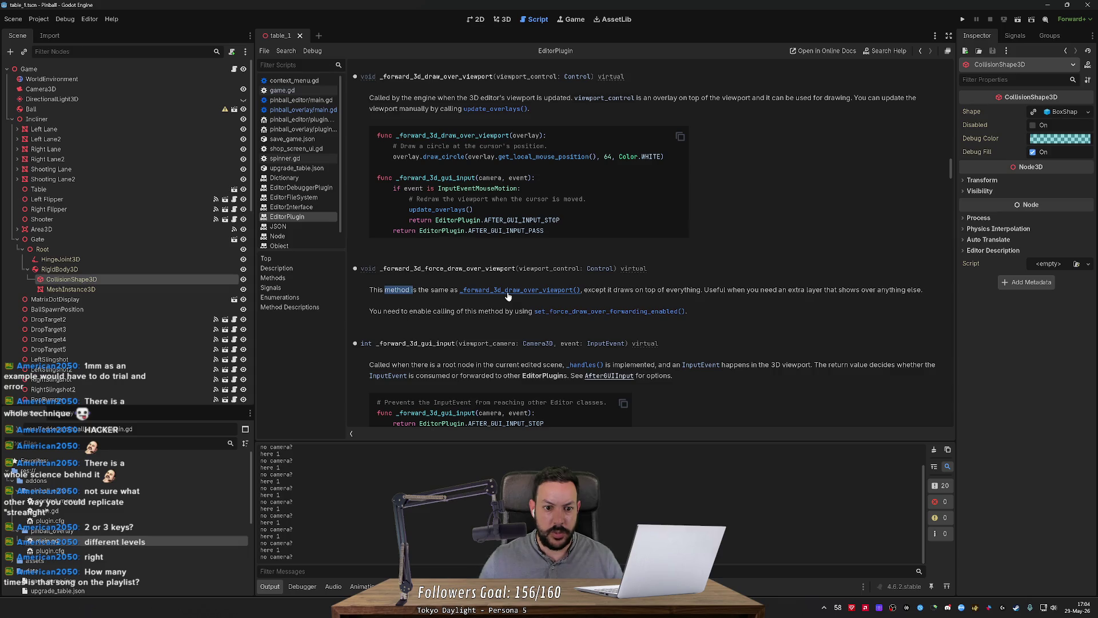
drag(603, 290, 694, 293)
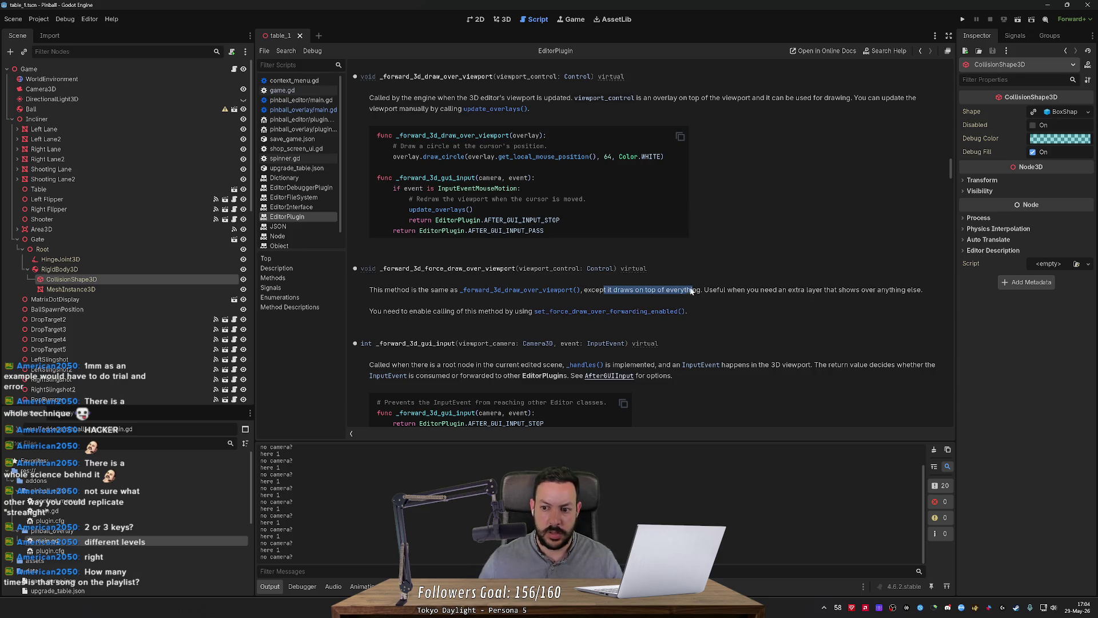
key(alt+Left)
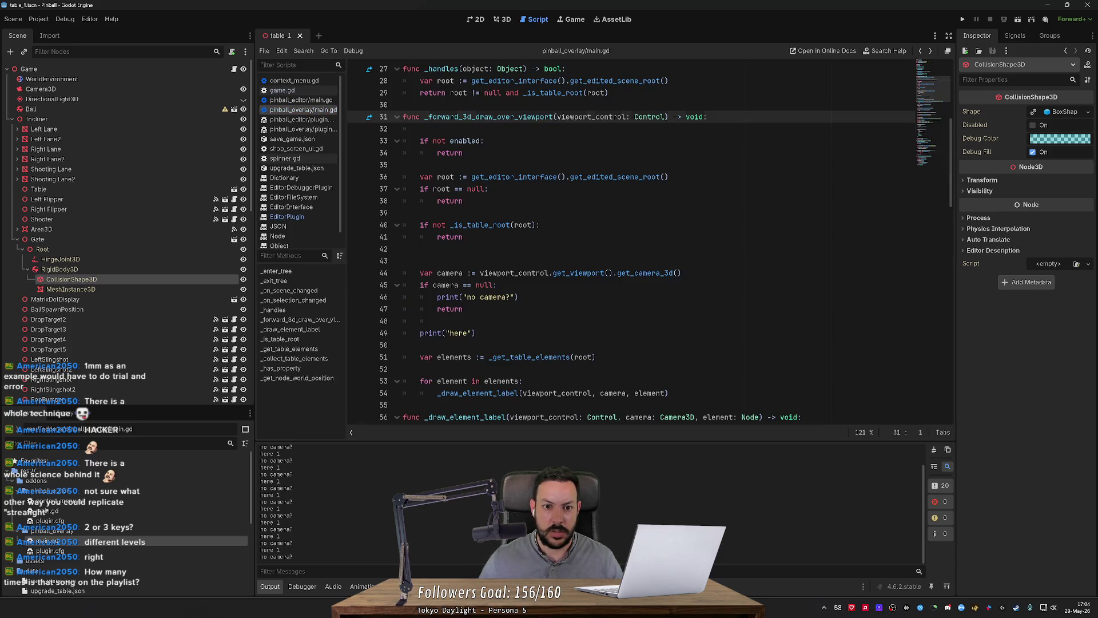
Delete the two blank lines in the draw function and open the get_camera_3d documentation.
key(Down)
key(ctrl+shift+k)
click(406, 237)
key(ctrl+shift+k)
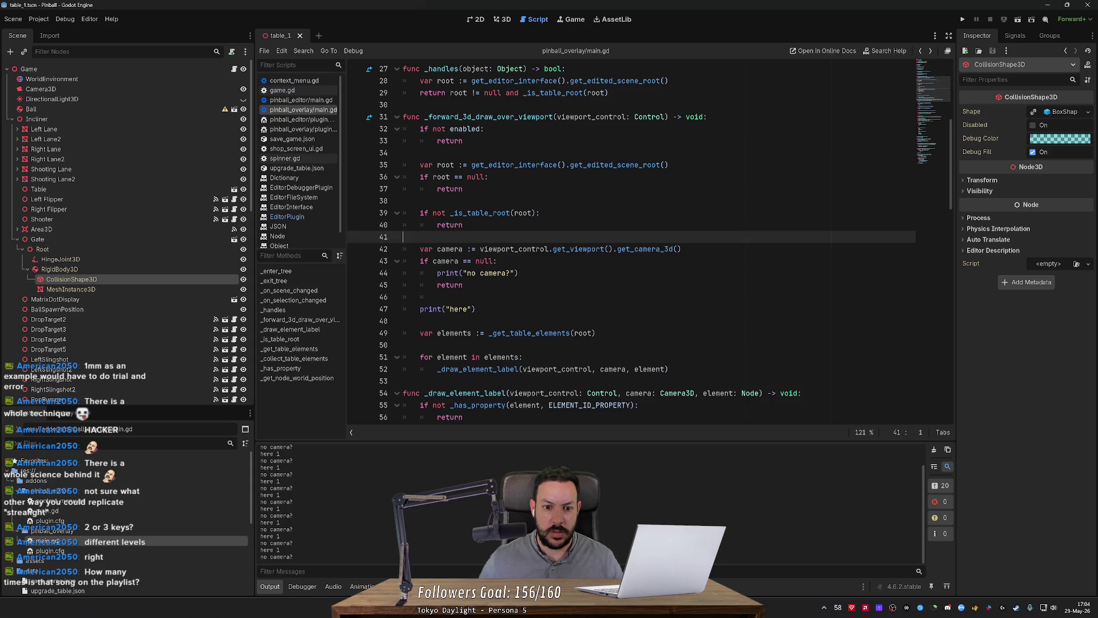
double_click(449, 249)
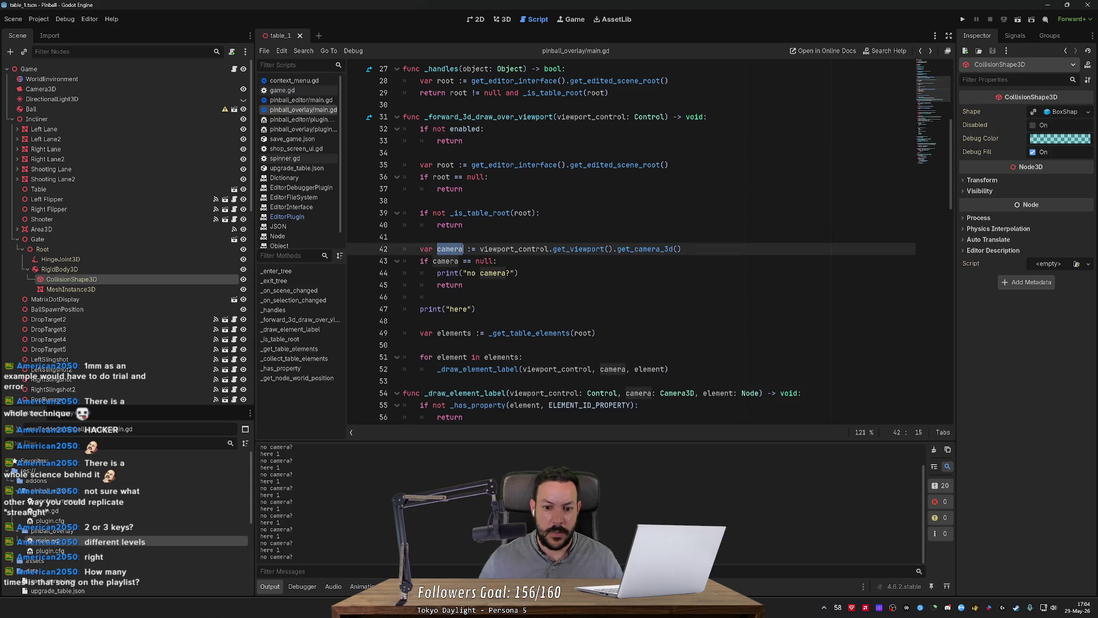
ctrl+click(645, 249)
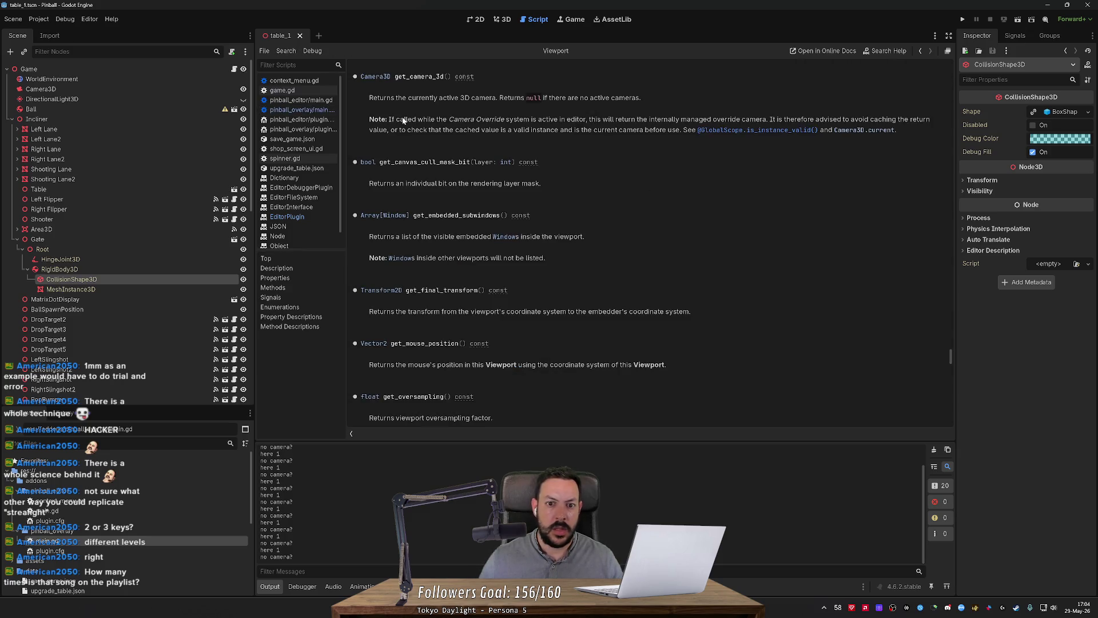
Tick Current on the scene's Camera3D and save the table_1 scene.
click(129, 90)
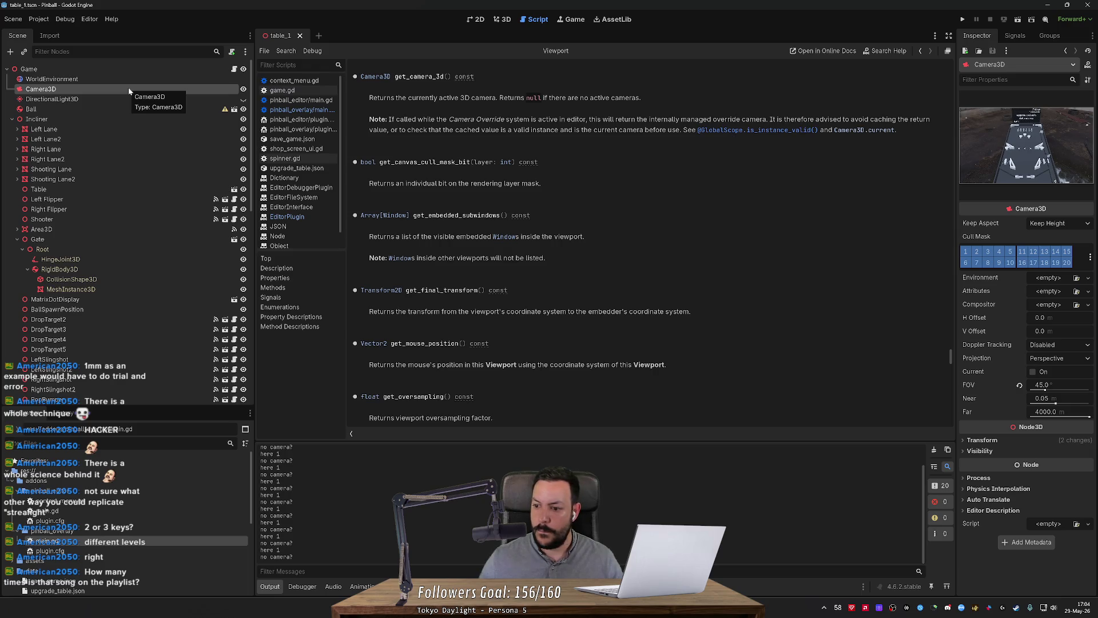
click(1033, 372)
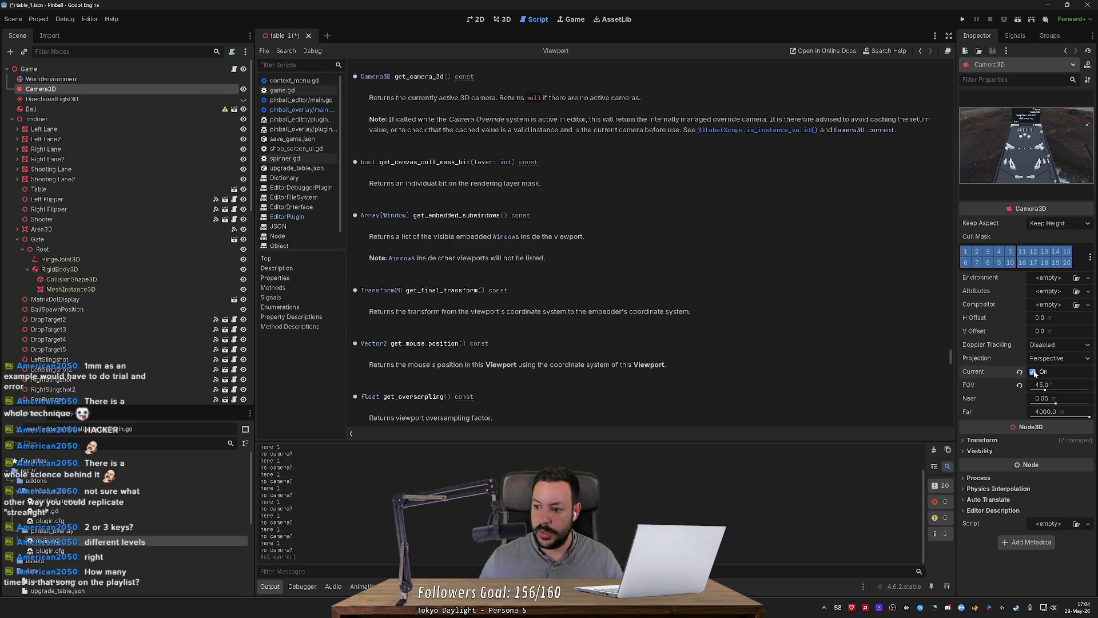
key(ctrl+s)
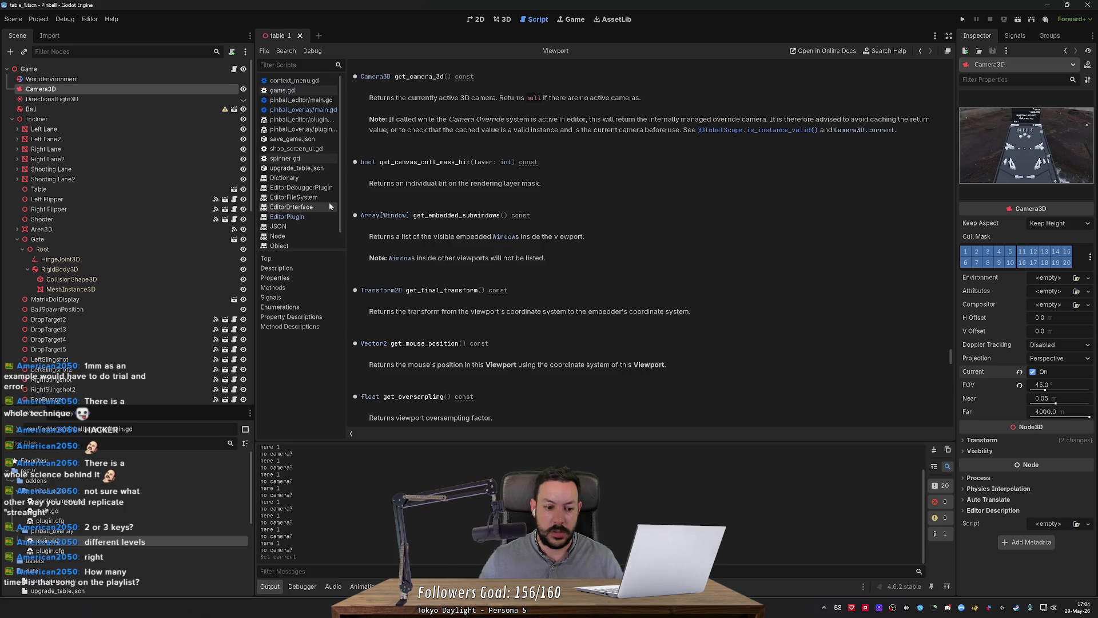
click(95, 120)
click(57, 179)
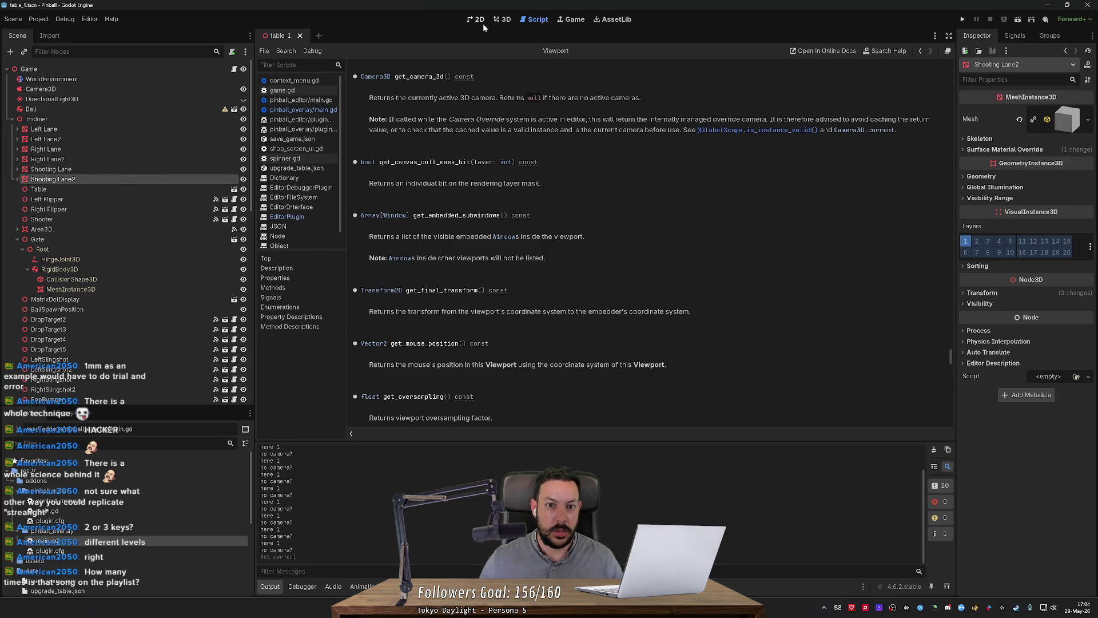
Clear the Output log while in the 3D view, then reopen the overlay's main.gd script.
click(502, 18)
click(141, 220)
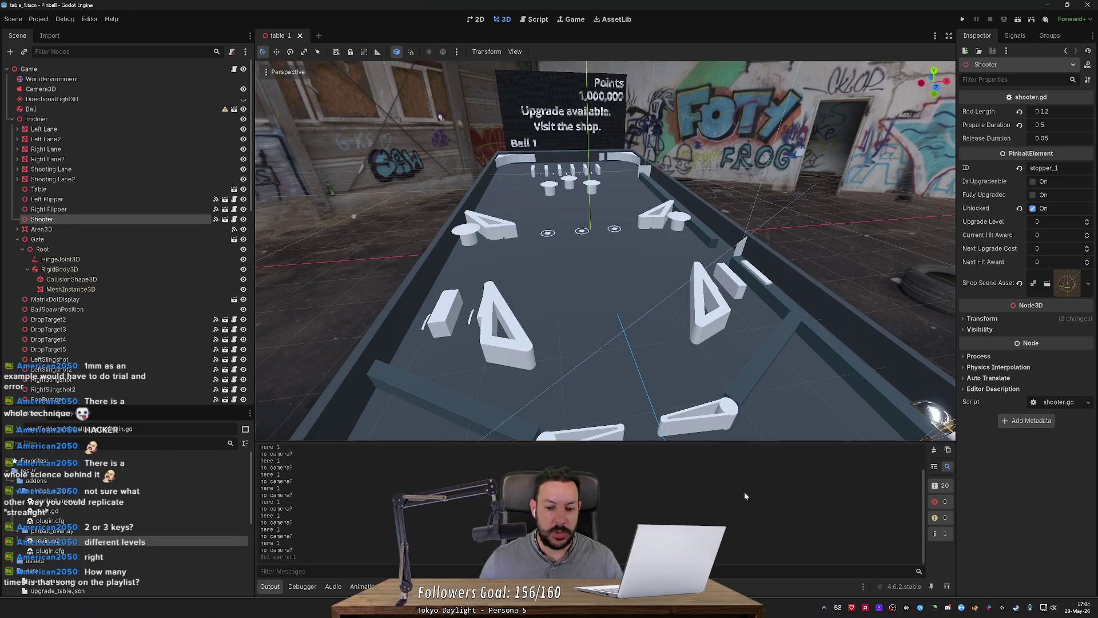
click(933, 450)
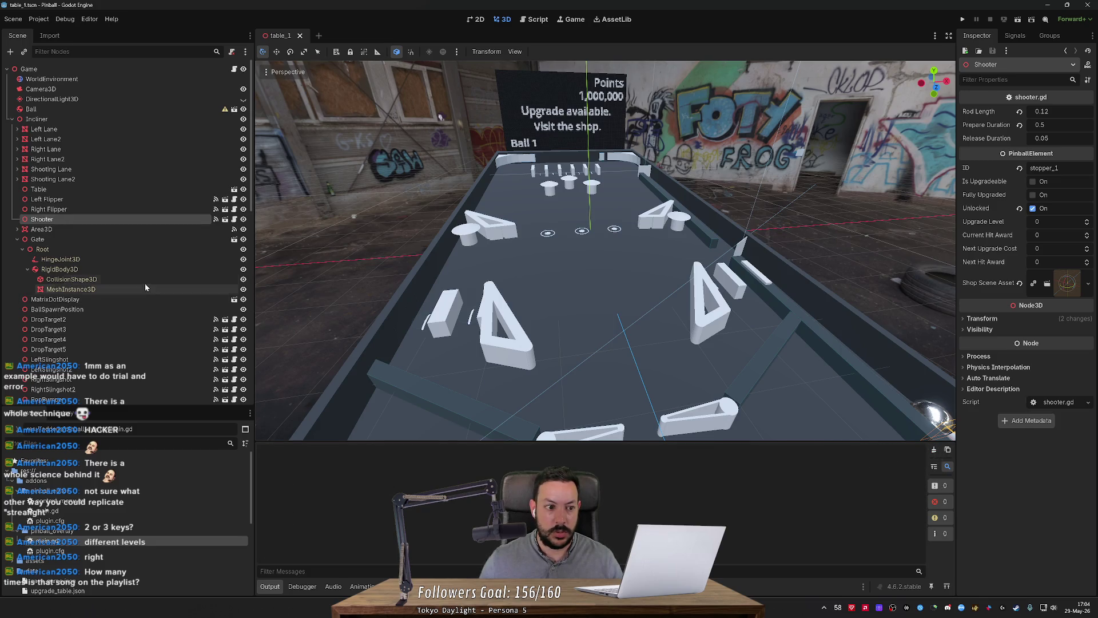
click(143, 189)
click(144, 159)
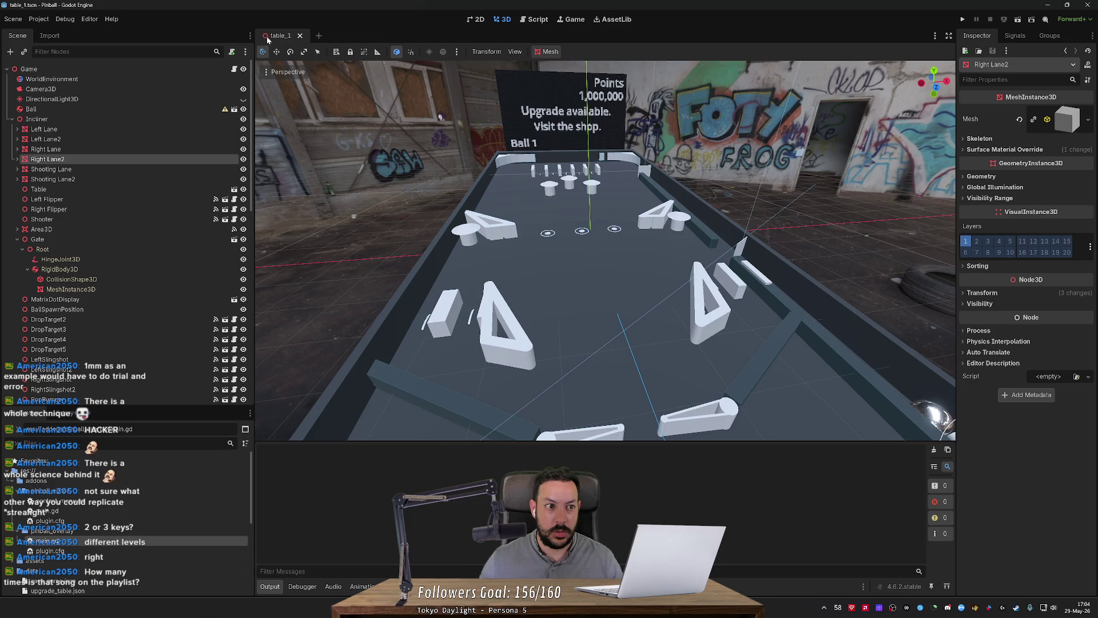
click(535, 19)
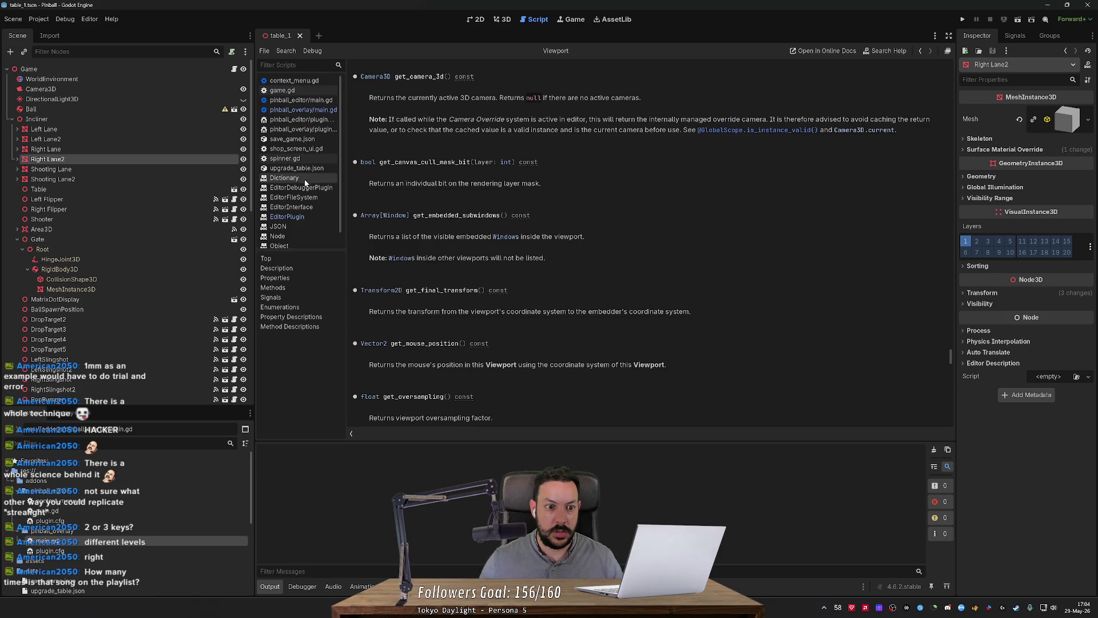
click(303, 109)
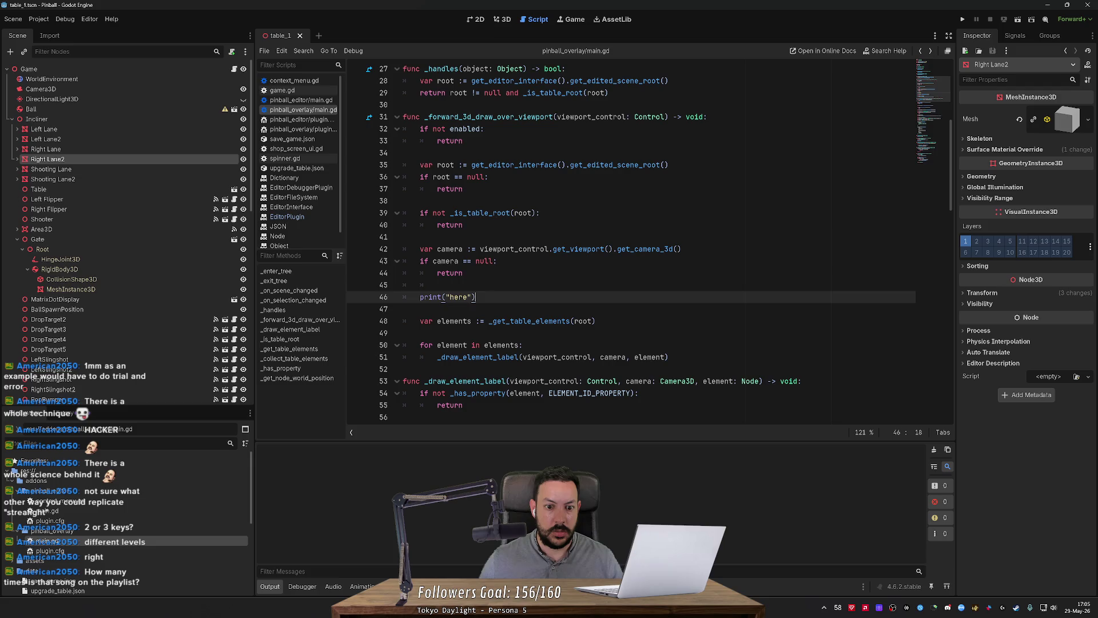
Add print("no camera.") under 'if camera == null:' and save the script.
click(498, 260)
key(Return)
key(Tab)
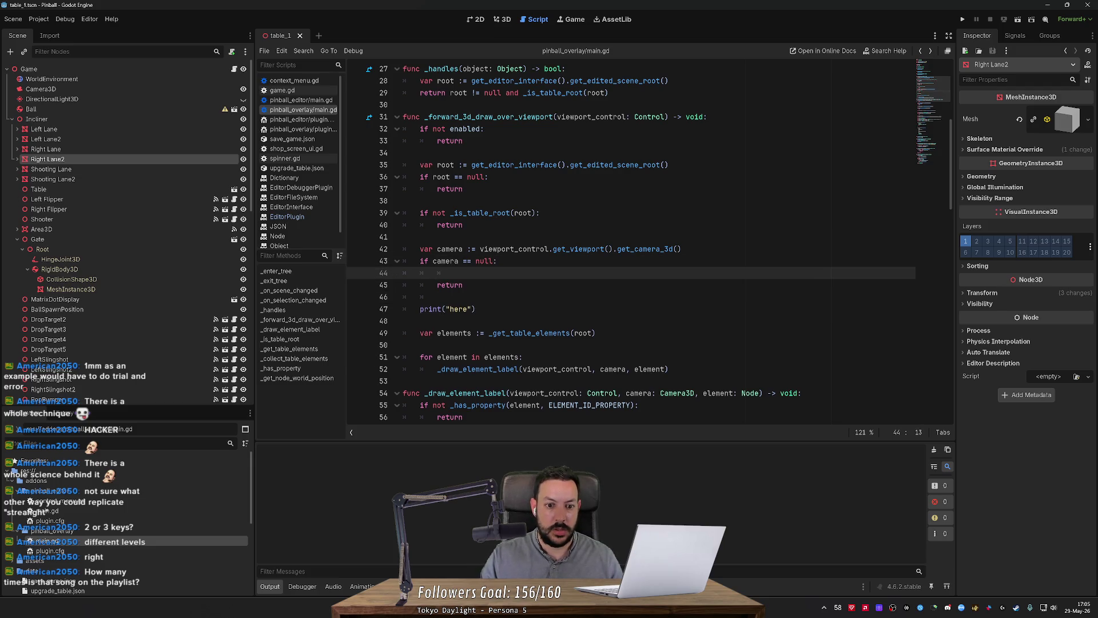
text(print("n)
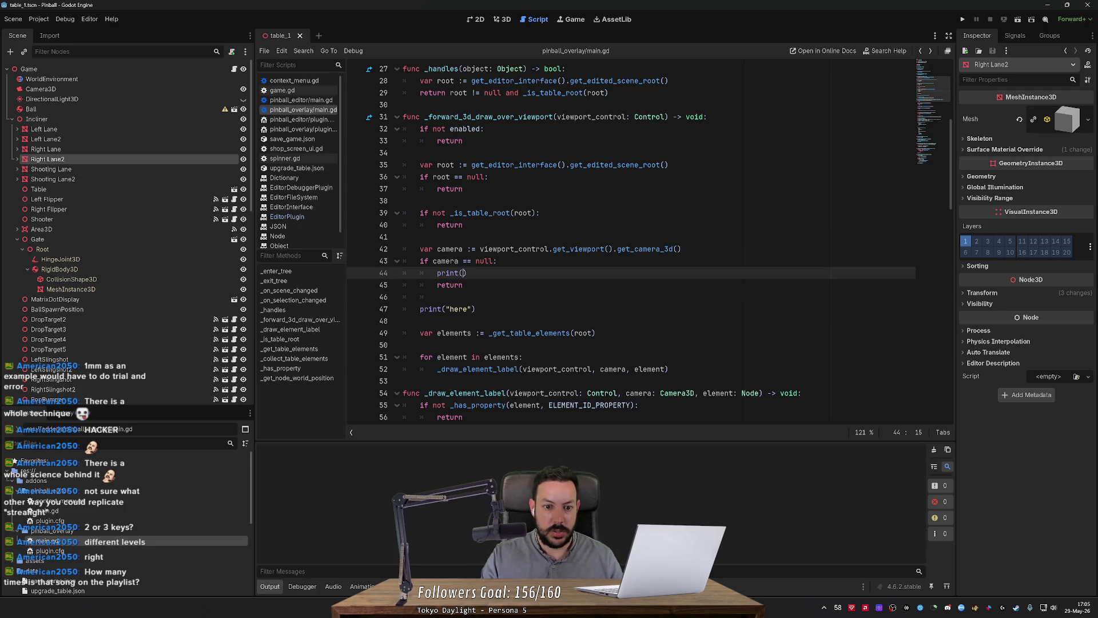
text(o camera."))
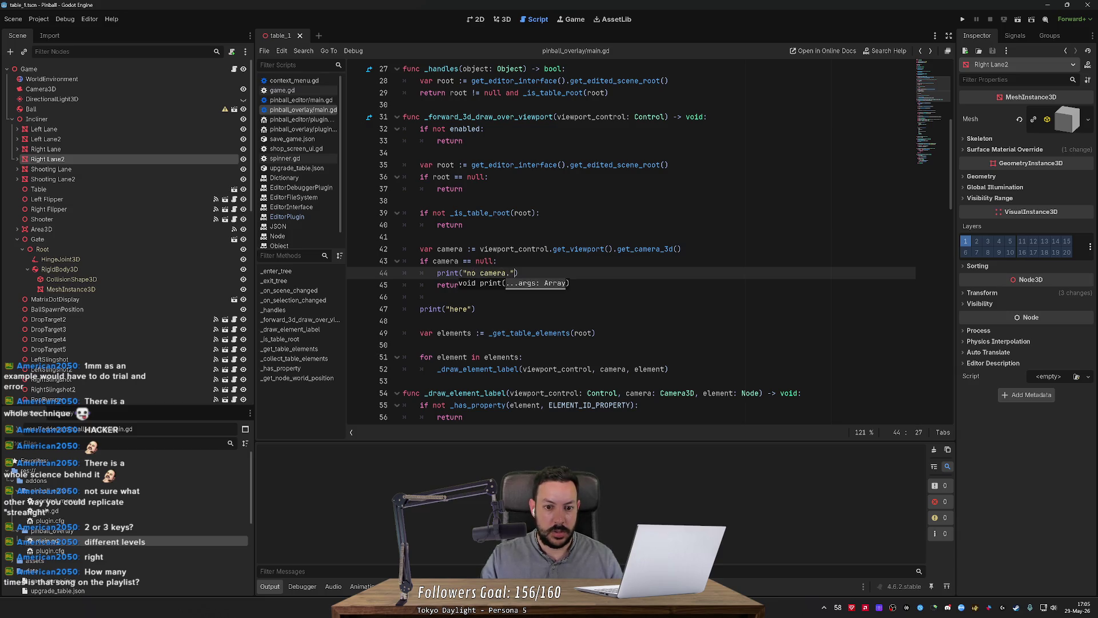
key(ctrl+s)
Switch to the 3D view and select the gate's Root and Area3D nodes.
click(108, 250)
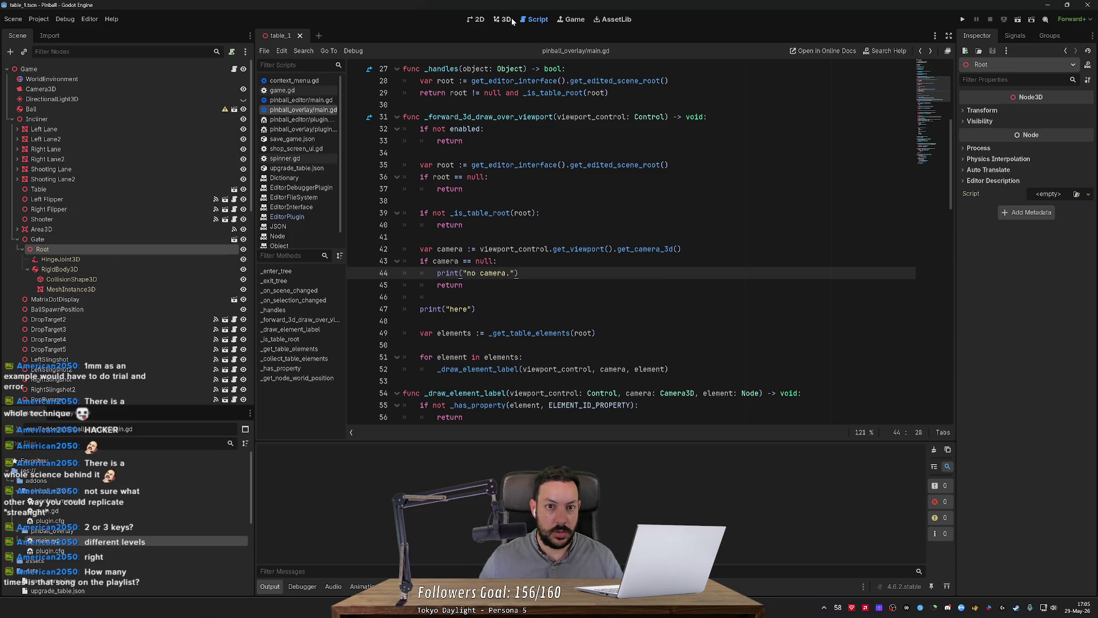
click(510, 19)
click(100, 172)
click(101, 228)
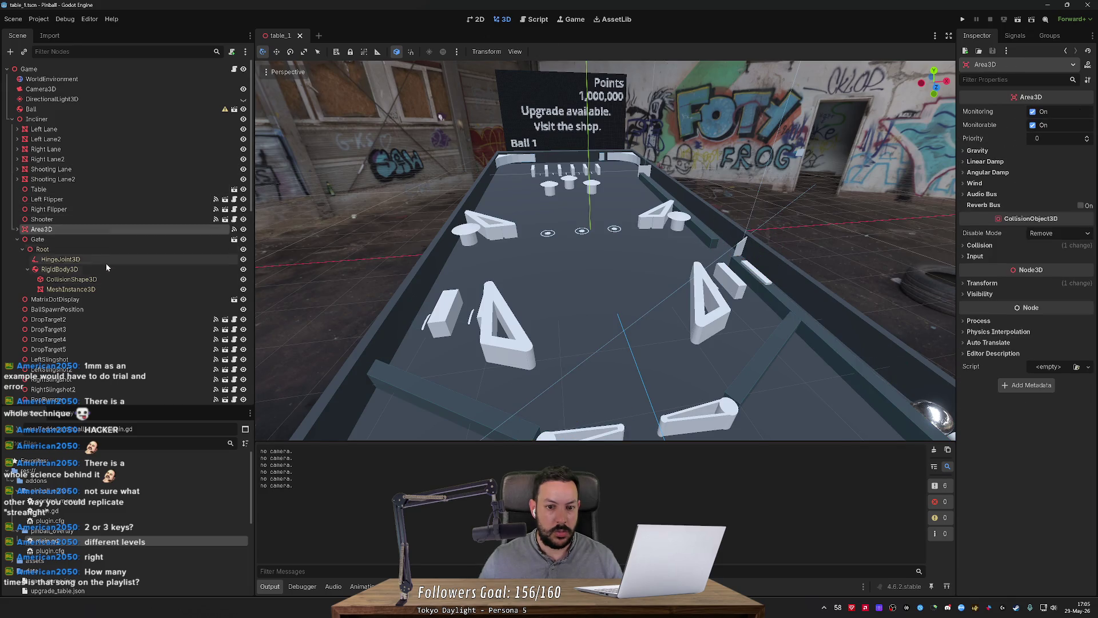
Select the Gate, Root, Table and RigidBody3D nodes, then clear the selection and the Output log.
click(120, 239)
click(112, 248)
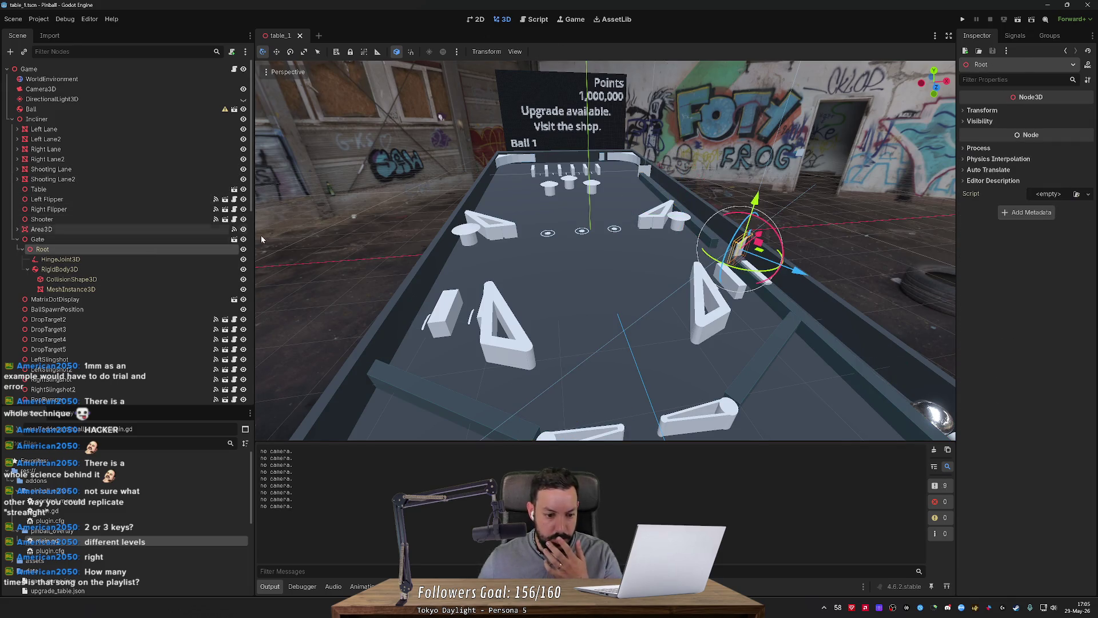
click(155, 190)
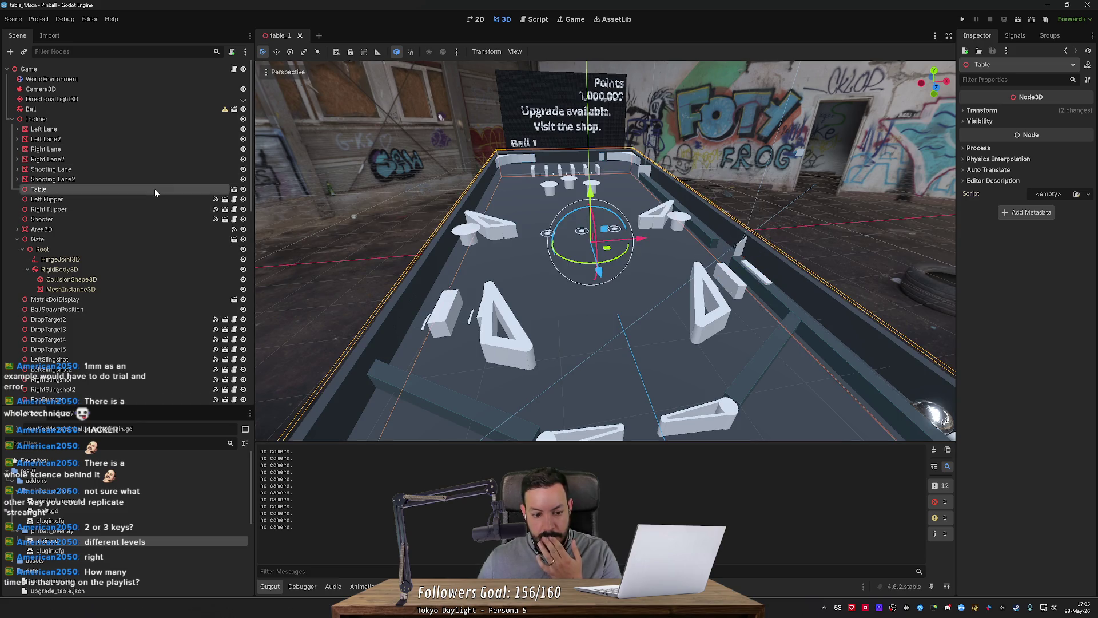
click(145, 268)
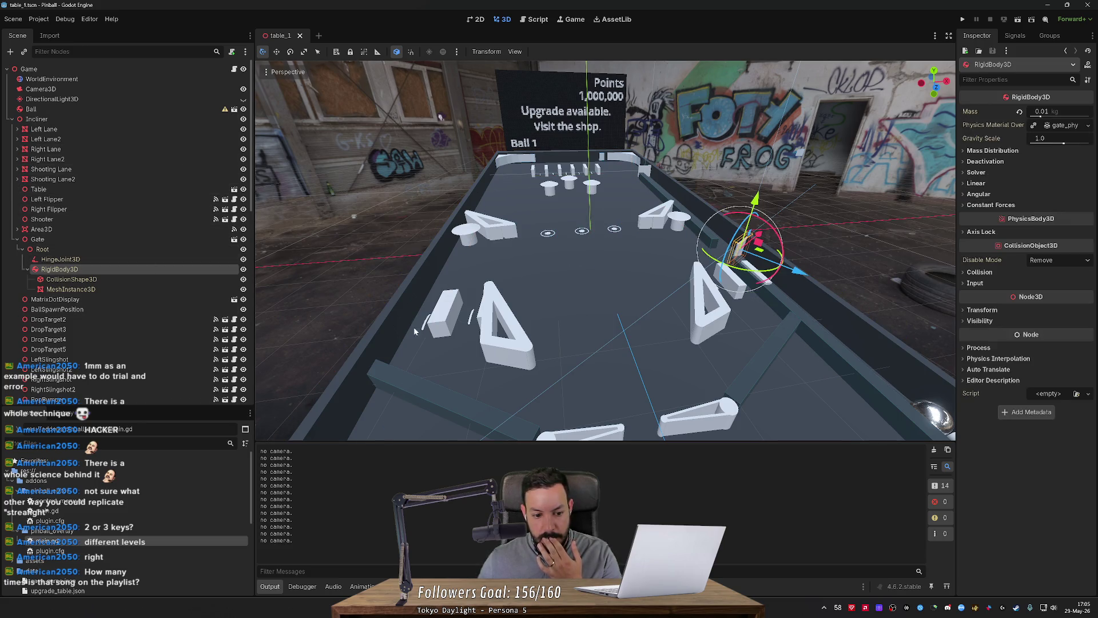
click(374, 251)
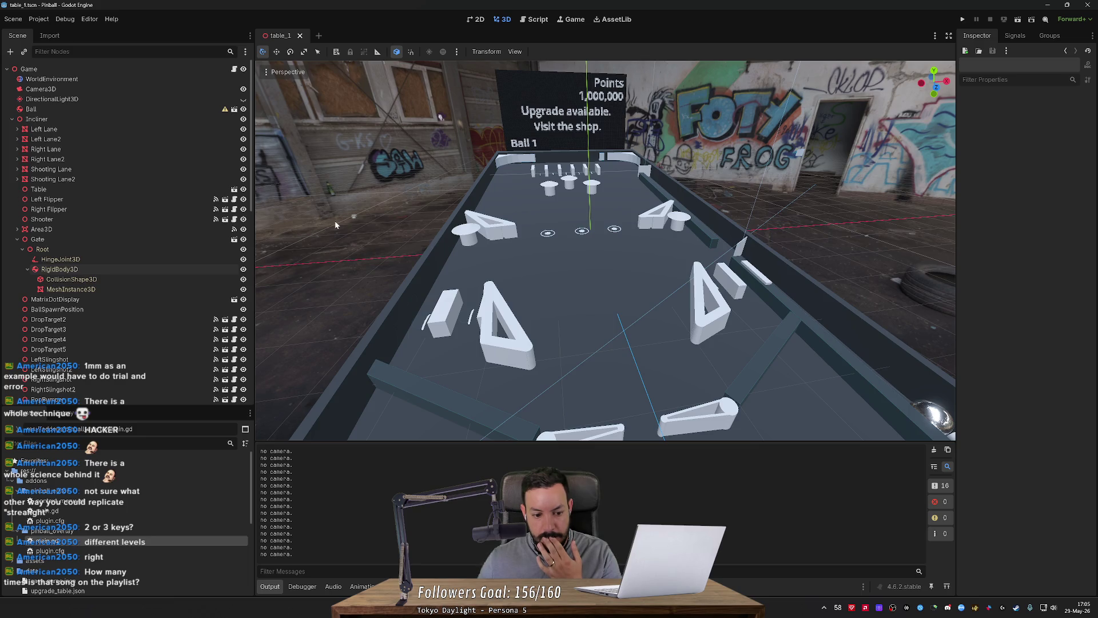
click(935, 446)
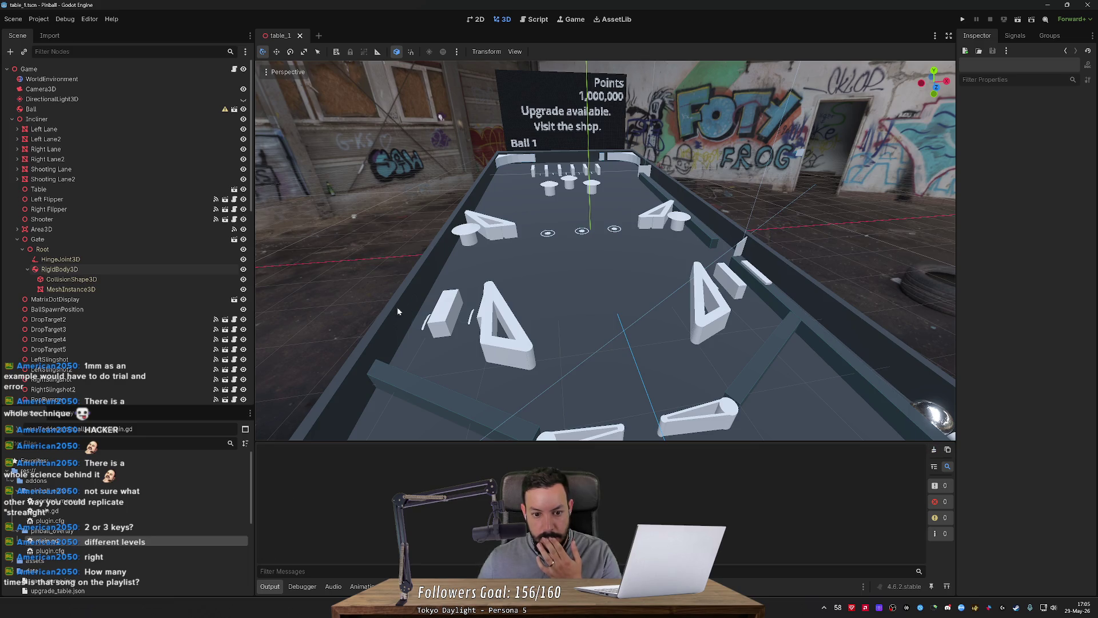
Click the left table block twice to get two 'no camera.' messages, then return to main.gd.
click(434, 313)
click(836, 324)
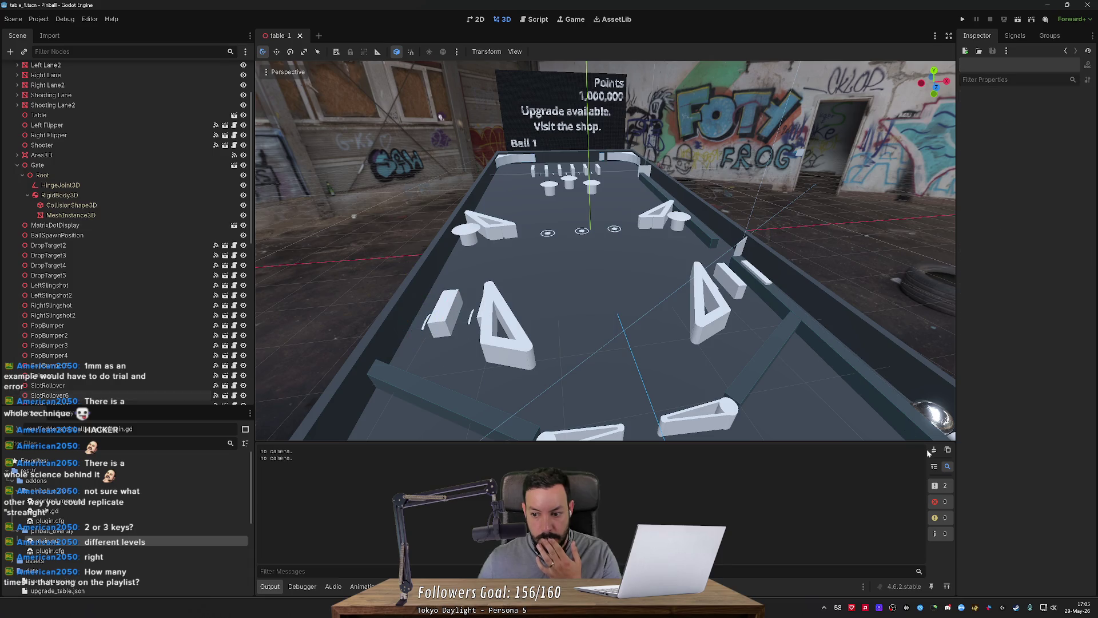
click(534, 20)
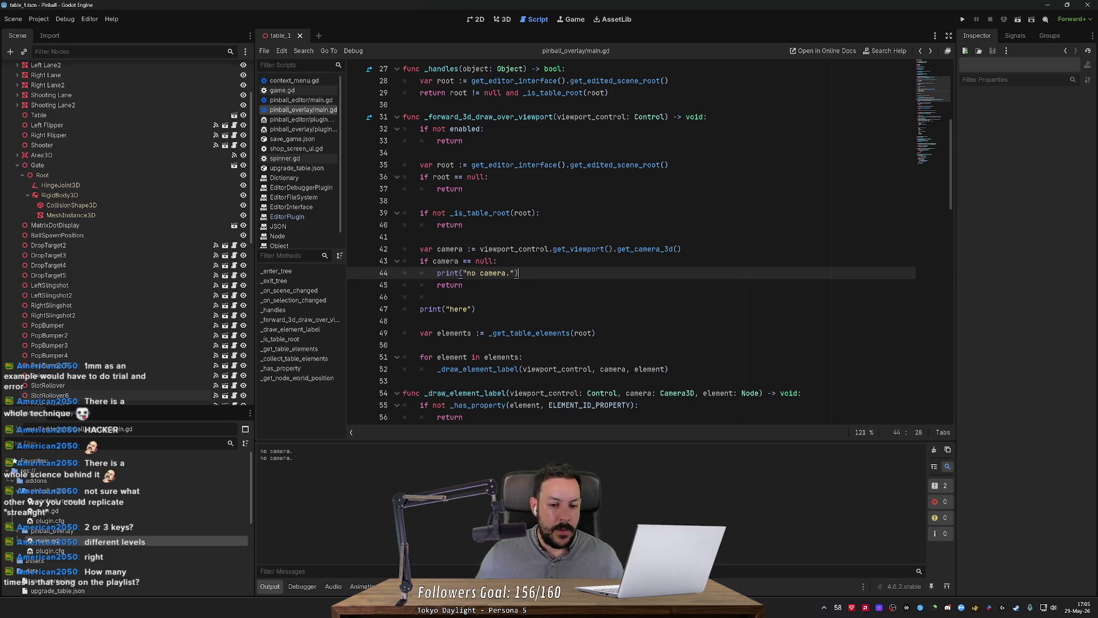
Inspect the viewport_control and get_camera_3d references on line 42.
scroll(649, 246, down, 1)
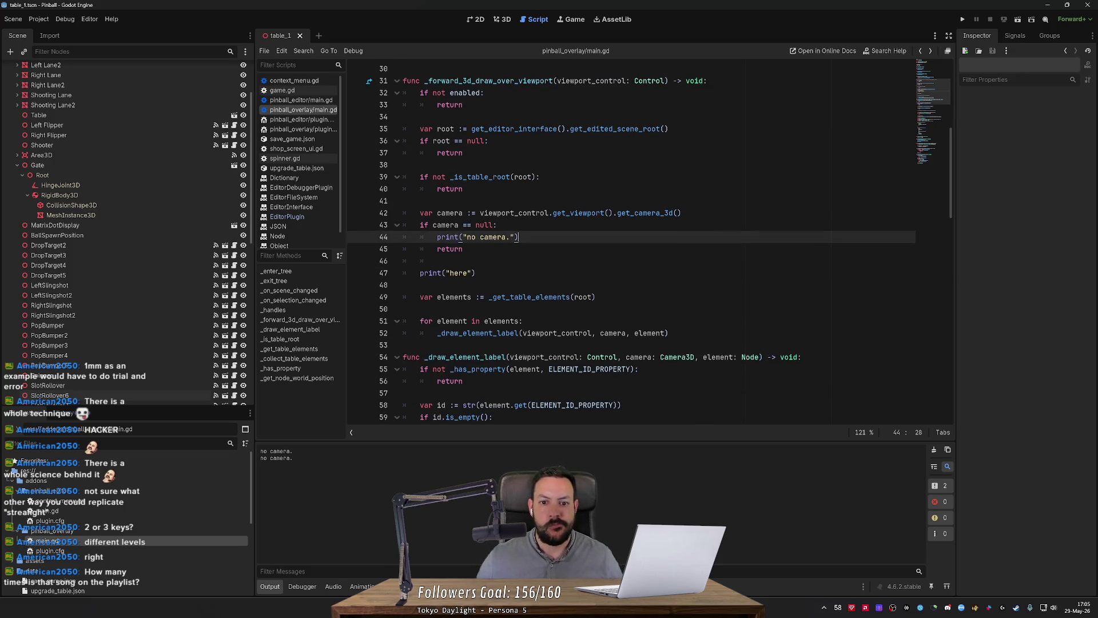
double_click(514, 213)
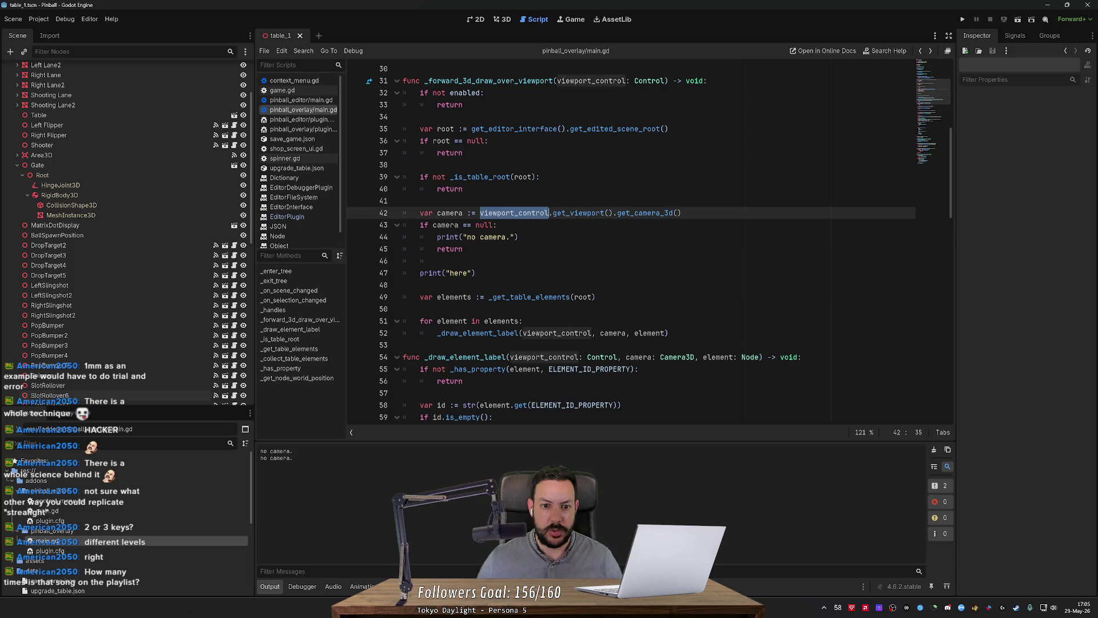
scroll(575, 230, up, 2)
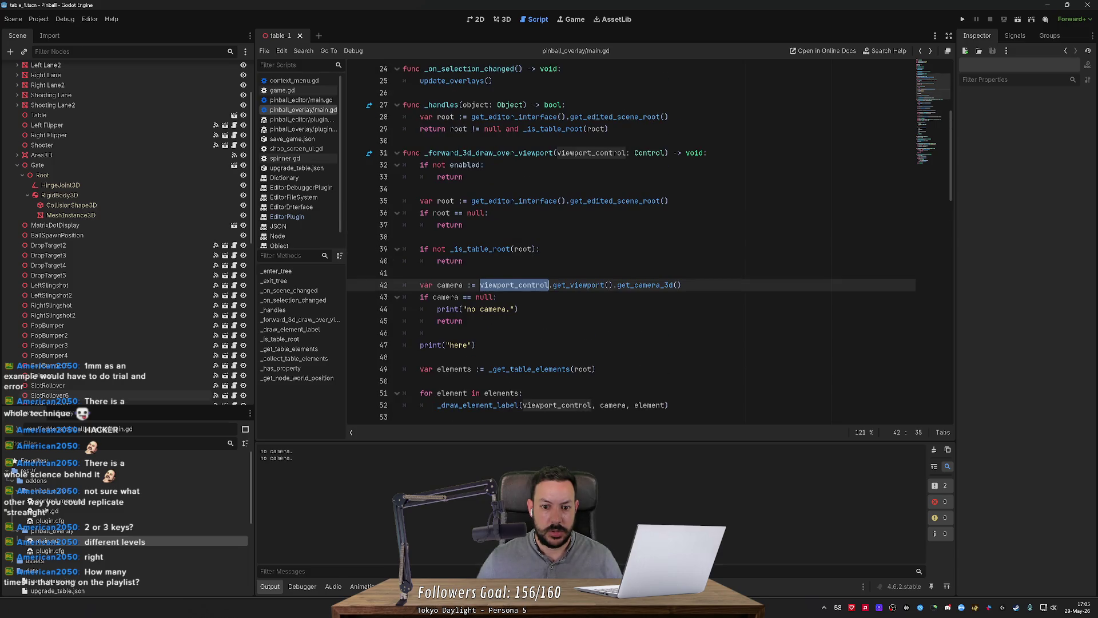
mouse_move(579, 284)
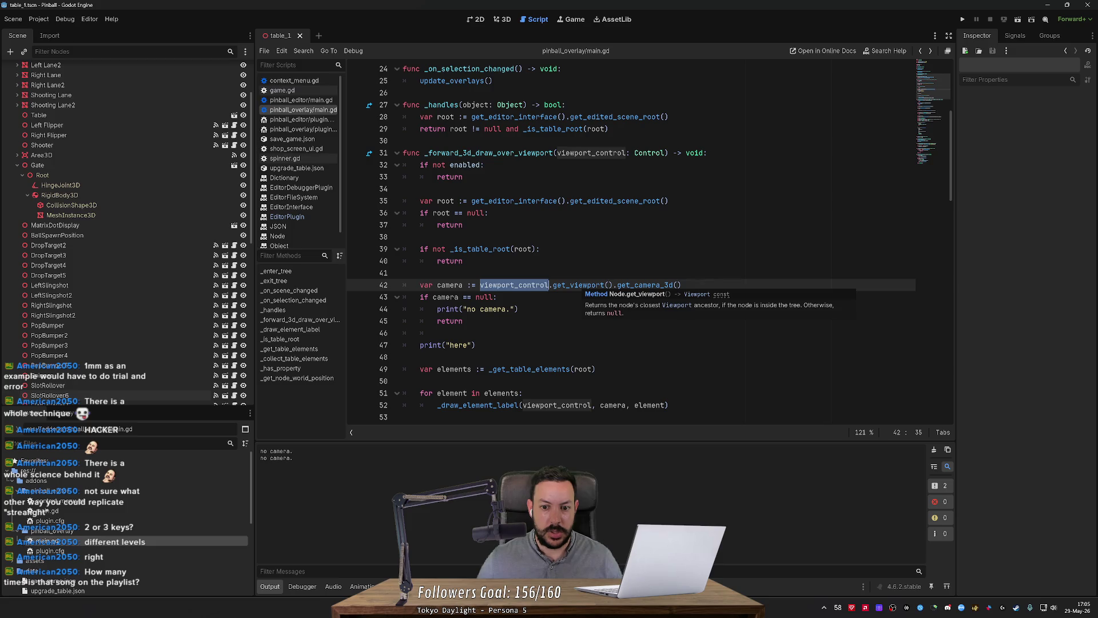
double_click(645, 285)
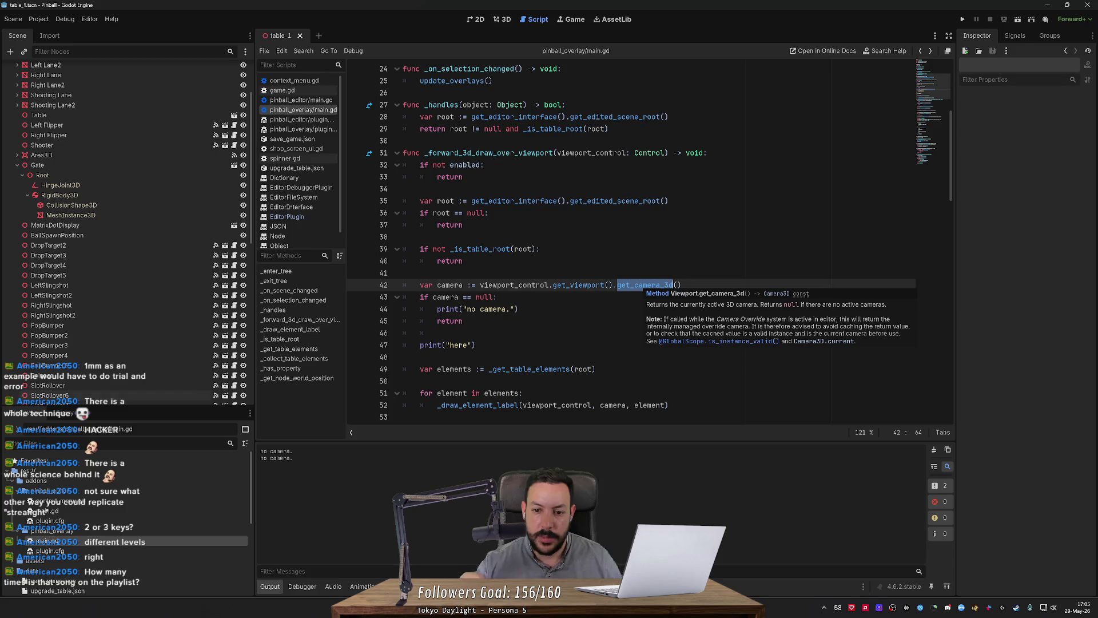
Copy the camera assignment from line 42 and paste it into the ChatGPT message box.
mouse_move(681, 285)
mouse_down()
mouse_move(456, 284)
mouse_move(404, 297)
mouse_up()
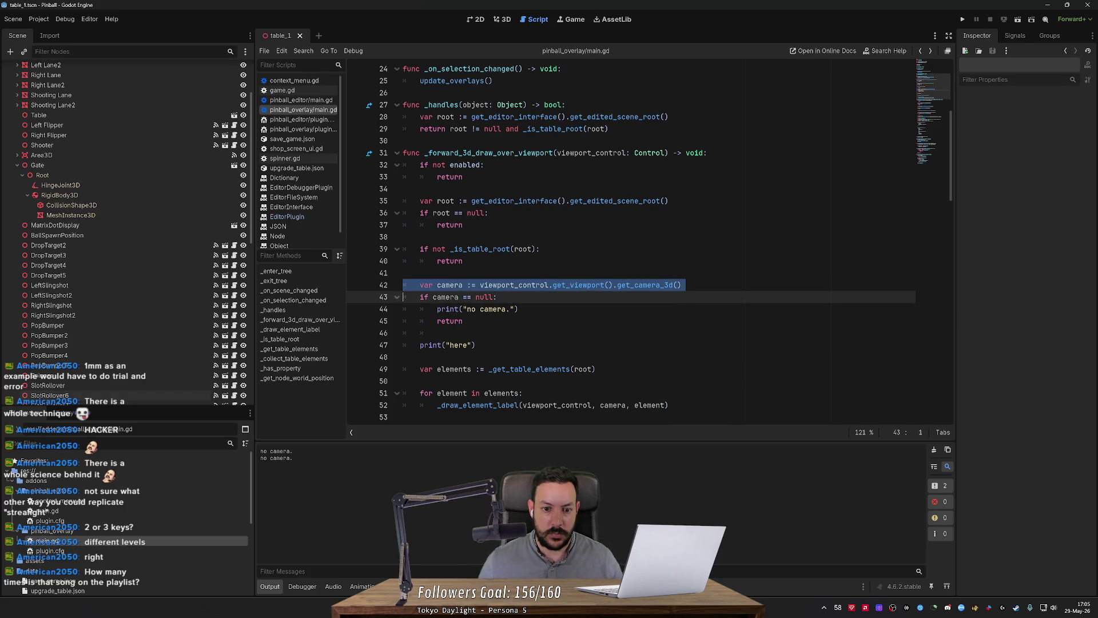
key(ctrl+c)
key(alt+Tab)
key(ctrl+v)
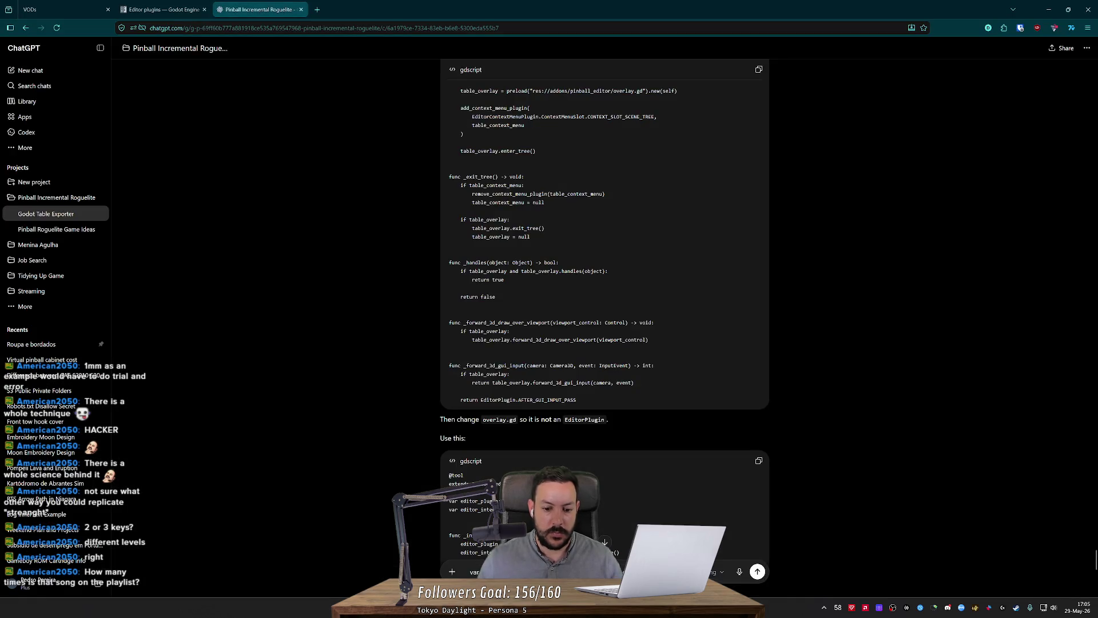
Ask ChatGPT 'this is coming as null. why?' and read its explanation about the null return.
text(this is coming)
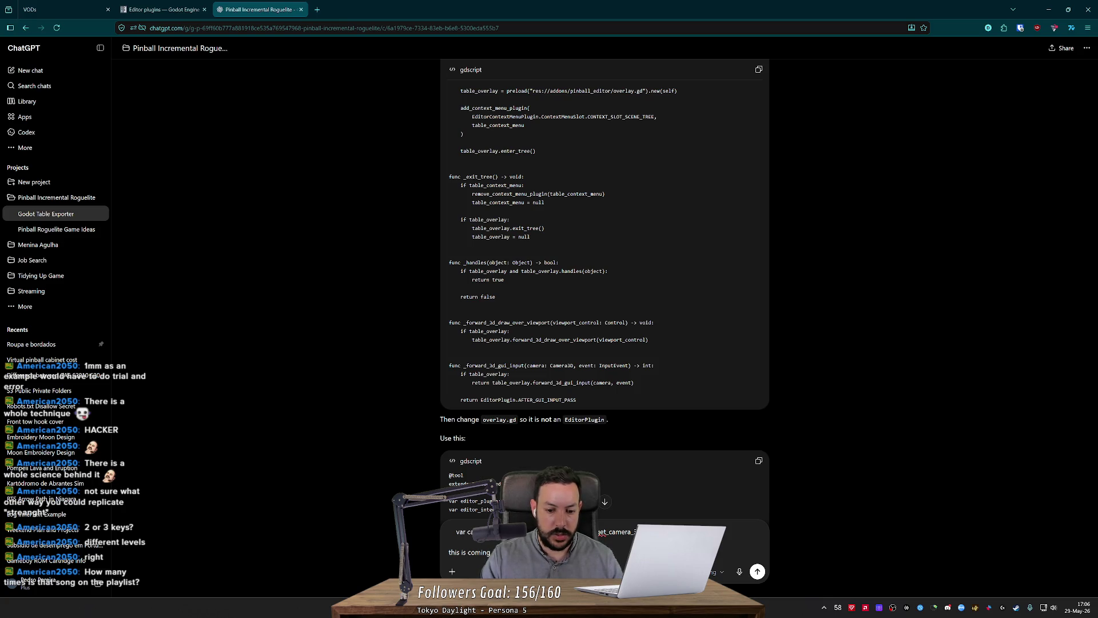
text( as null. why?)
key(Return)
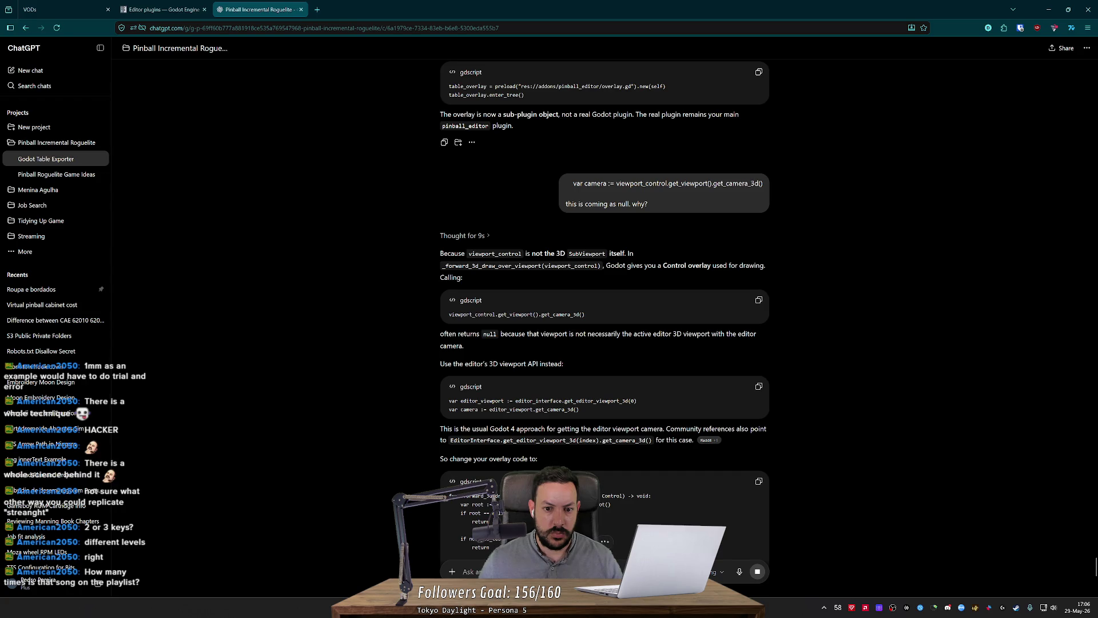
drag(614, 265, 756, 265)
click(757, 265)
drag(445, 333, 641, 334)
click(642, 333)
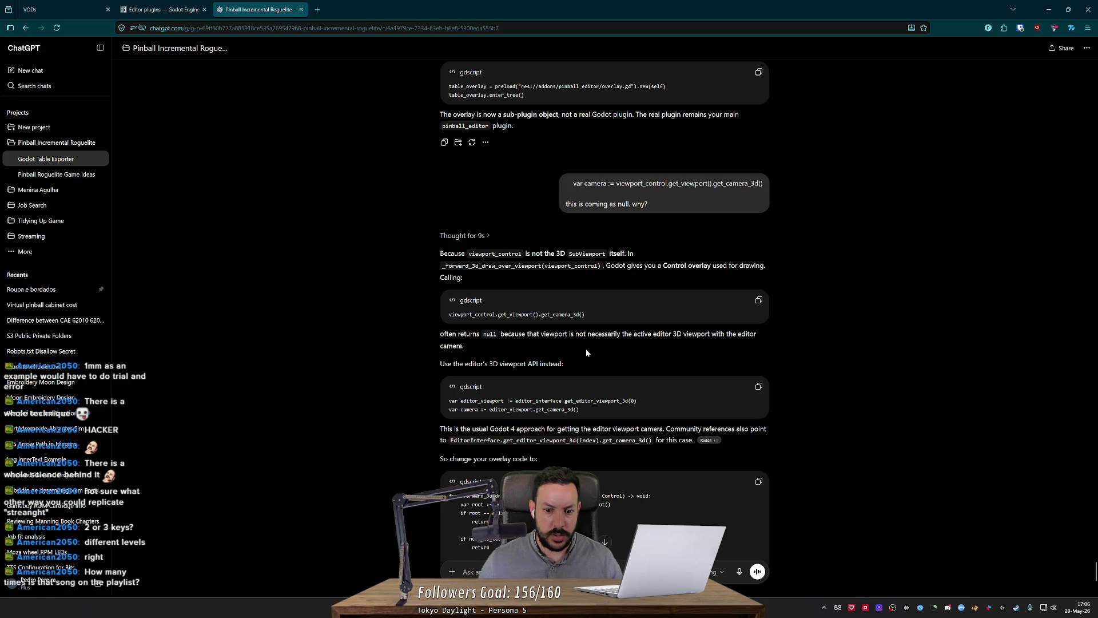
Copy the two-line editor-viewport snippet and paste it over line 42 in main.gd.
drag(580, 410, 441, 407)
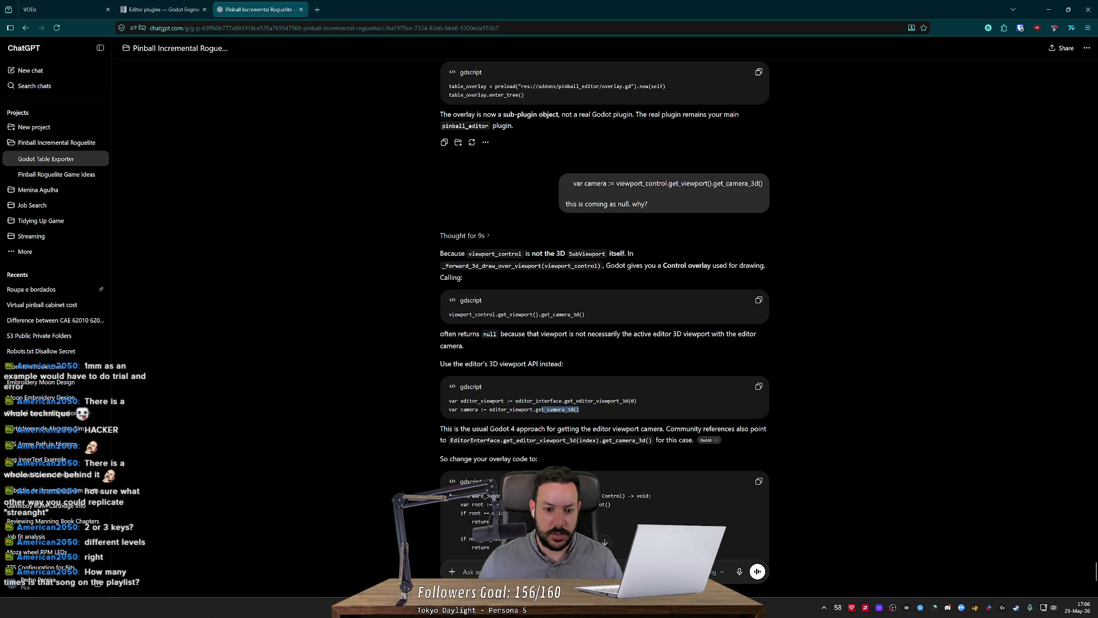
key(alt+Tab)
key(Up)
key(End)
key(shift+Home)
key(ctrl+v)
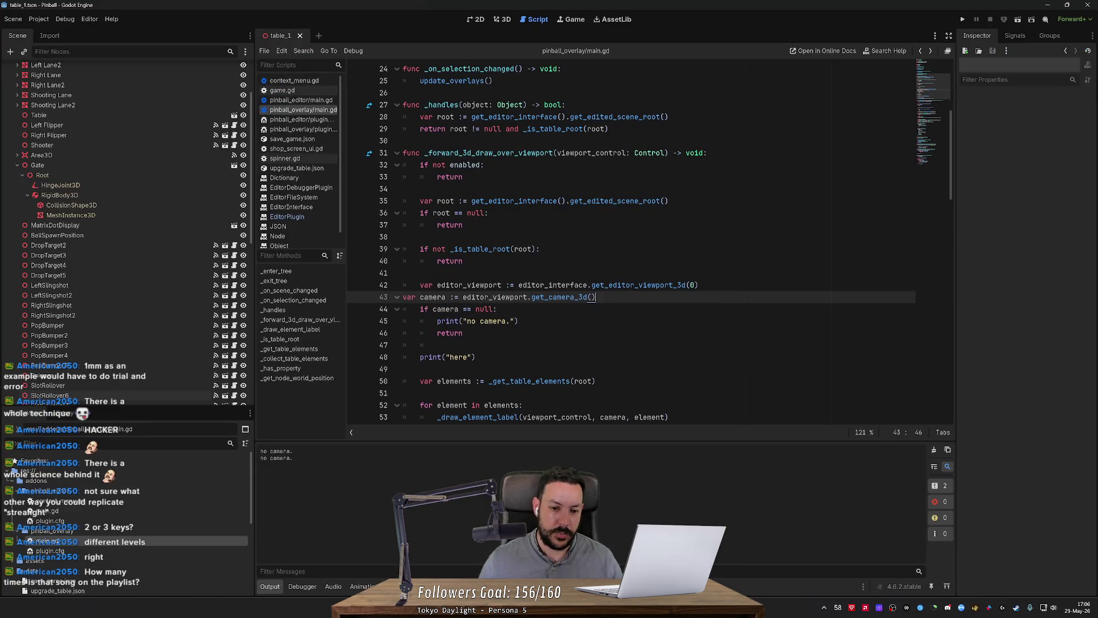
Fix the line breaks and indentation of the pasted editor-viewport camera lines.
key(Return)
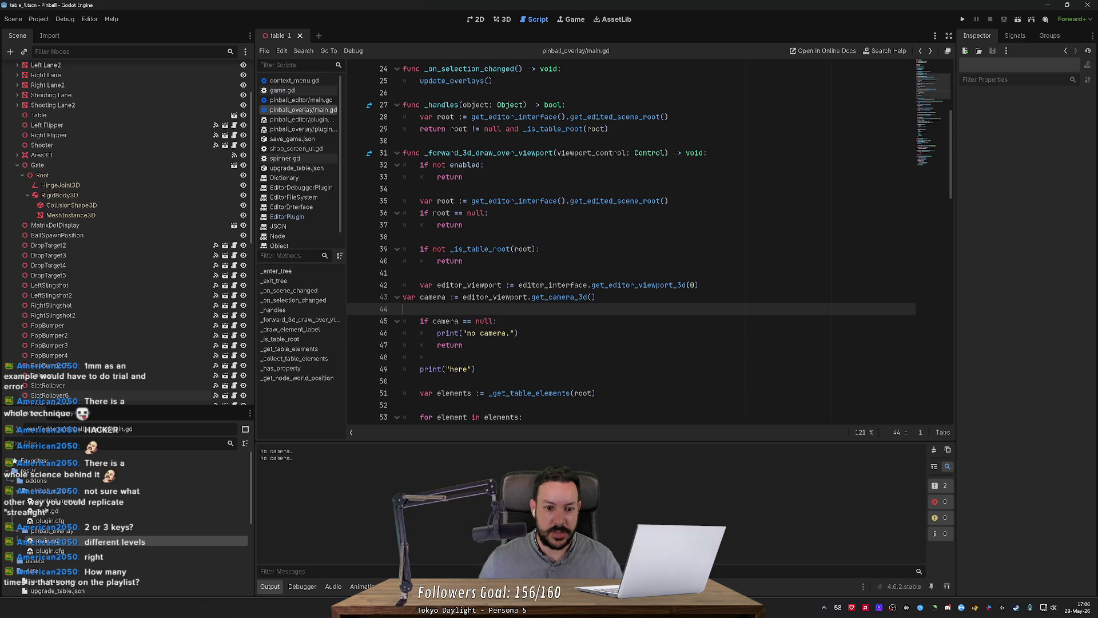
key(Up)
key(Right)
key(Tab)
key(BackSpace)
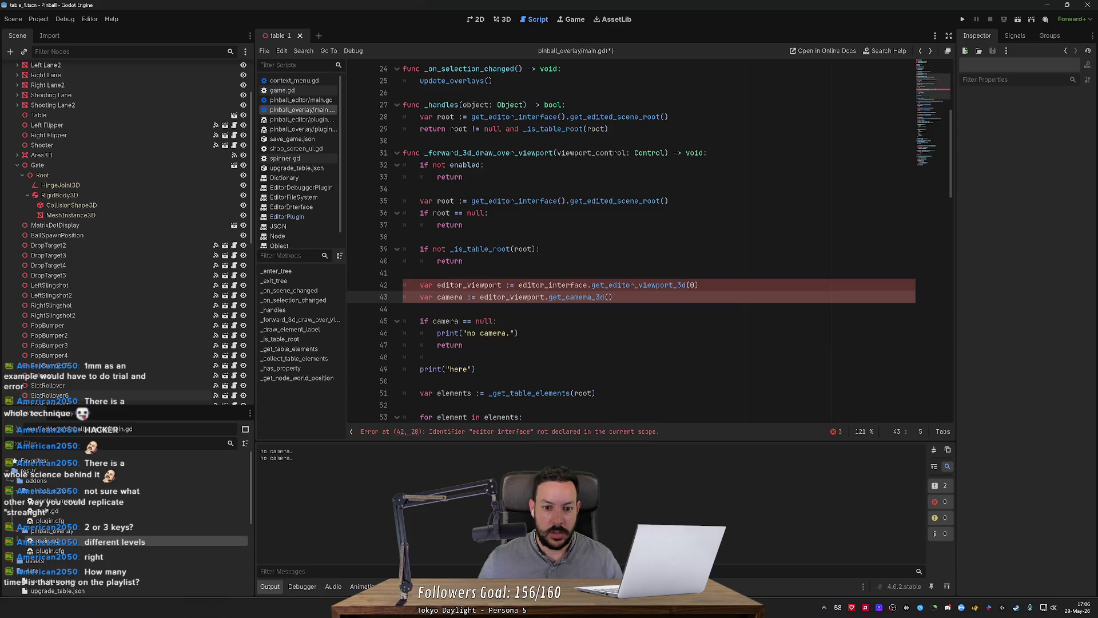
double_click(552, 284)
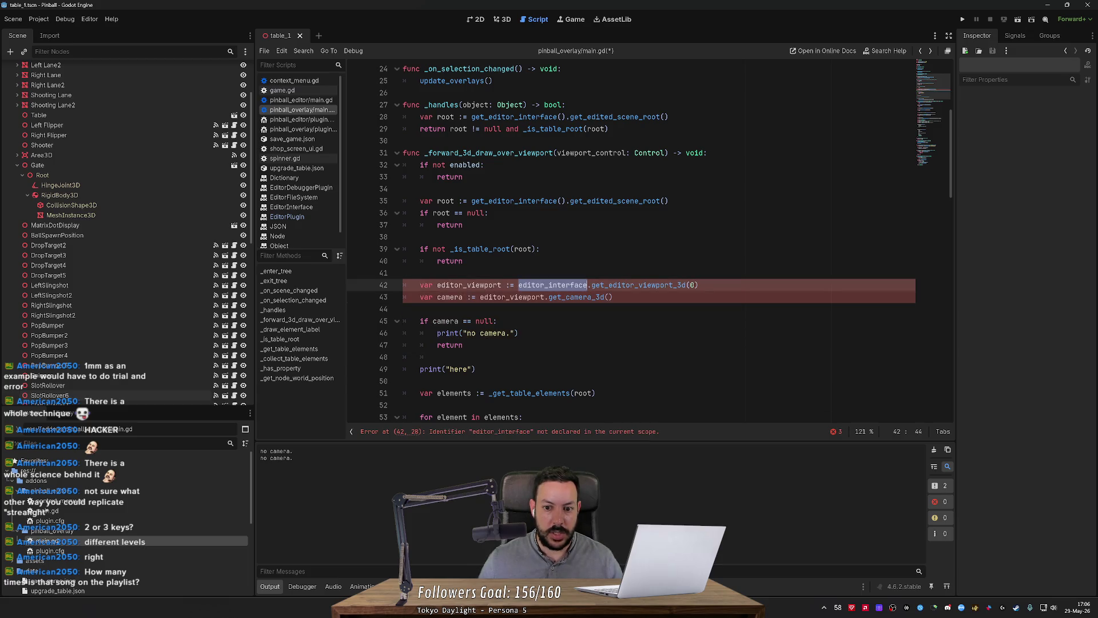
Compare the pasted code against the ChatGPT answer in the browser.
scroll(629, 240, up, 2)
key(alt+Tab)
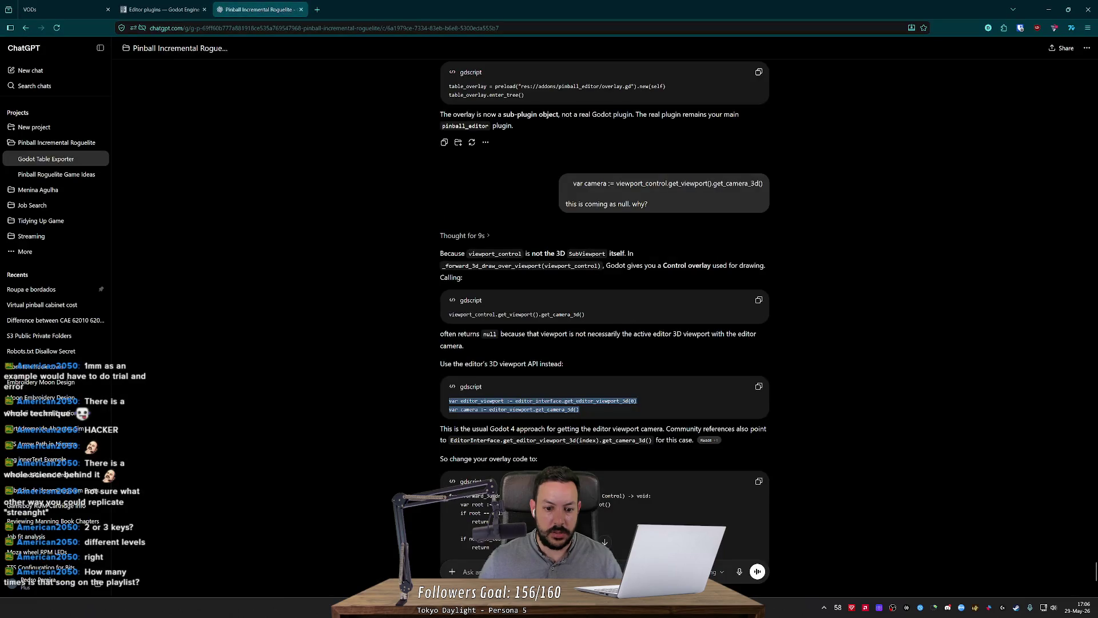
scroll(604, 314, down, 3)
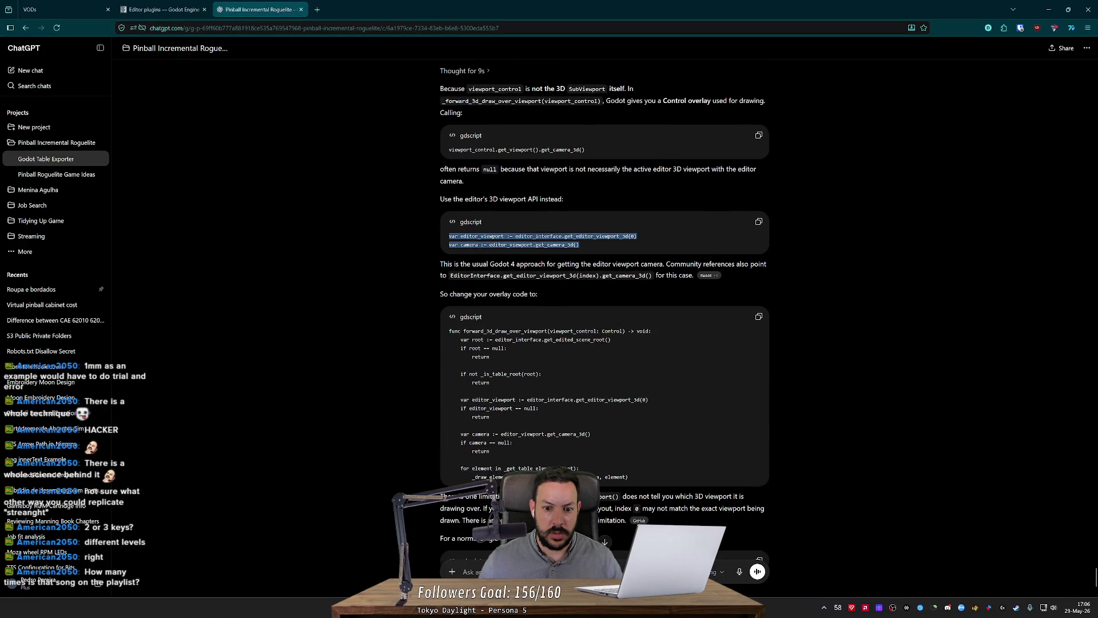
scroll(605, 315, down, 3)
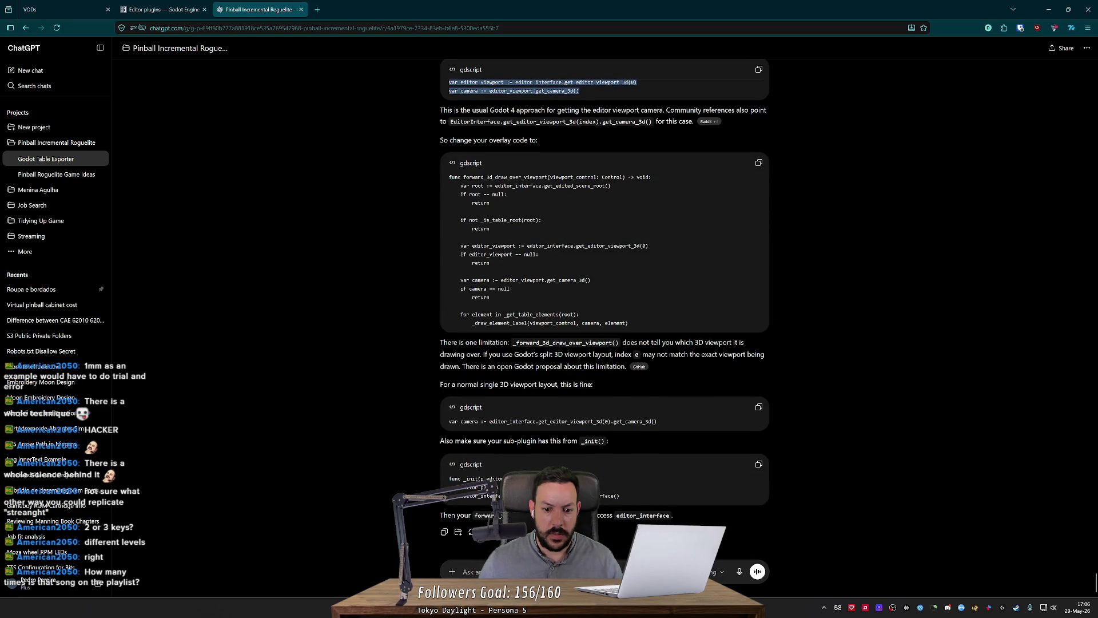
key(alt+Tab)
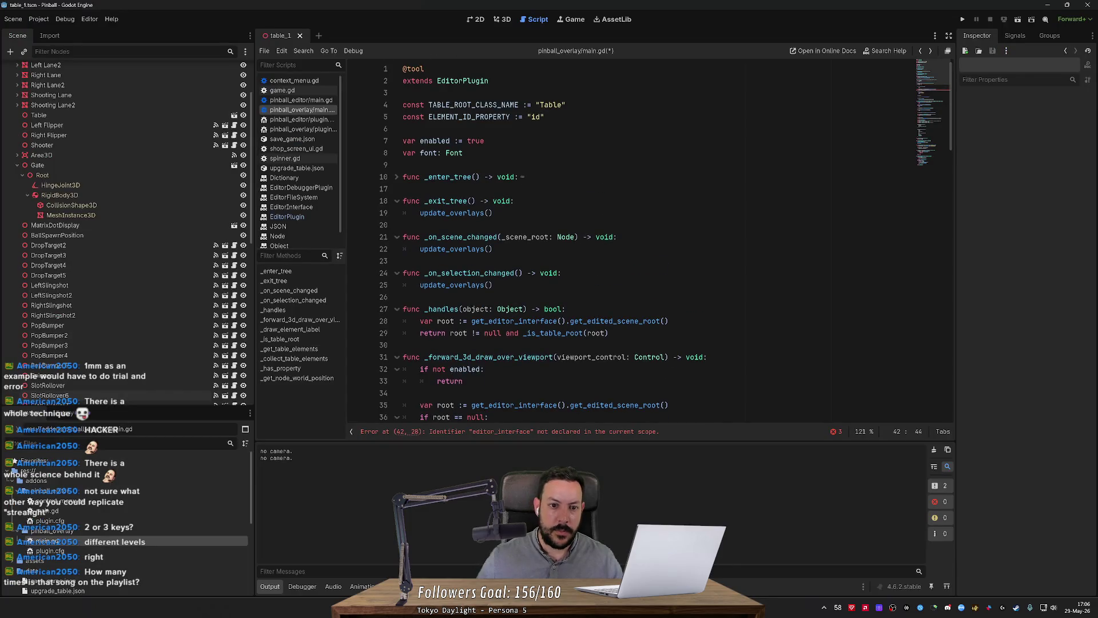
key(alt+Tab)
key(alt+Tab)
Add a 'func _init() -> void:' function below the variables, then open context_menu.gd for reference.
key(Return)
key(Return)
text(func )
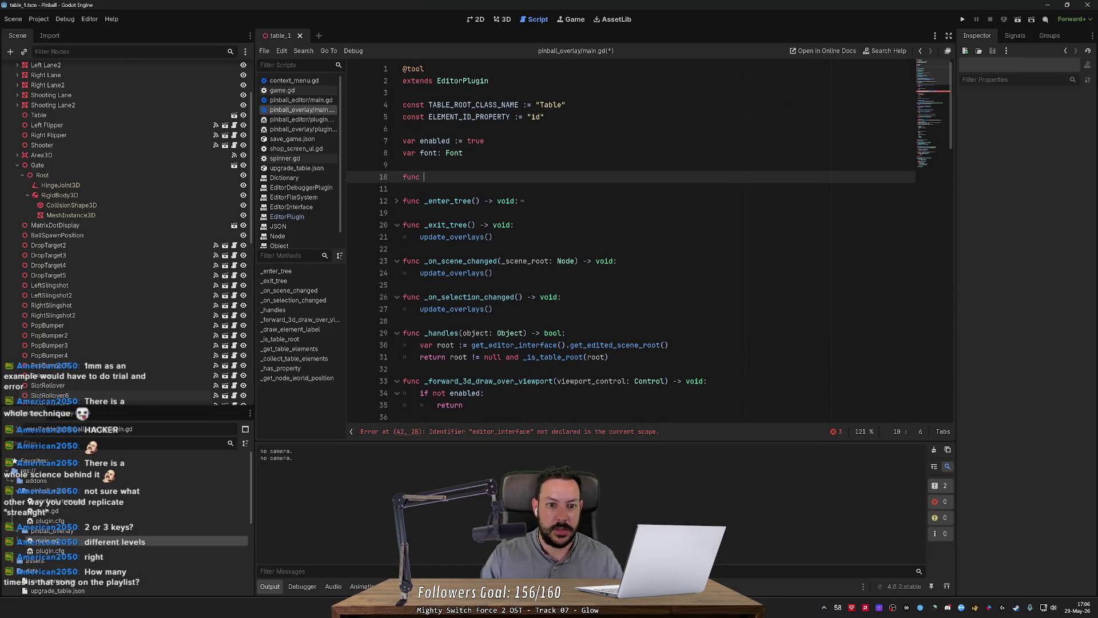
text(_in)
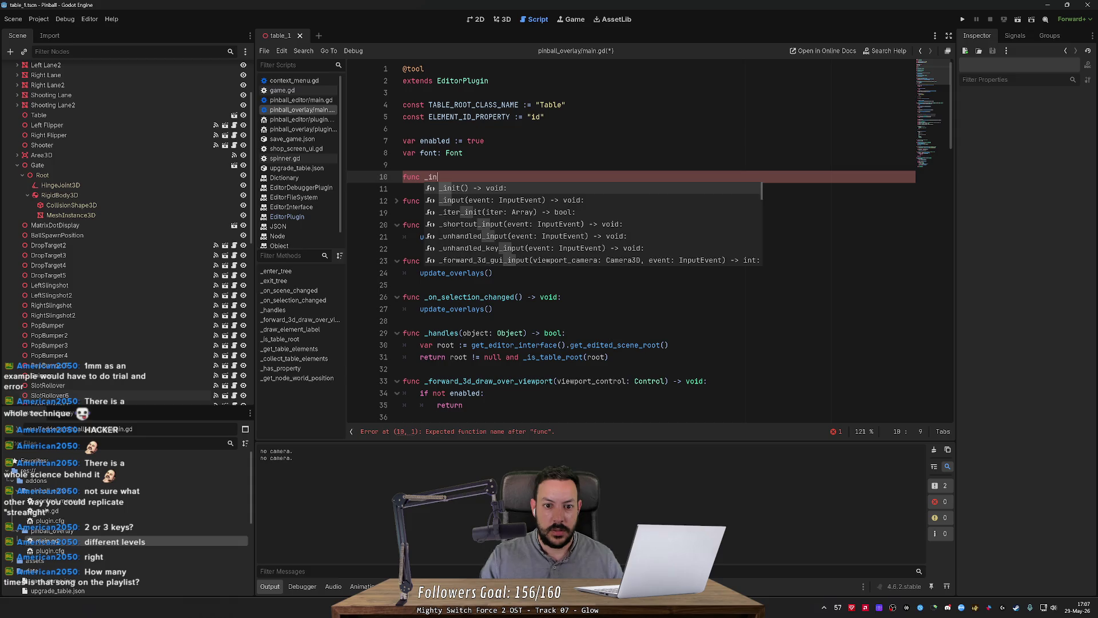
key(Return)
key(Return)
key(Up)
key(Up)
key(Return)
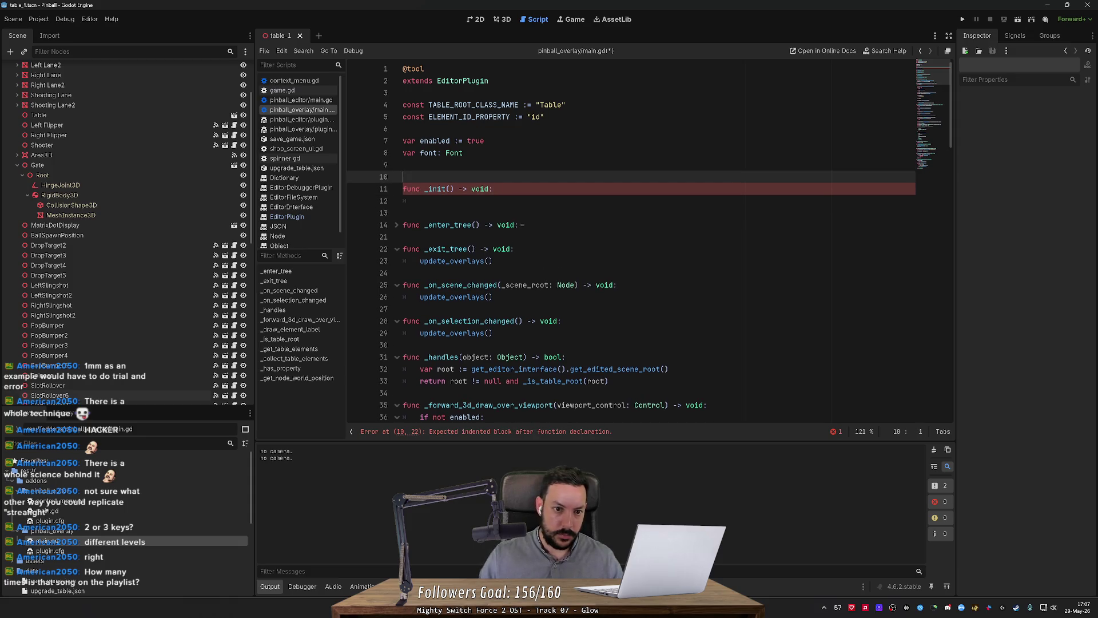
text(var)
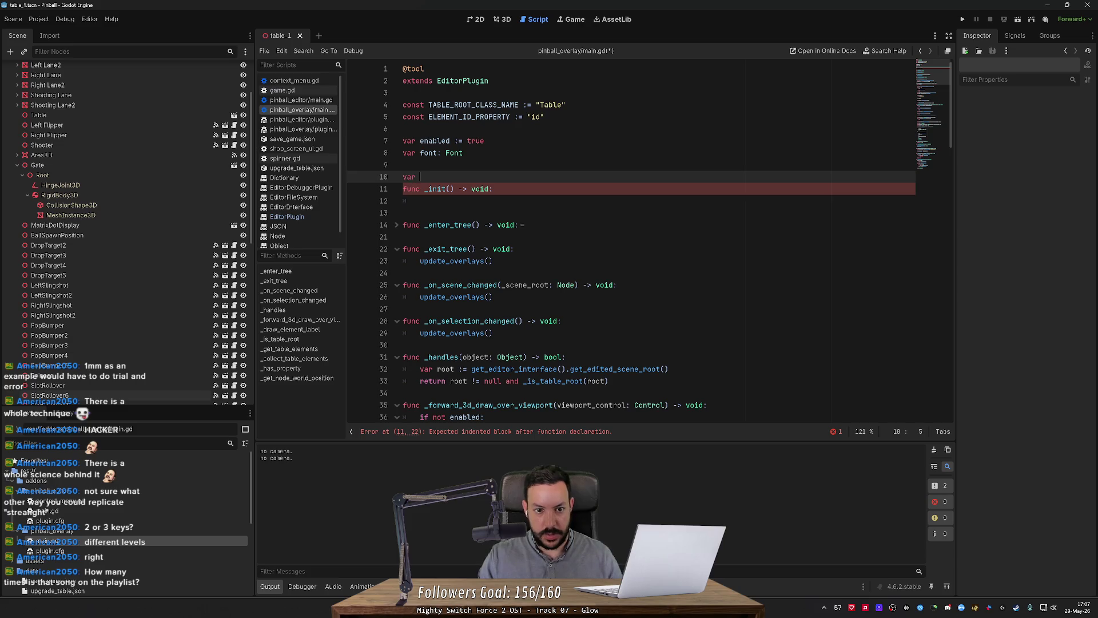
double_click(136, 502)
scroll(629, 240, up, 20)
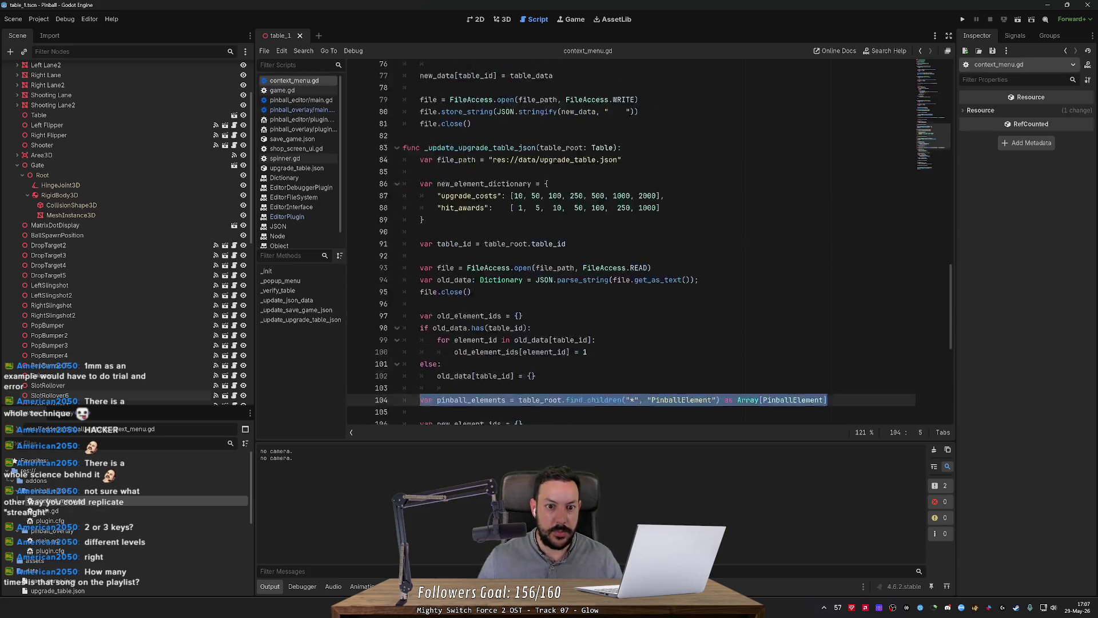
Copy the _editor declaration and _init(editor: EditorInterface) function into the overlay script and save it.
scroll(629, 240, up, 1)
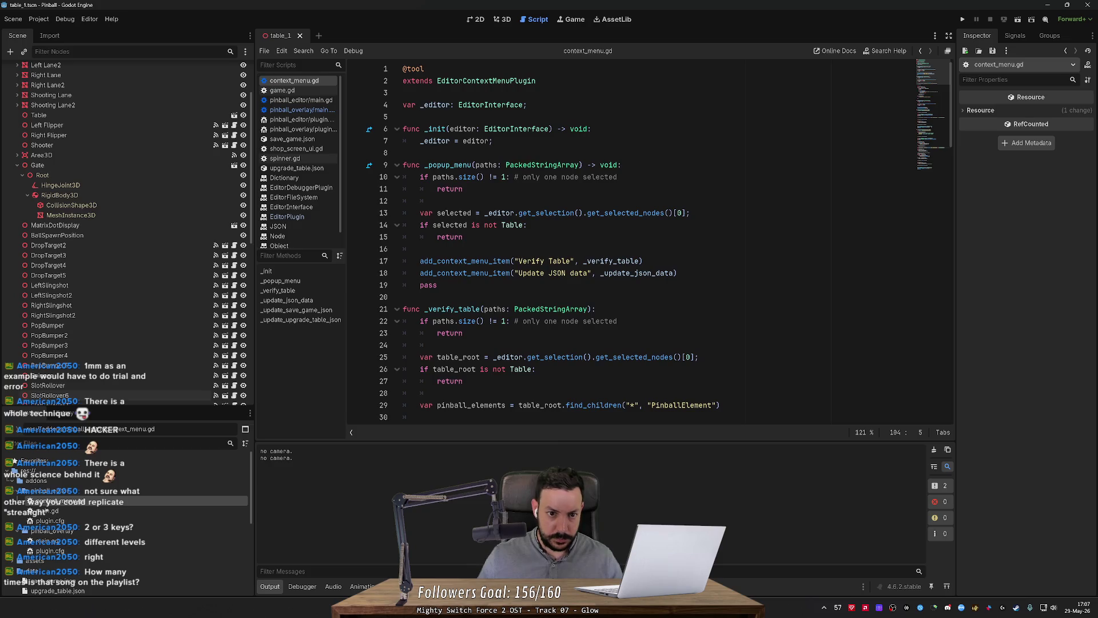
click(526, 105)
key(shift+Up)
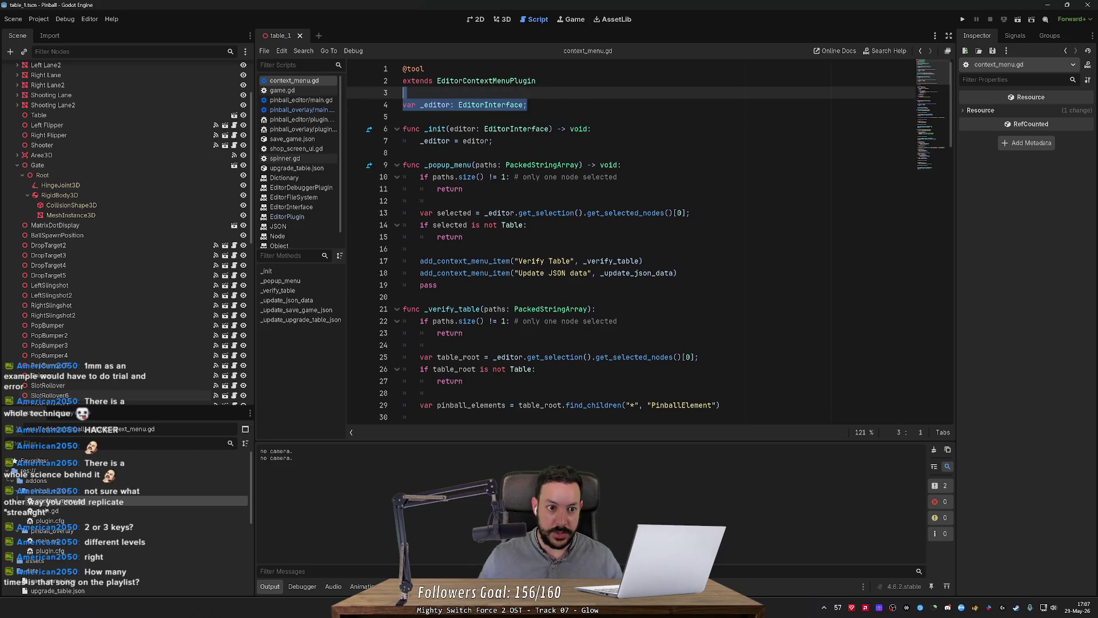
key(Down)
key(Down)
key(Down)
key(End)
key(shift+Up)
key(shift+Up)
key(shift+Up)
key(shift+Home)
key(ctrl+c)
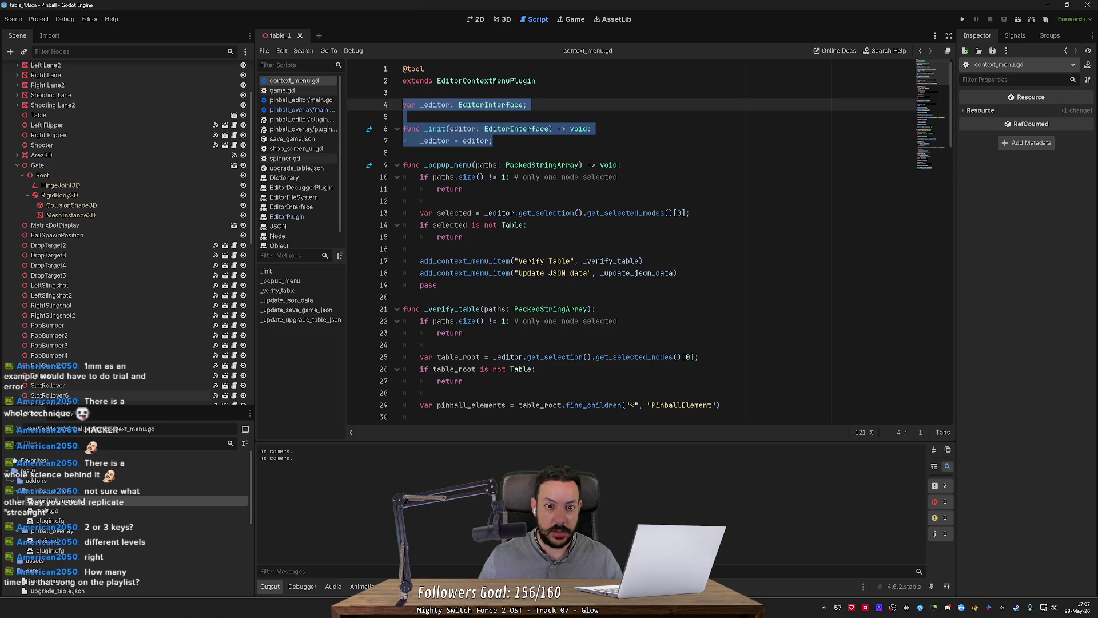
key(alt+Left)
key(alt+Left)
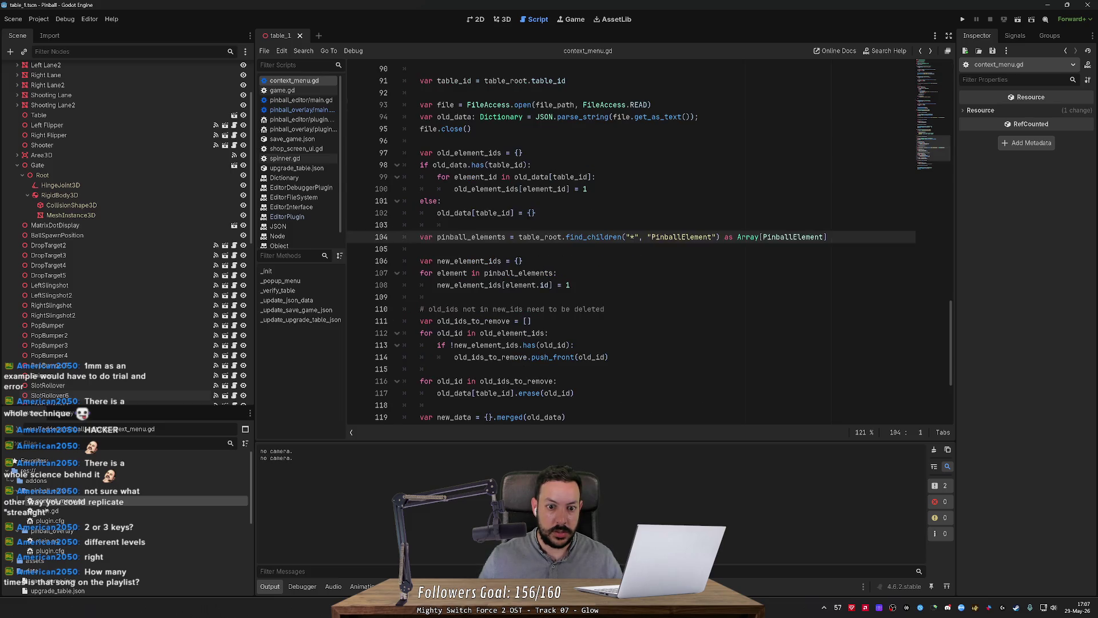
key(ctrl+v)
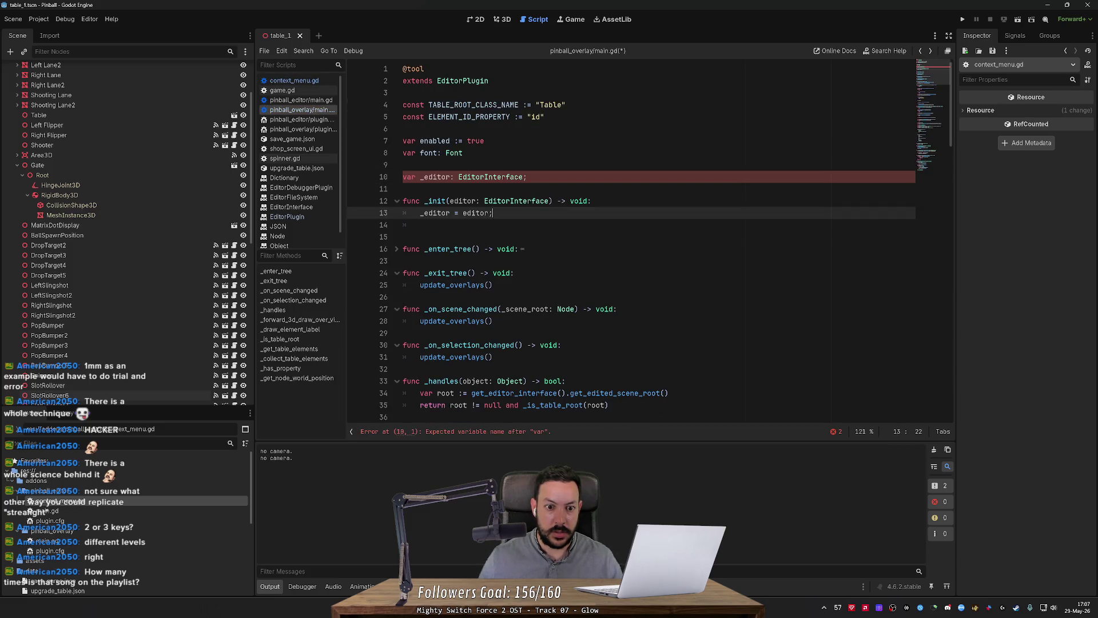
key(ctrl+s)
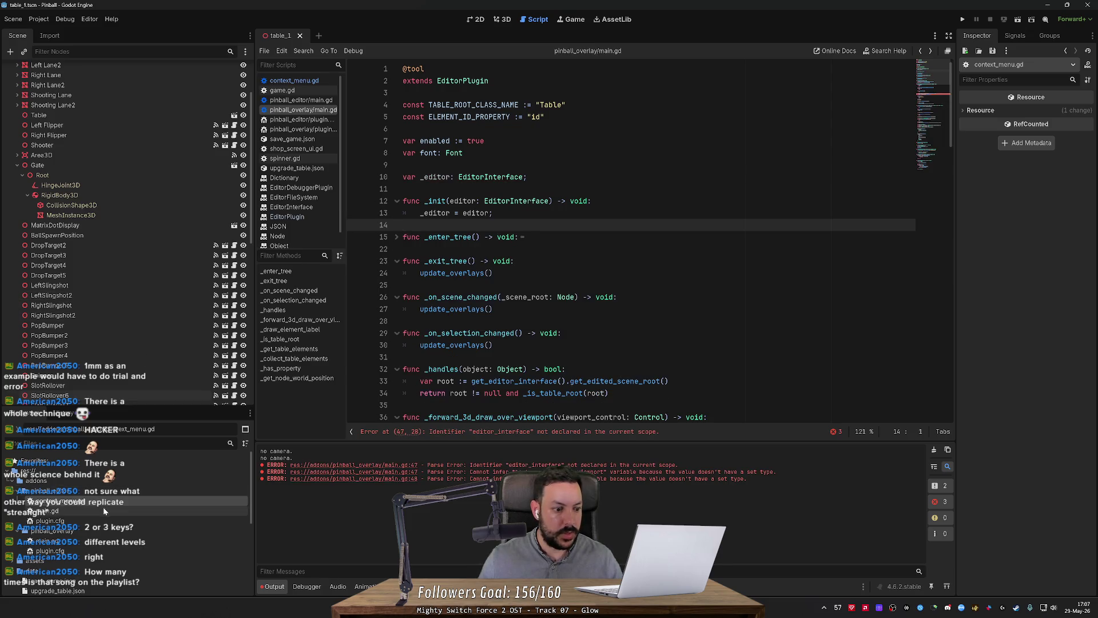
Check pinball_editor main.gd and context_menu.gd, clear the Output errors, and reopen pinball_overlay main.gd.
double_click(103, 509)
click(113, 501)
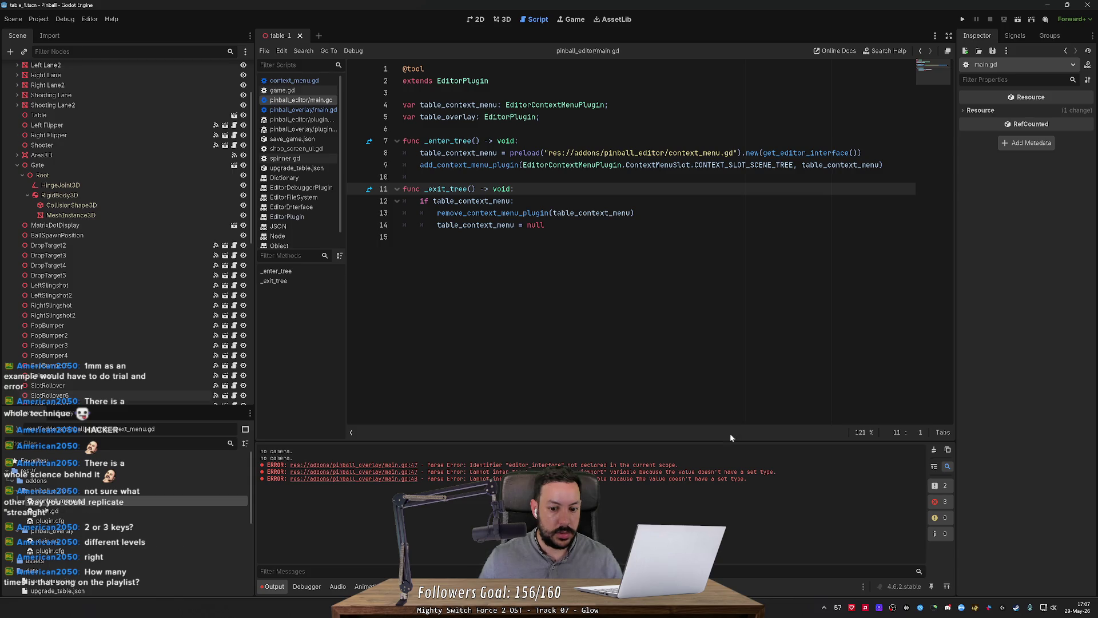
click(934, 449)
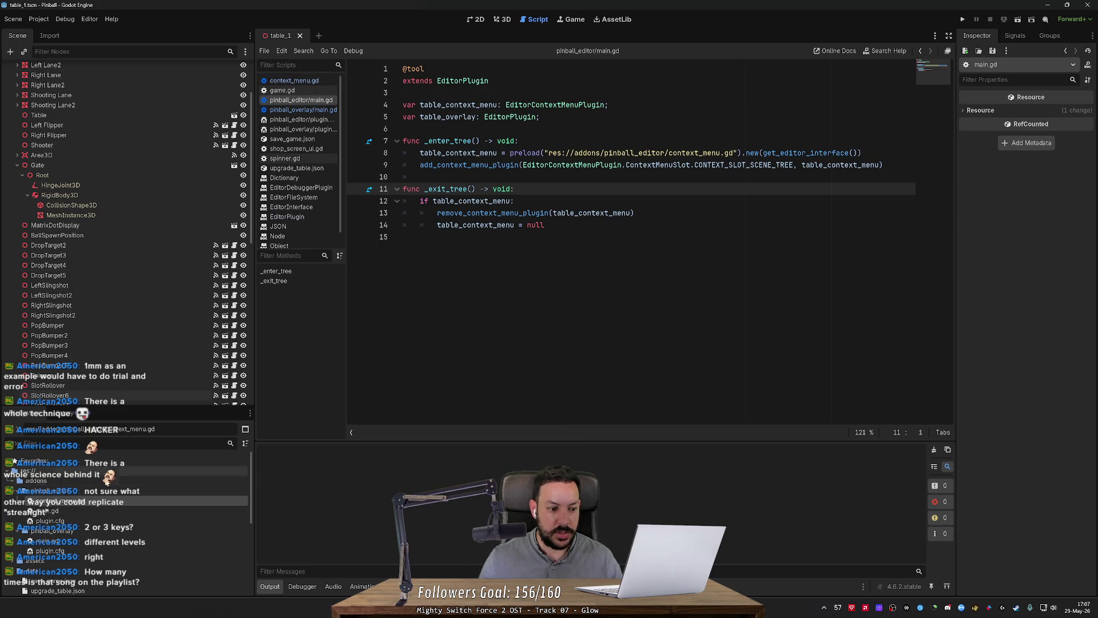
double_click(91, 542)
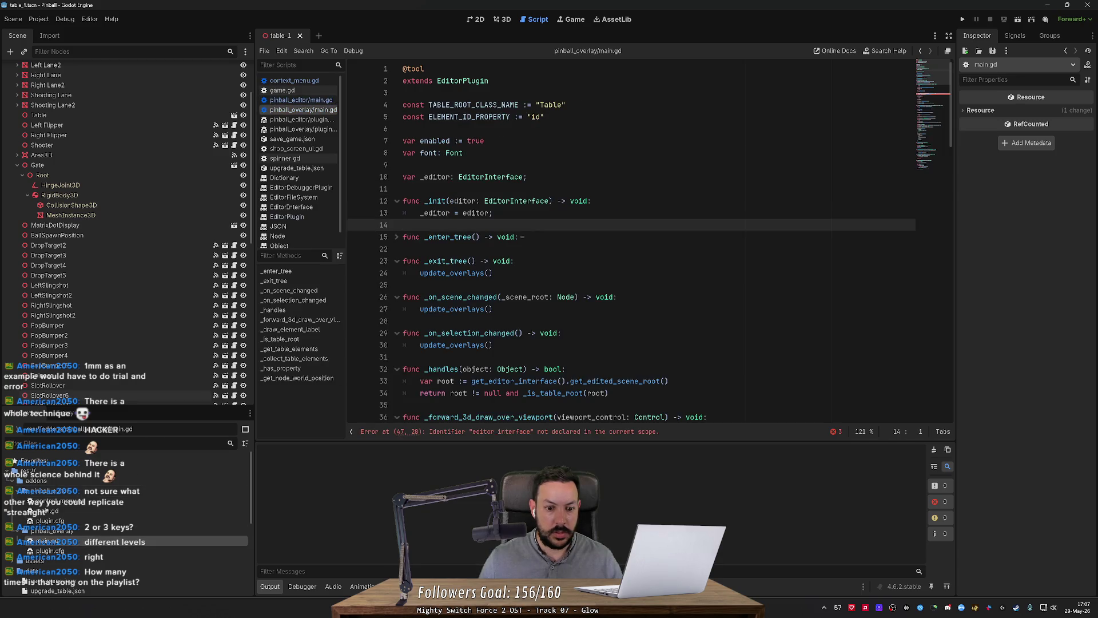
Replace editor_interface with _editor in line 47's get_editor_viewport_3d call.
click(499, 431)
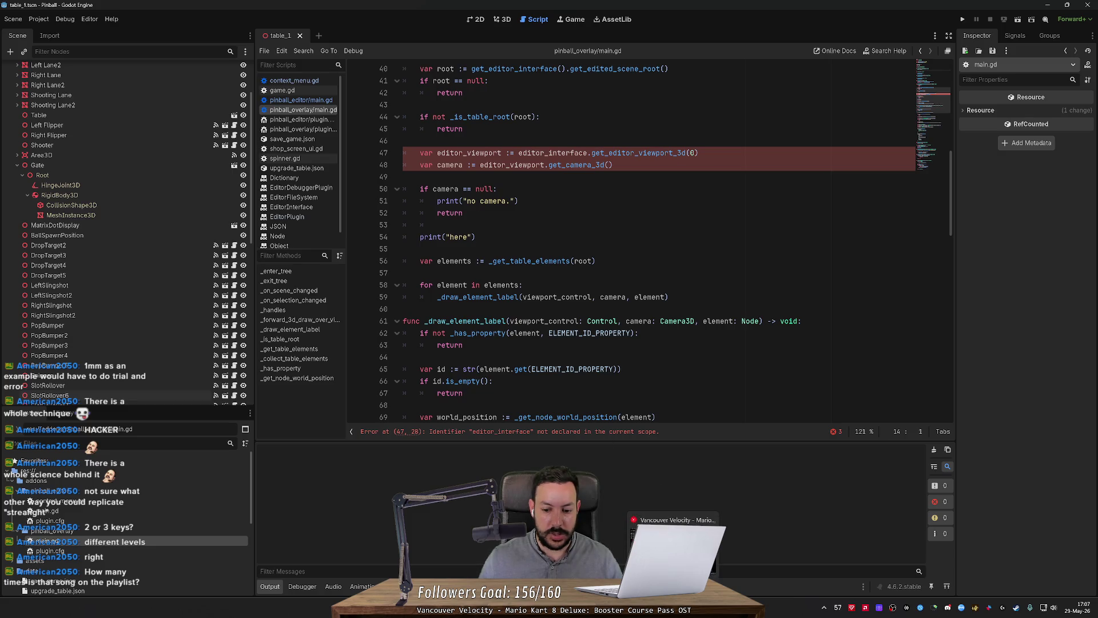
key(alt+Tab)
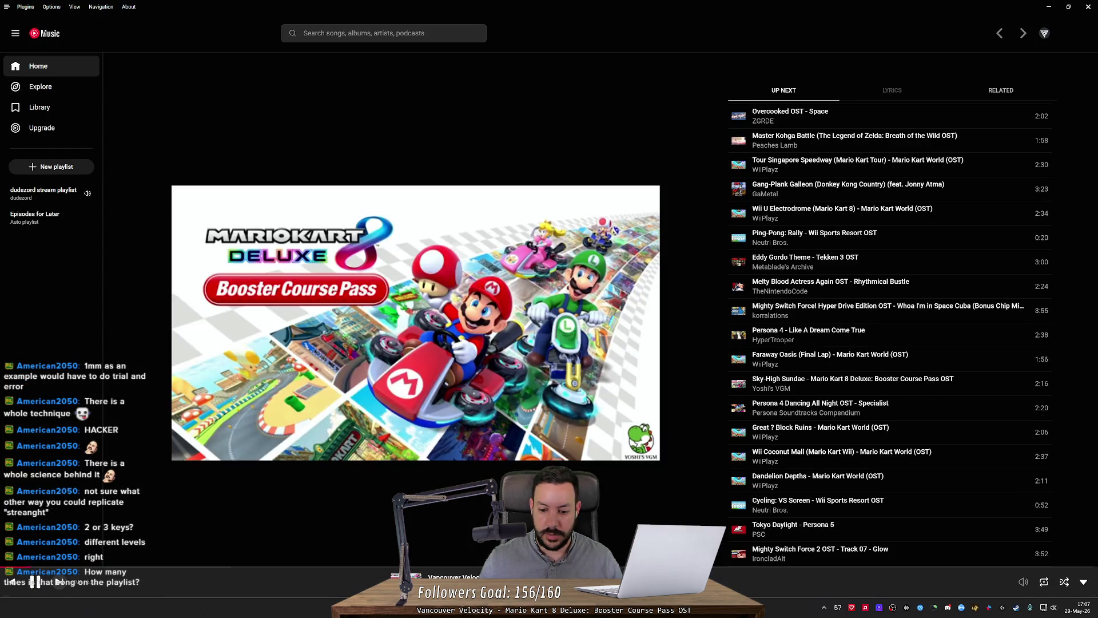
key(alt+Tab)
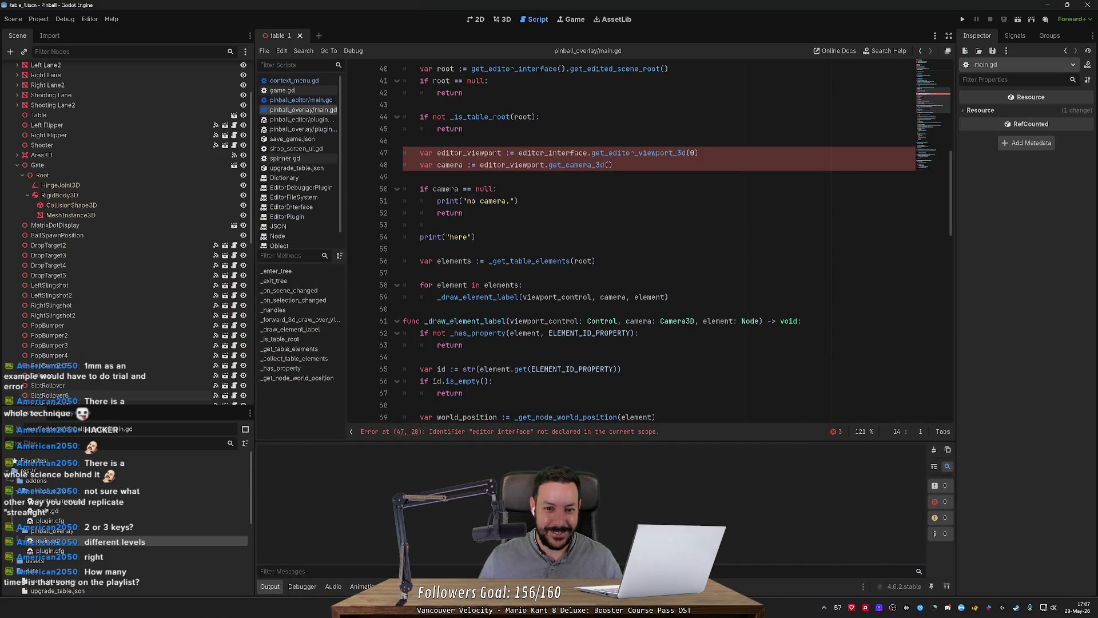
scroll(649, 243, up, 3)
click(403, 285)
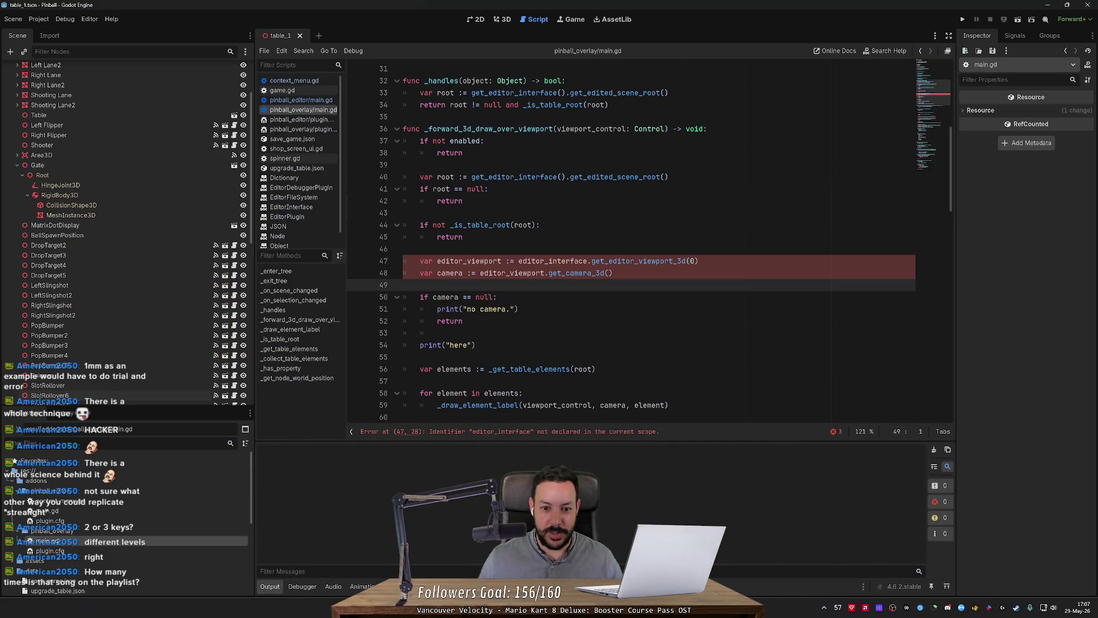
double_click(553, 261)
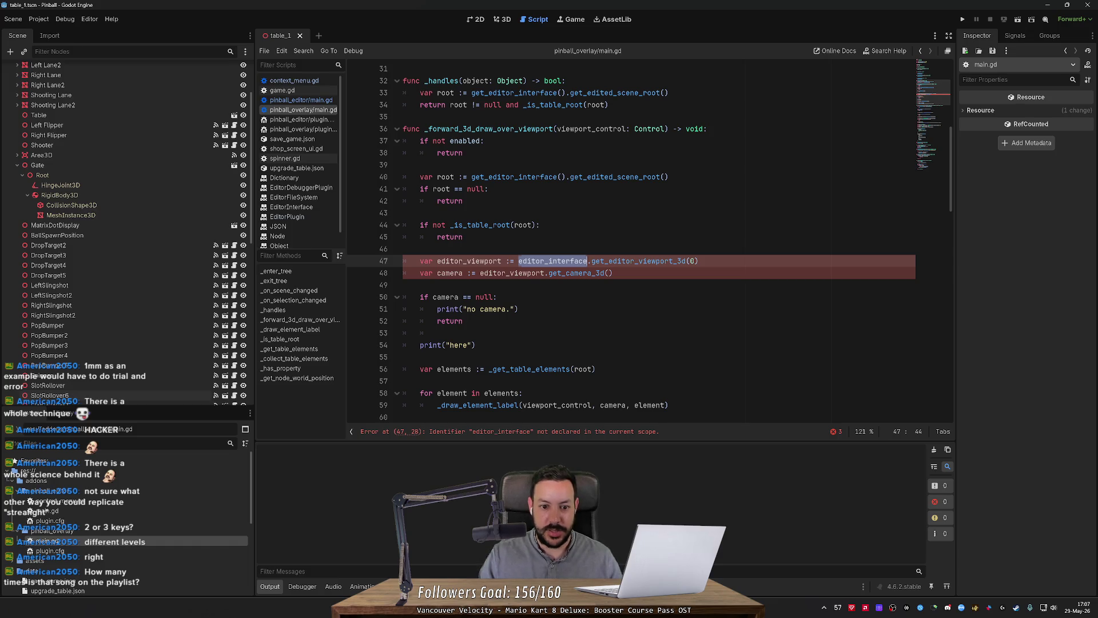
text(_editor)
Switch to the 3D scene and select DropTarget3 to test the overlay.
click(463, 237)
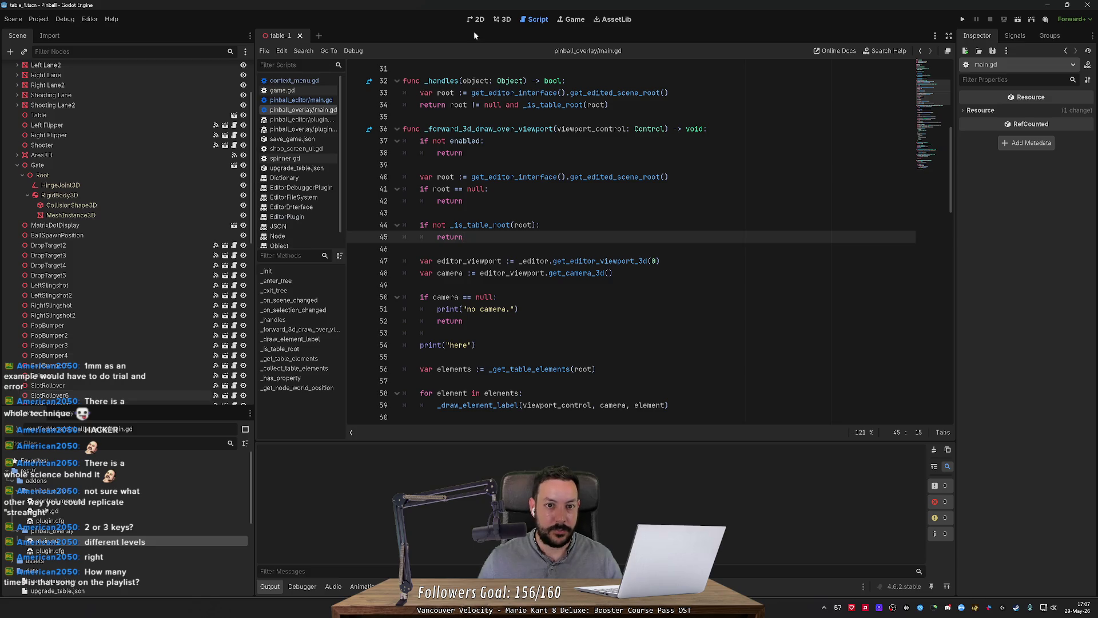
key(ctrl+F2)
click(125, 258)
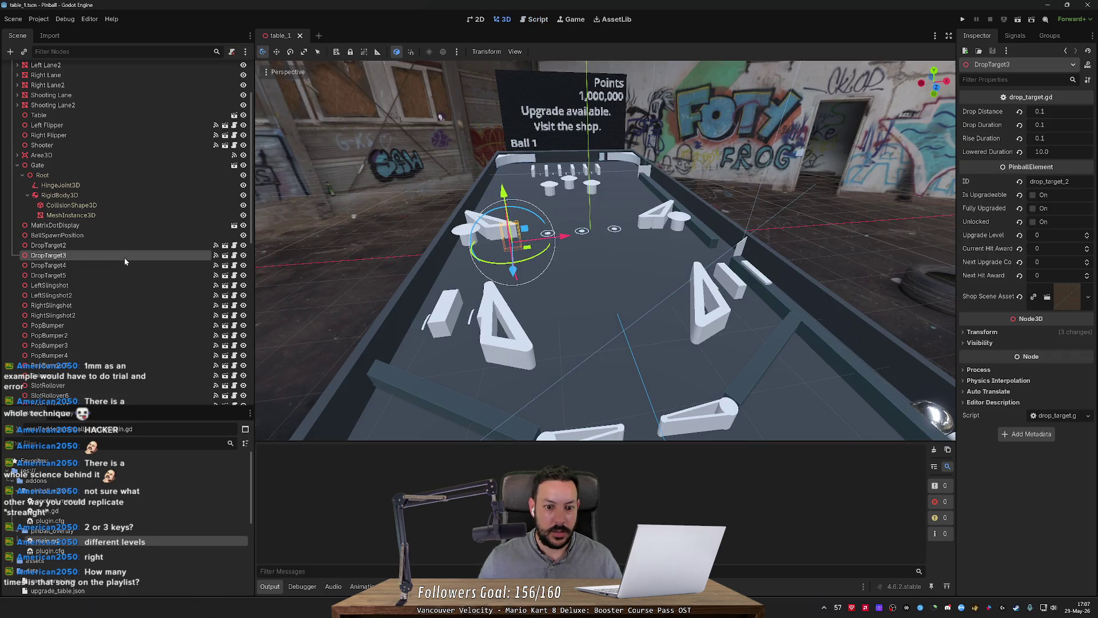
Test by selecting LeftSlingshot2 and PopBumper2, then return to _editor on line 47 of the script.
click(117, 294)
click(119, 336)
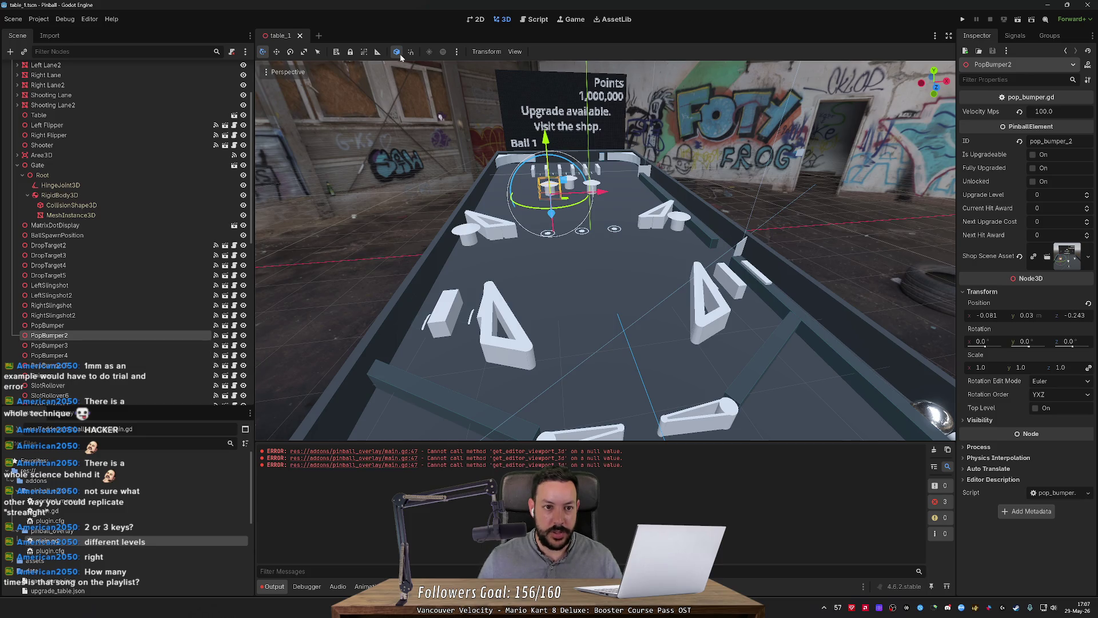
click(538, 19)
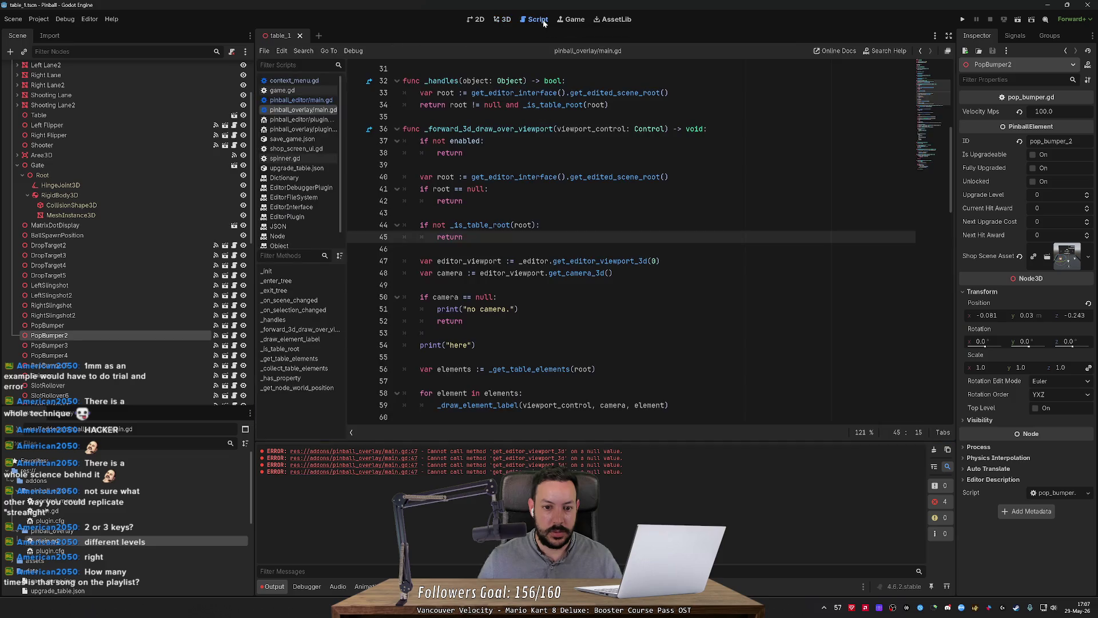
mouse_move(589, 262)
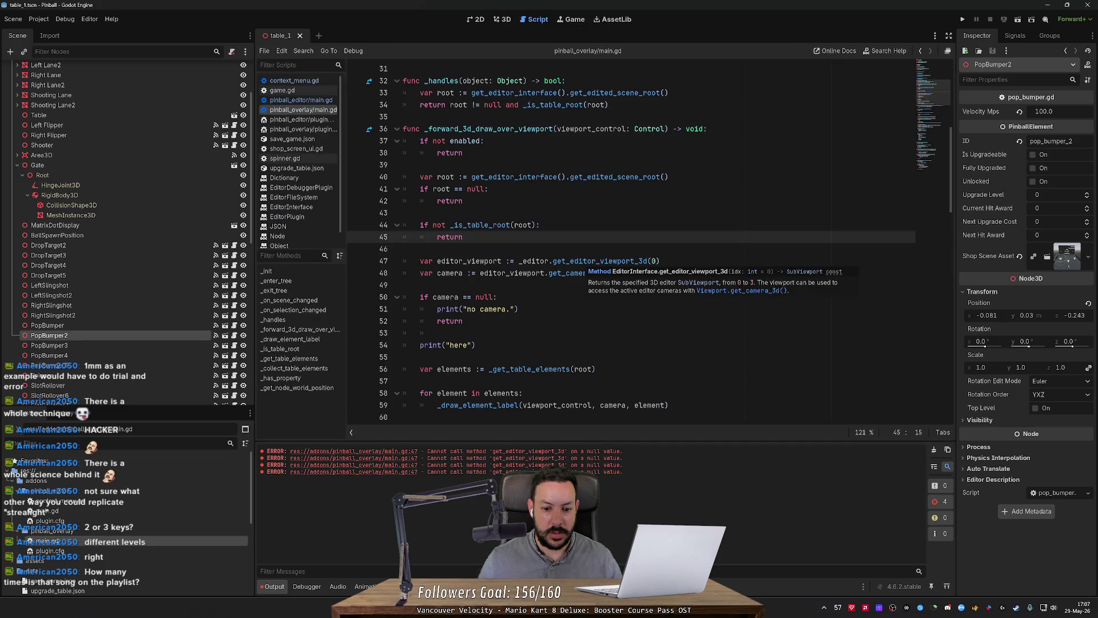
double_click(534, 261)
drag(952, 164, 953, 84)
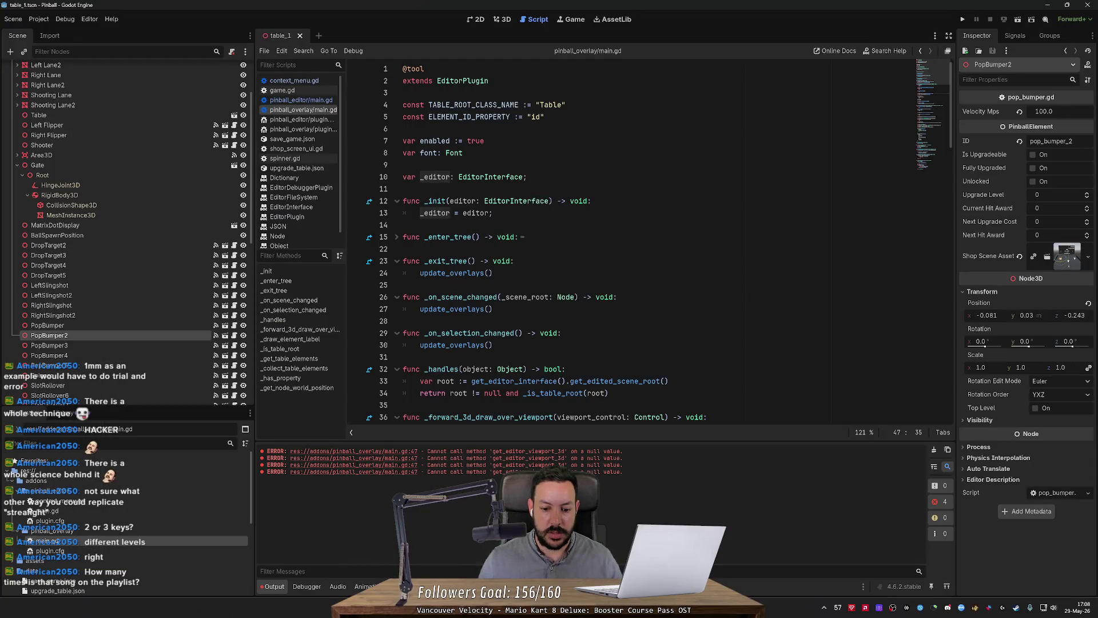
After checking ChatGPT, change _init's parameter to editor_plugin: EditorPlugin.
key(alt+Tab)
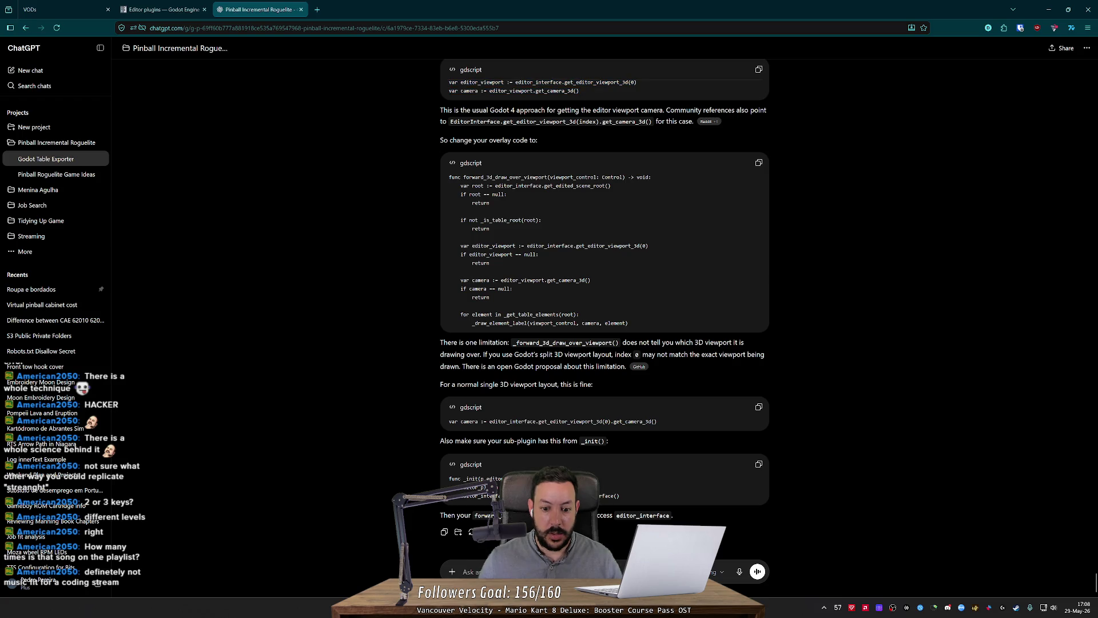
key(alt+Tab)
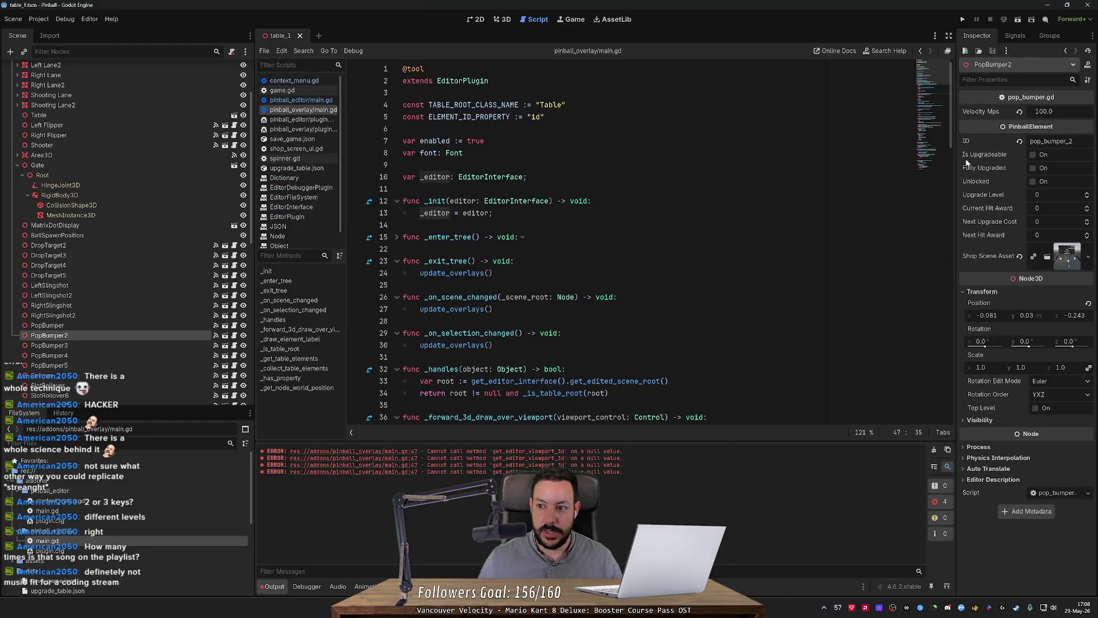
double_click(515, 201)
text(EditPlugin)
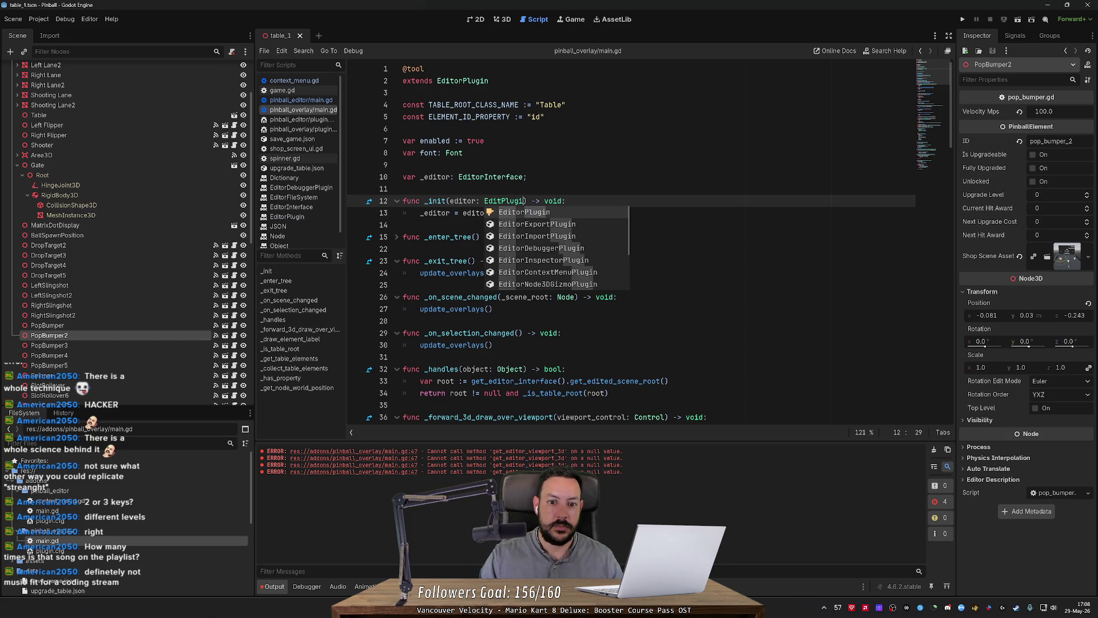
key(Left)
key(Left)
key(Left)
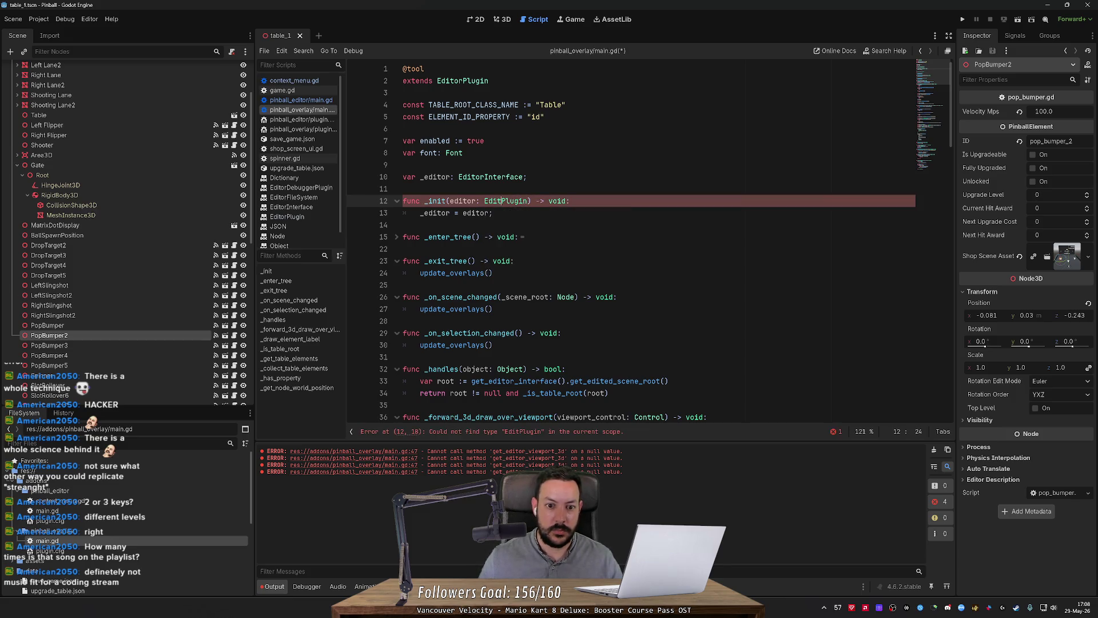
text(or)
key(Left)
key(Left)
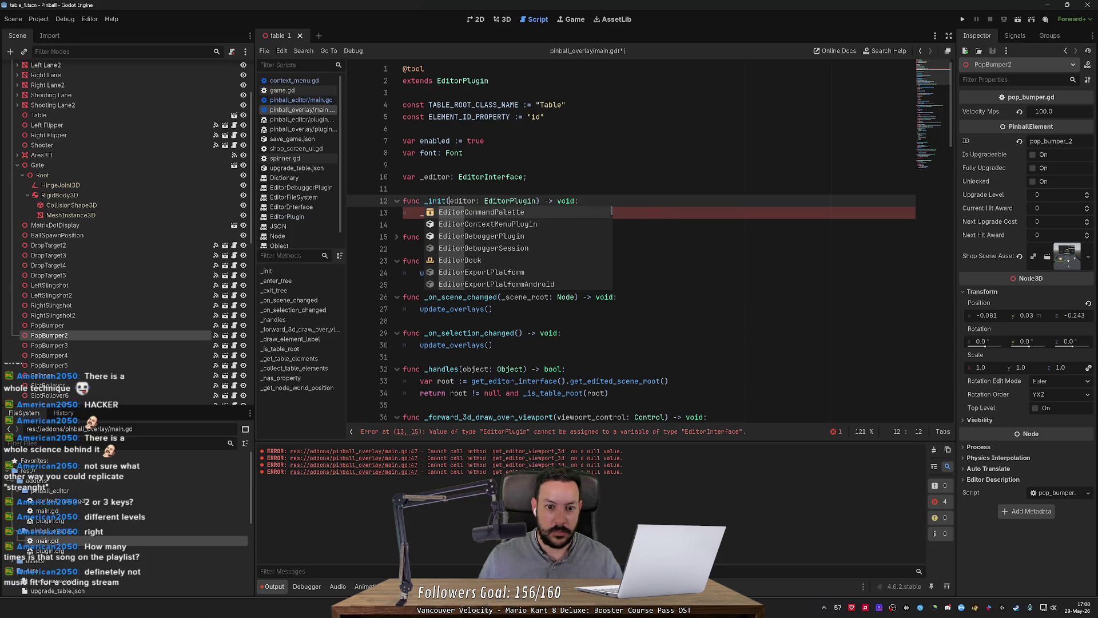
text(_plugin)
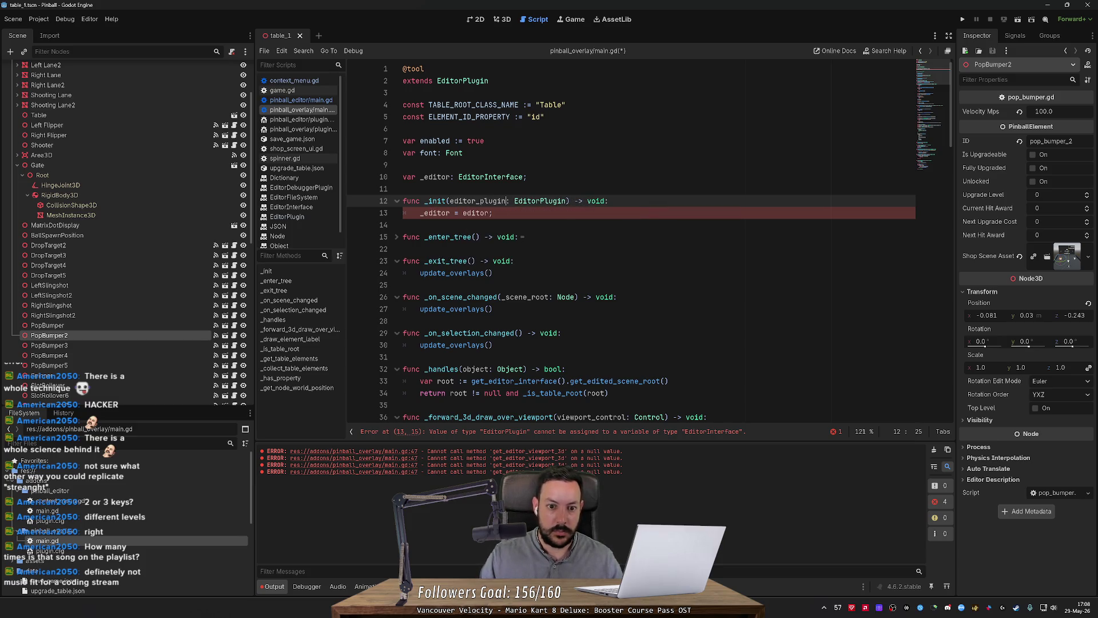
Set _editor = editor_plugin.get_editor_interface() and clear the Output log.
click(489, 213)
text(_plugin.)
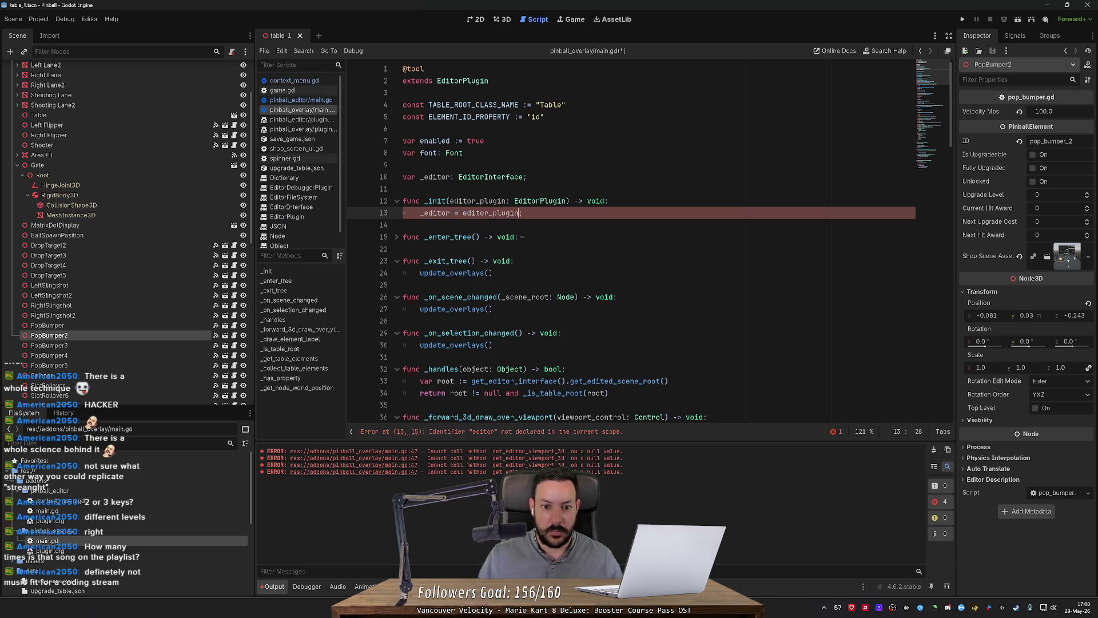
text(get_ed)
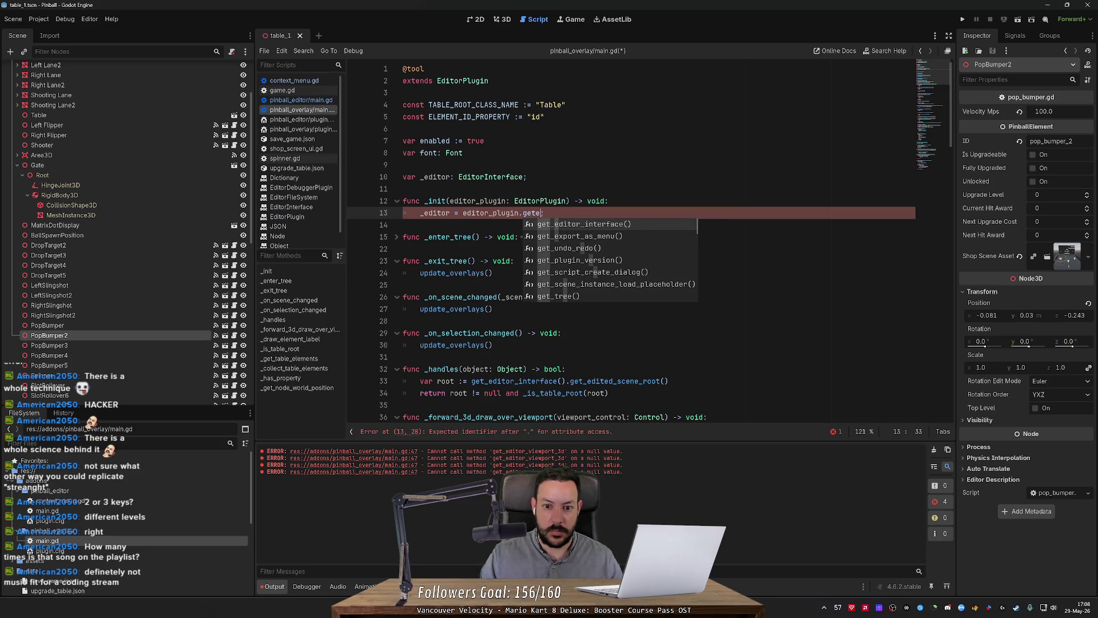
key(Return)
key(alt+Tab)
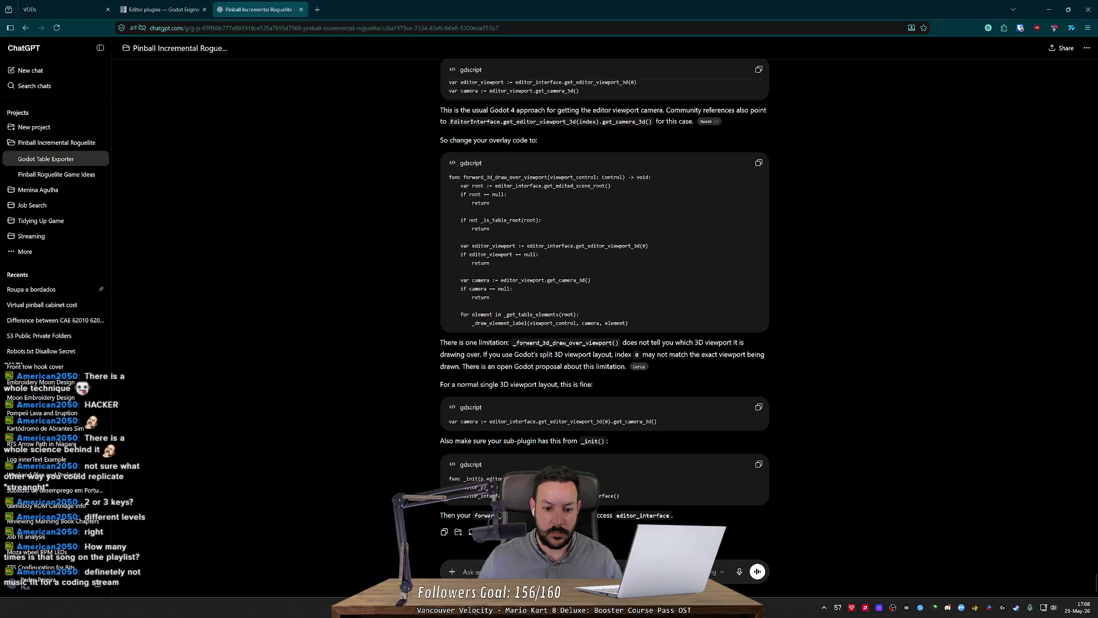
key(alt+Tab)
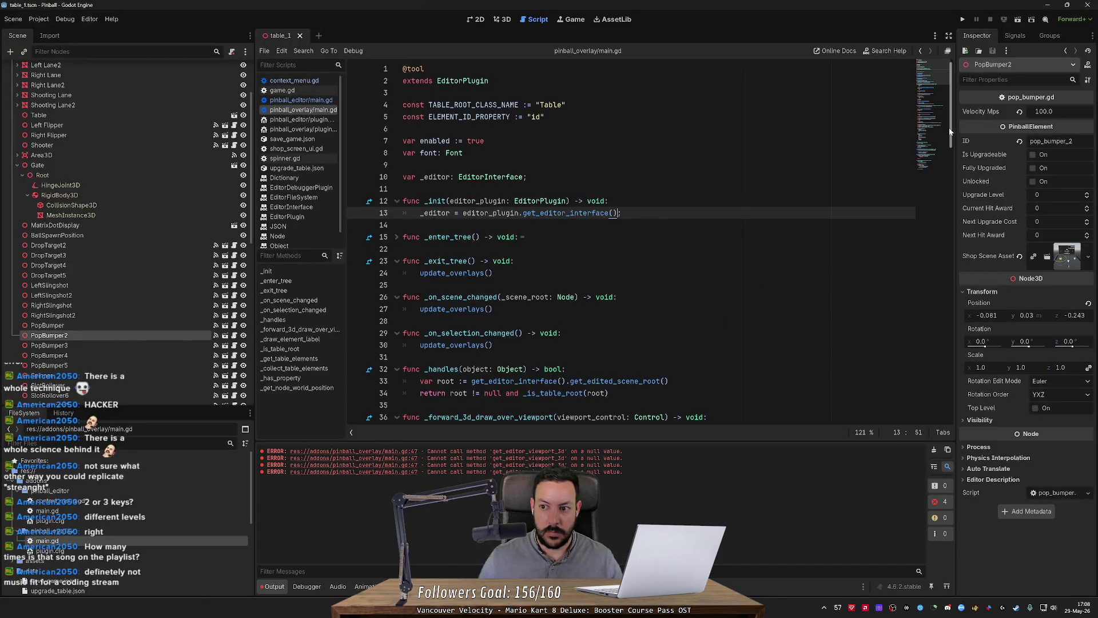
mouse_move(948, 128)
mouse_down()
mouse_move(923, 315)
mouse_move(936, 218)
mouse_up()
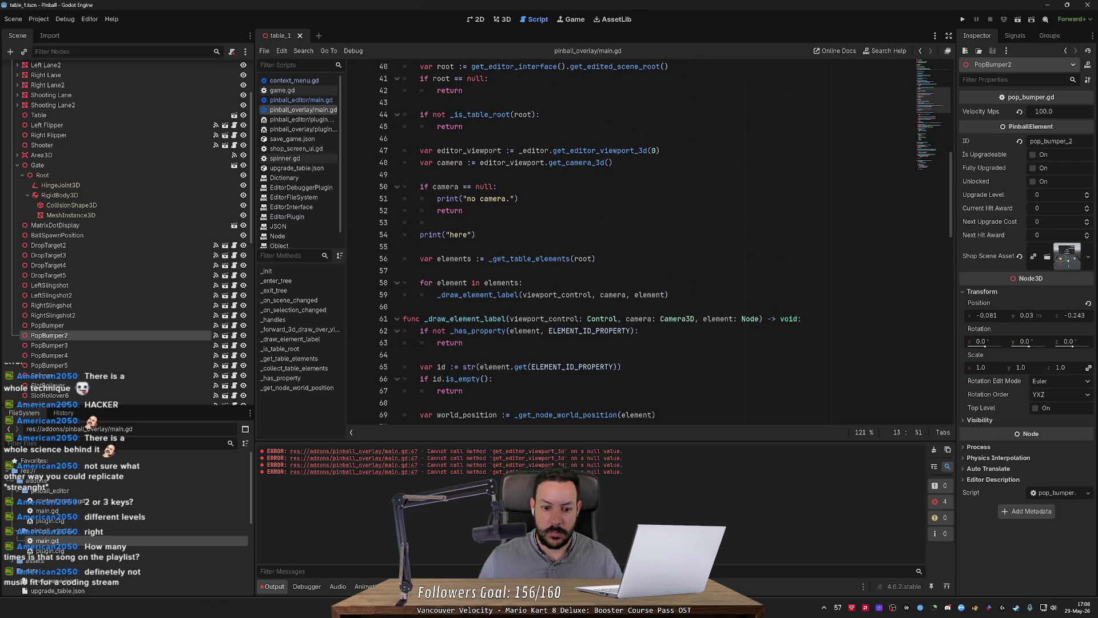
click(933, 449)
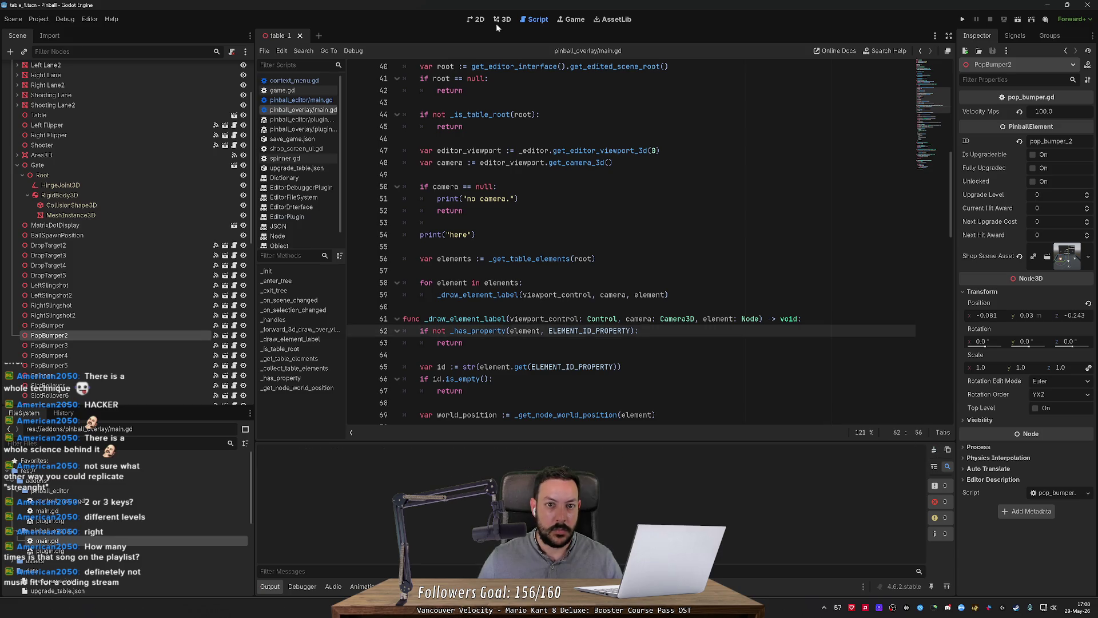
Retest by selecting RigidBody3D under Gate, then jump to the line-47 null-value error.
click(501, 21)
click(199, 195)
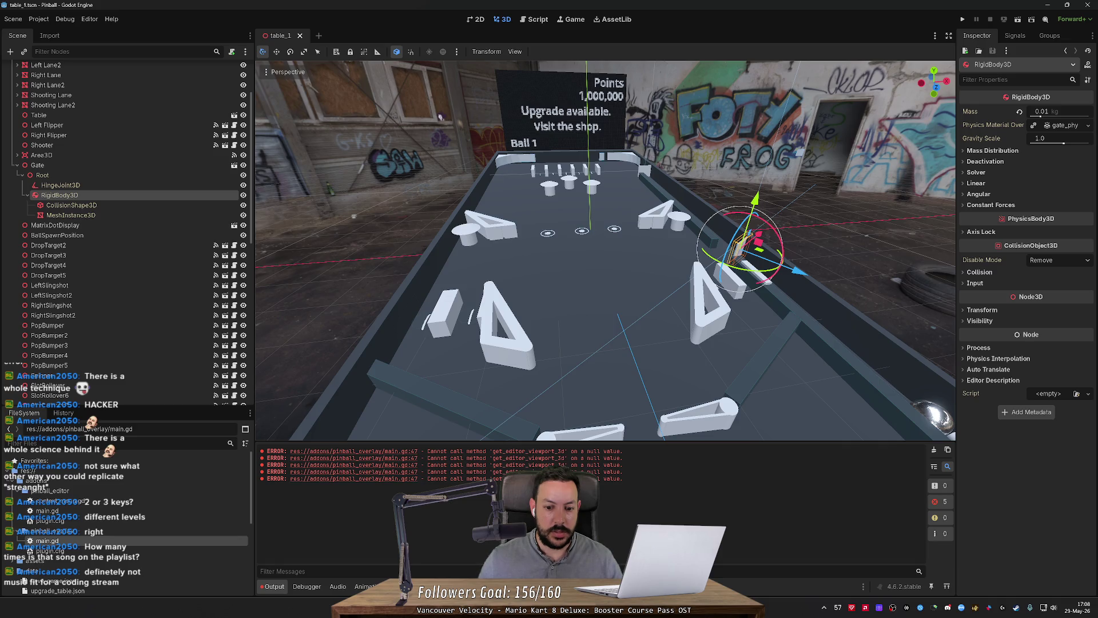
click(533, 19)
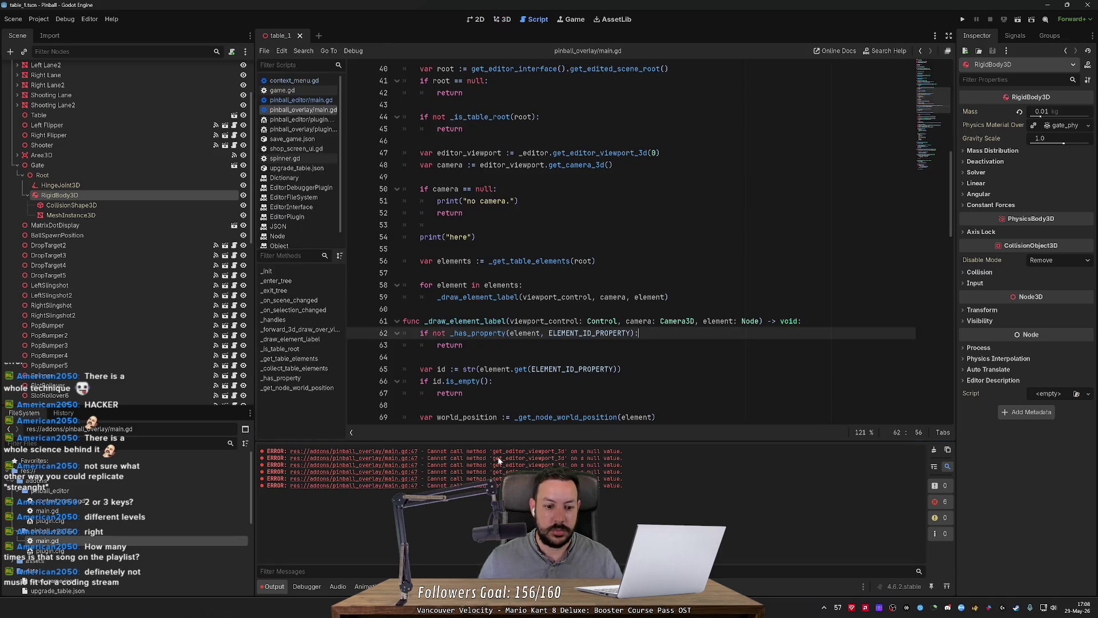
click(402, 471)
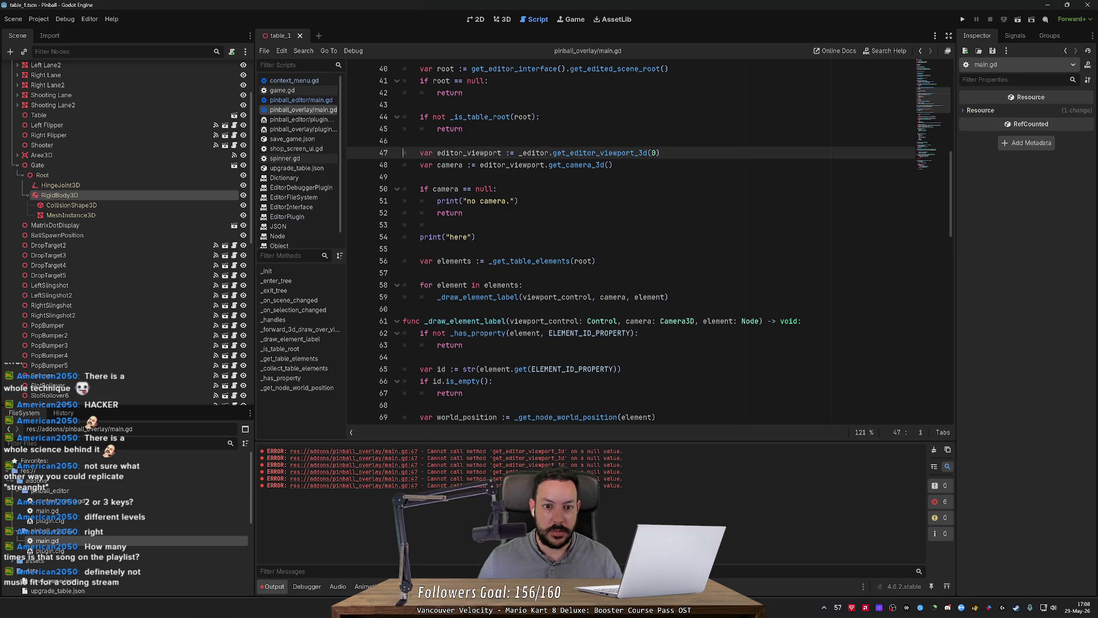
mouse_move(515, 167)
key(alt+Tab)
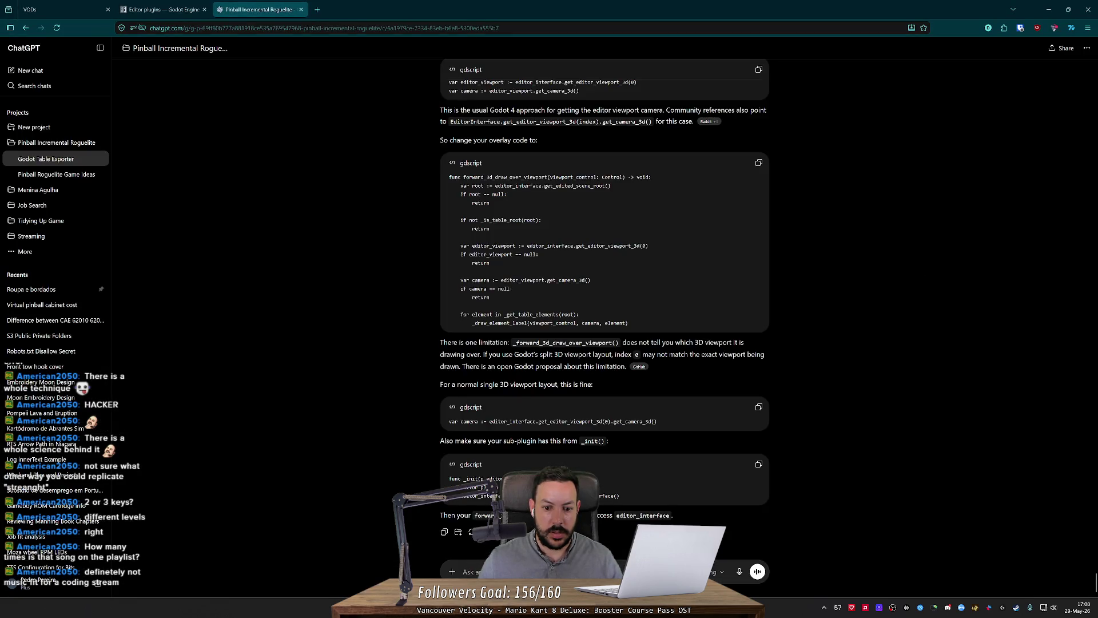
Paste ChatGPT's one-line camera code at line 47, using _editor instead of editor_interface.
drag(657, 422, 420, 420)
key(ctrl+c)
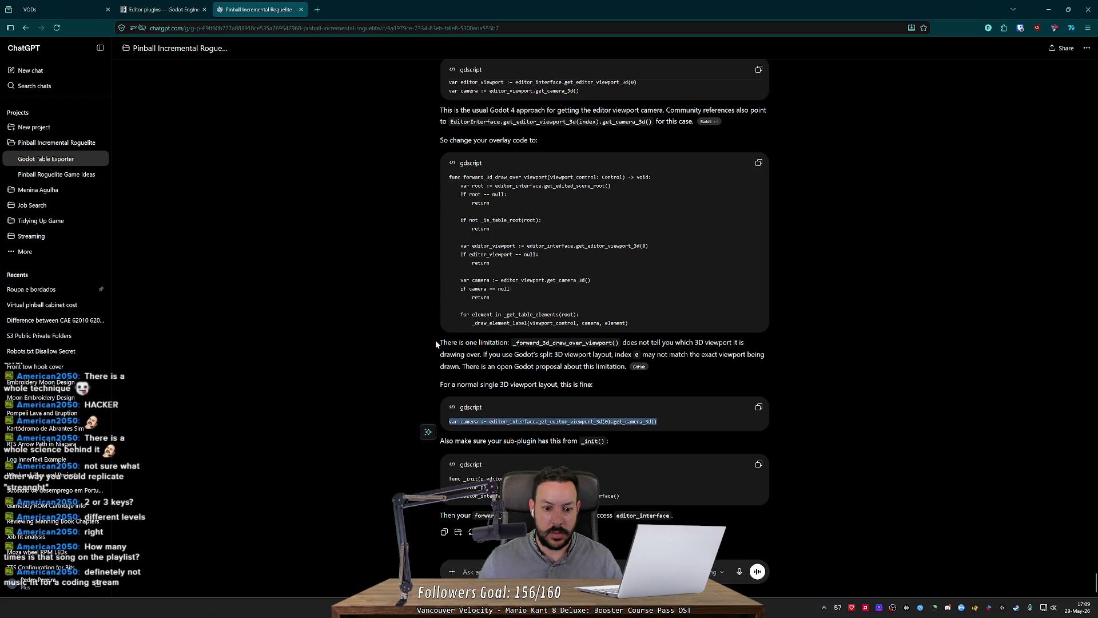
key(alt+Tab)
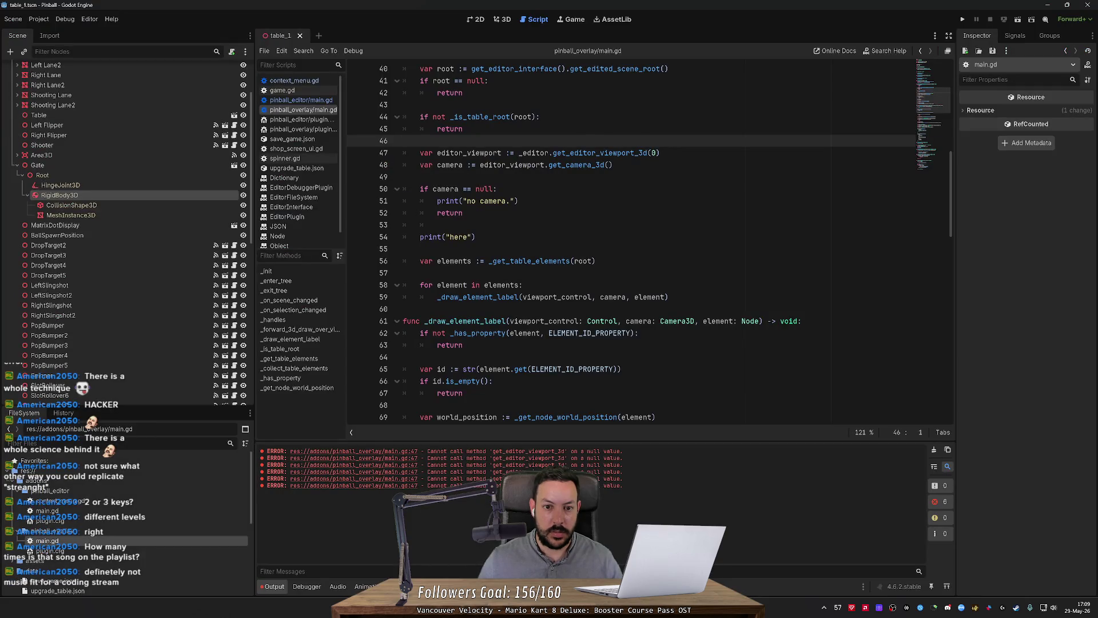
key(alt+Tab)
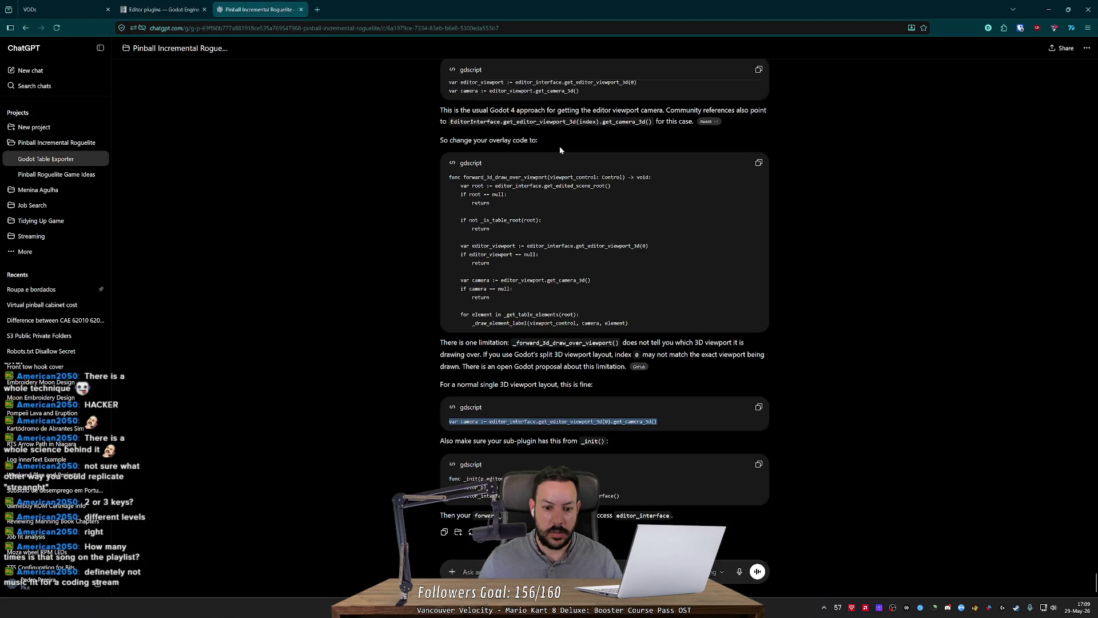
key(alt+Tab)
key(ctrl+v)
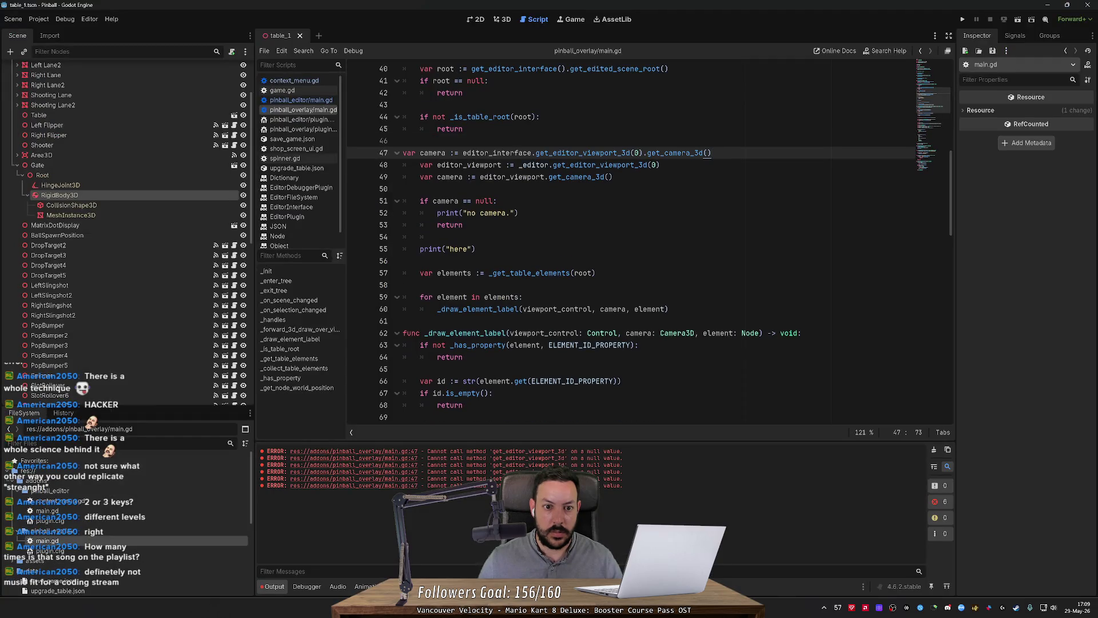
key(Down)
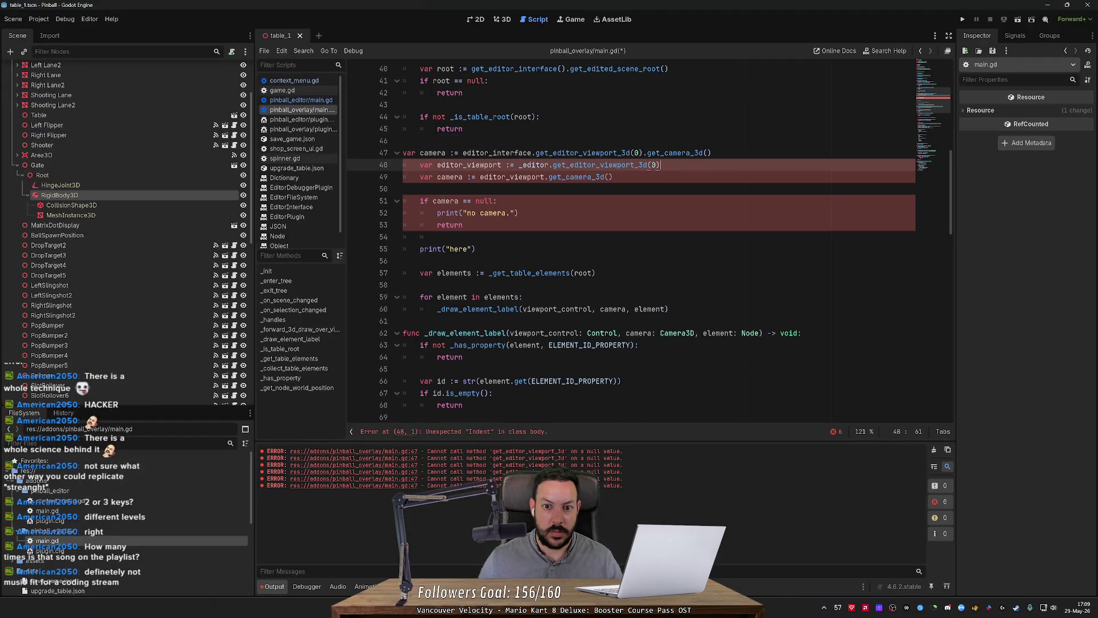
double_click(535, 165)
key(ctrl+c)
double_click(503, 152)
key(ctrl+v)
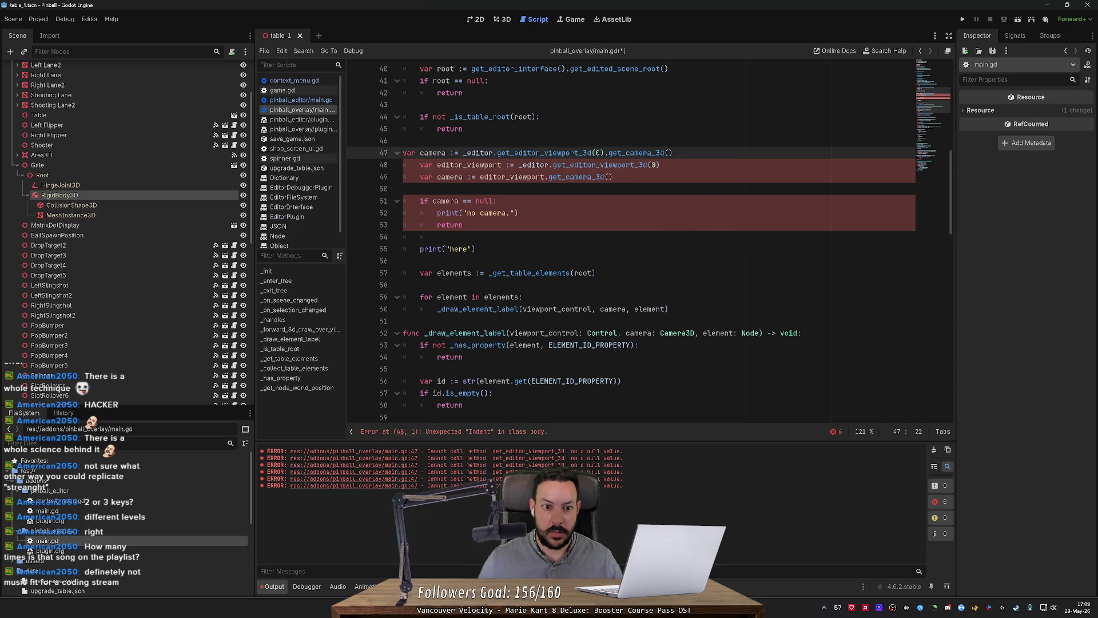
Delete the old viewport and camera lines, fix the indentation, save, and clear Output.
key(Down)
key(ctrl+shift+k)
key(ctrl+shift+k)
key(ctrl+s)
key(Up)
key(Tab)
key(Down)
key(Delete)
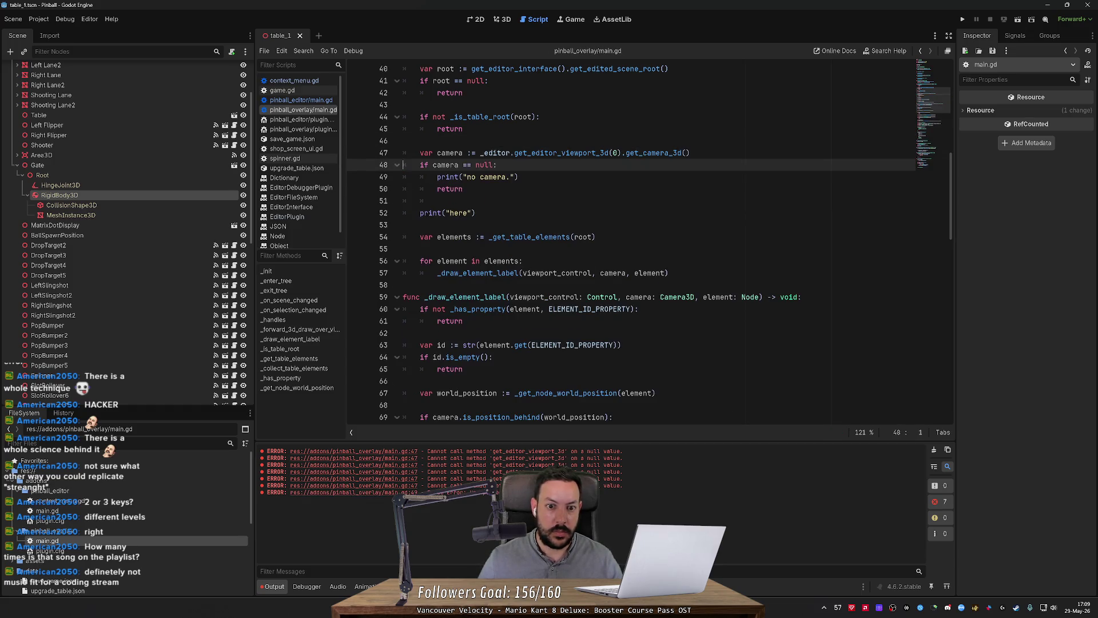
click(934, 450)
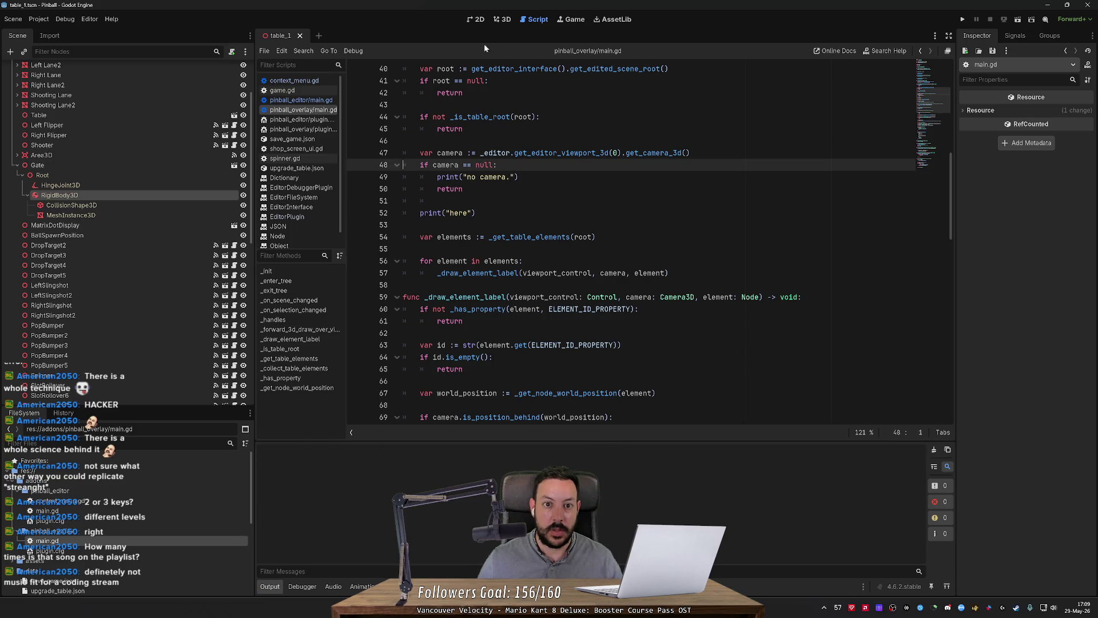
Retest in the 3D view and jump to the line-47 error in the script.
click(502, 19)
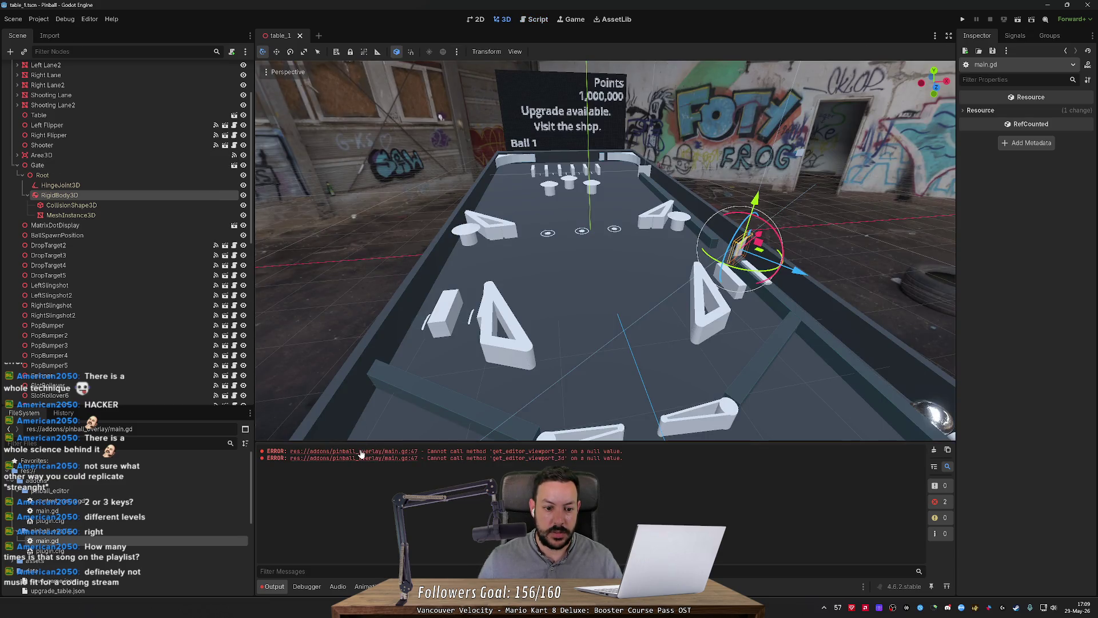
click(360, 452)
double_click(612, 153)
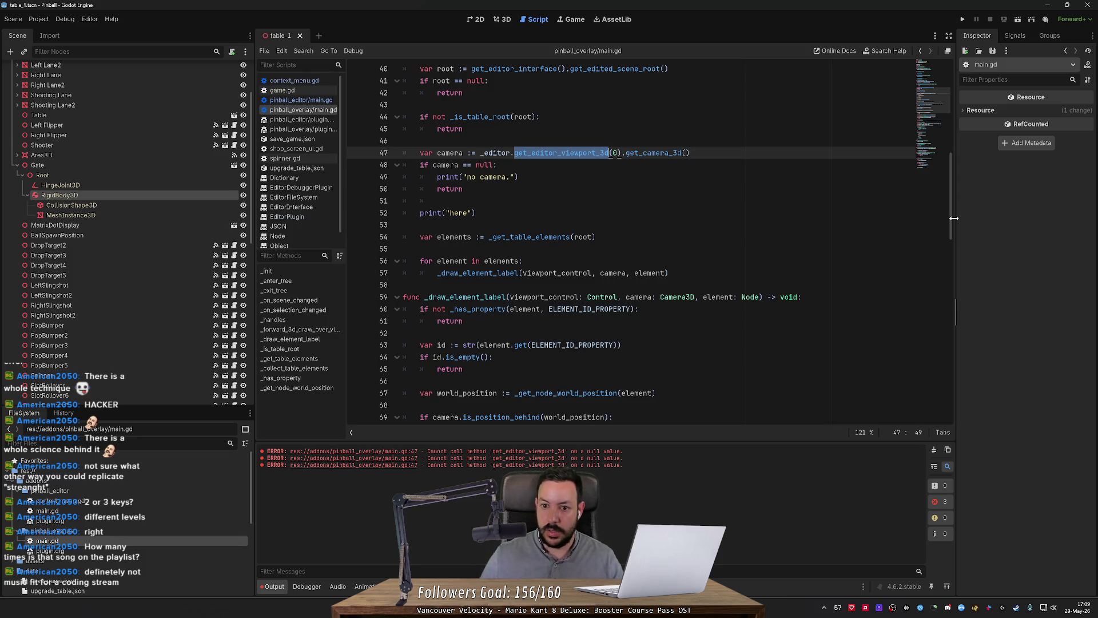
scroll(953, 217, up, 10)
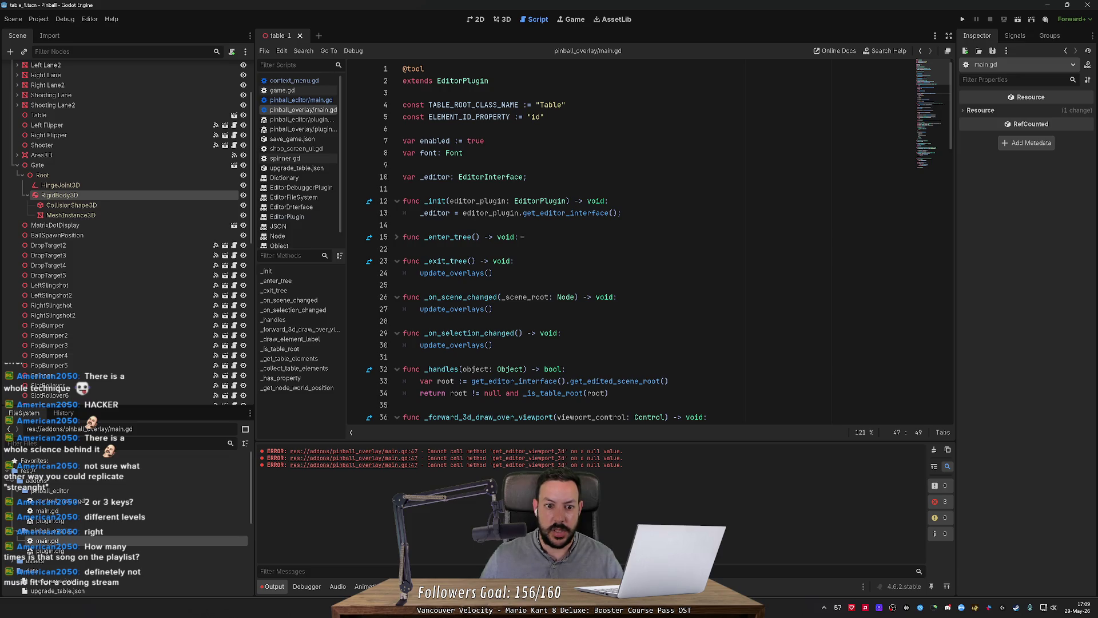
scroll(617, 299, down, 9)
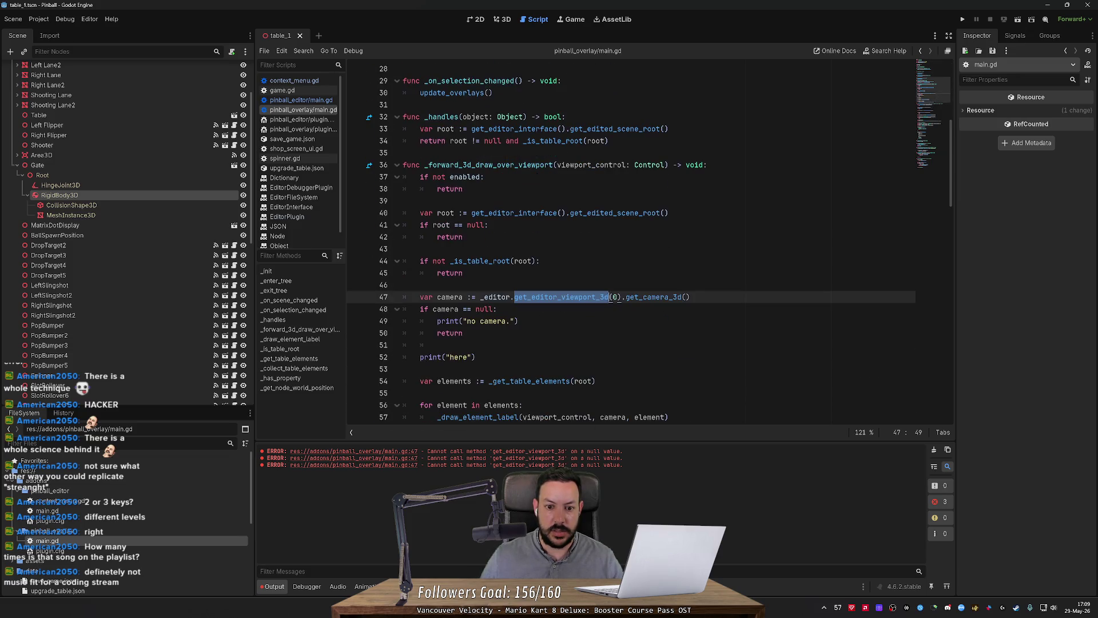
Change the camera assignment from := to =, then review the _init function.
click(474, 297)
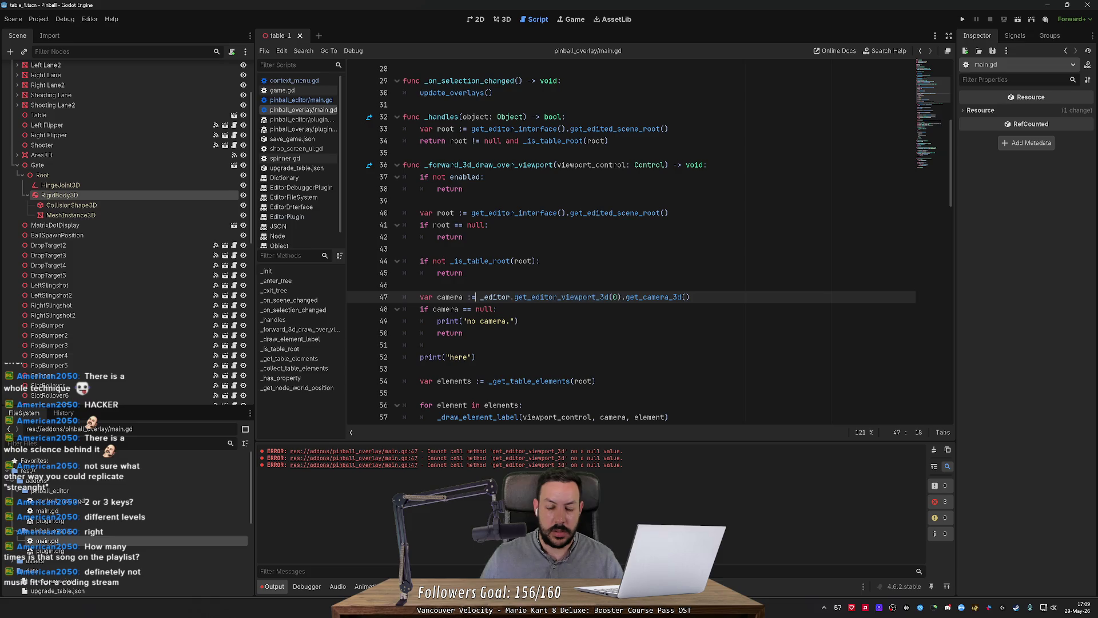
key(BackSpace)
key(BackSpace)
text(=)
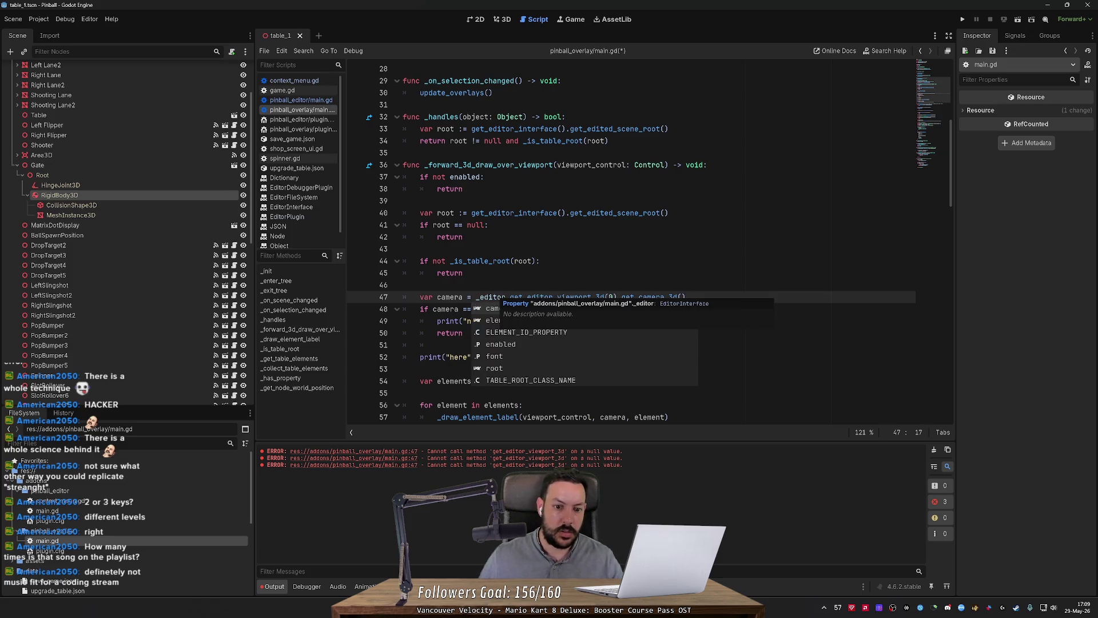
scroll(515, 245, up, 9)
click(447, 200)
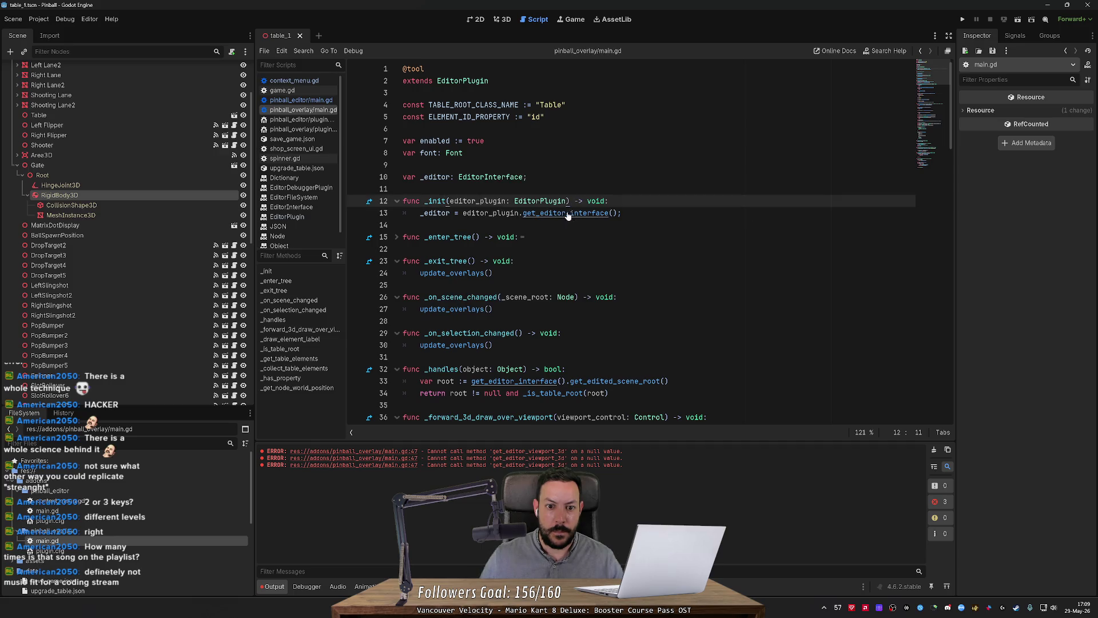
key(alt+Tab)
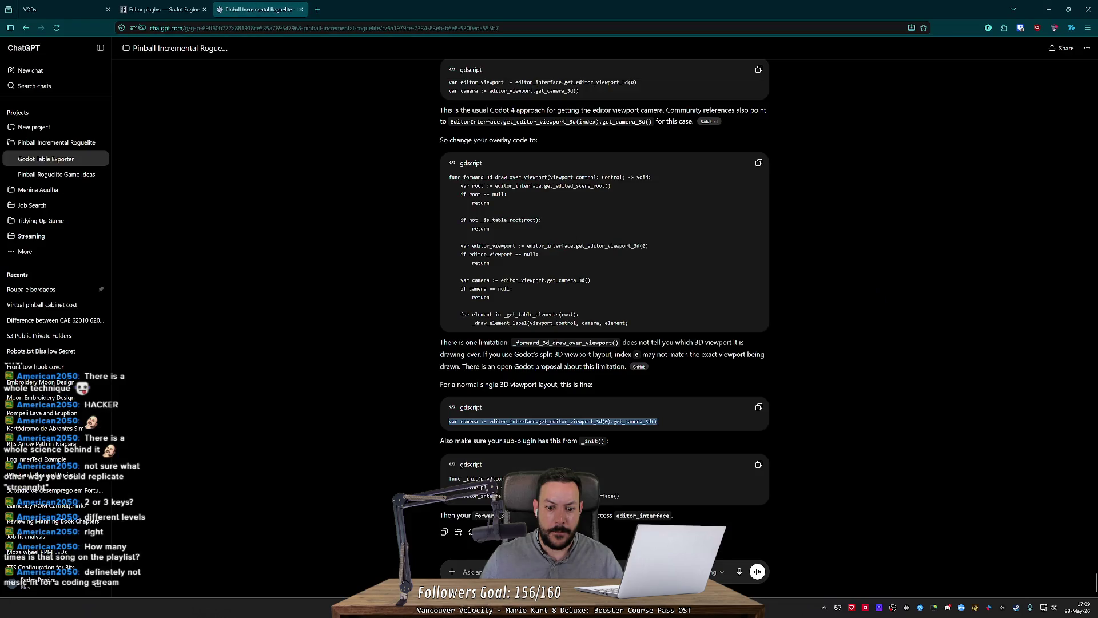
Ask ChatGPT 'not a sub-plugin anymore. what do i need to change?'.
scroll(503, 284, up, 5)
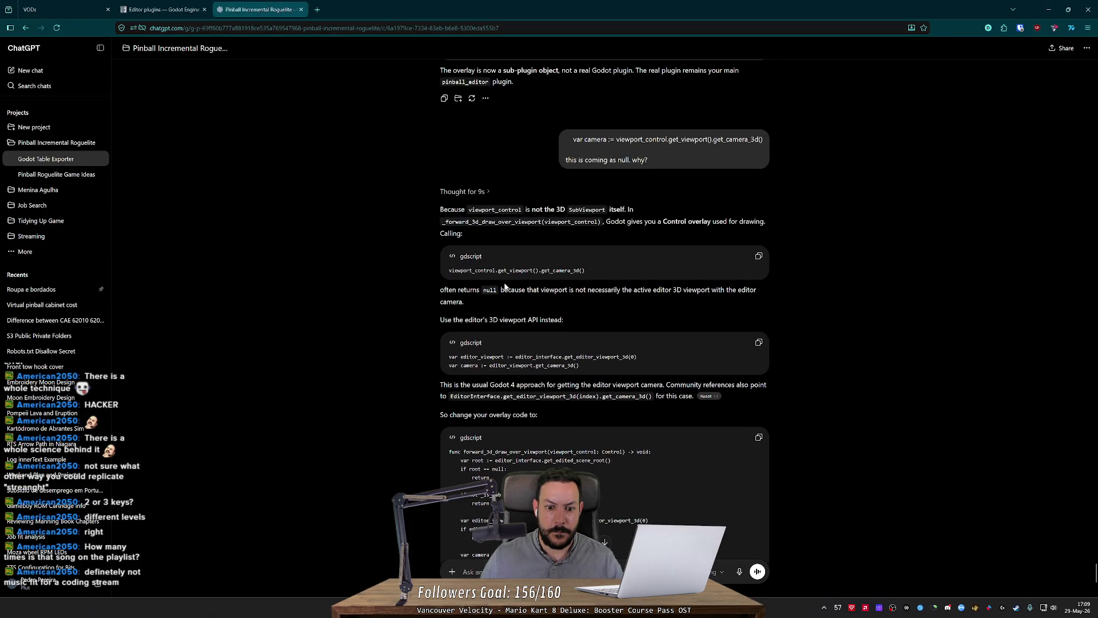
scroll(515, 303, down, 5)
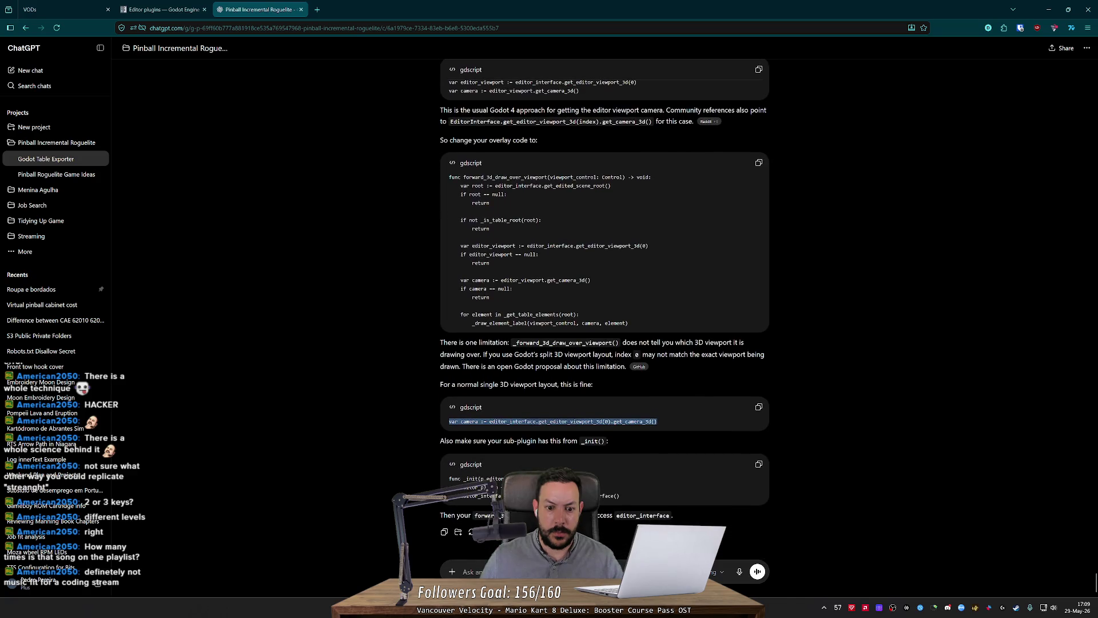
drag(506, 478, 450, 479)
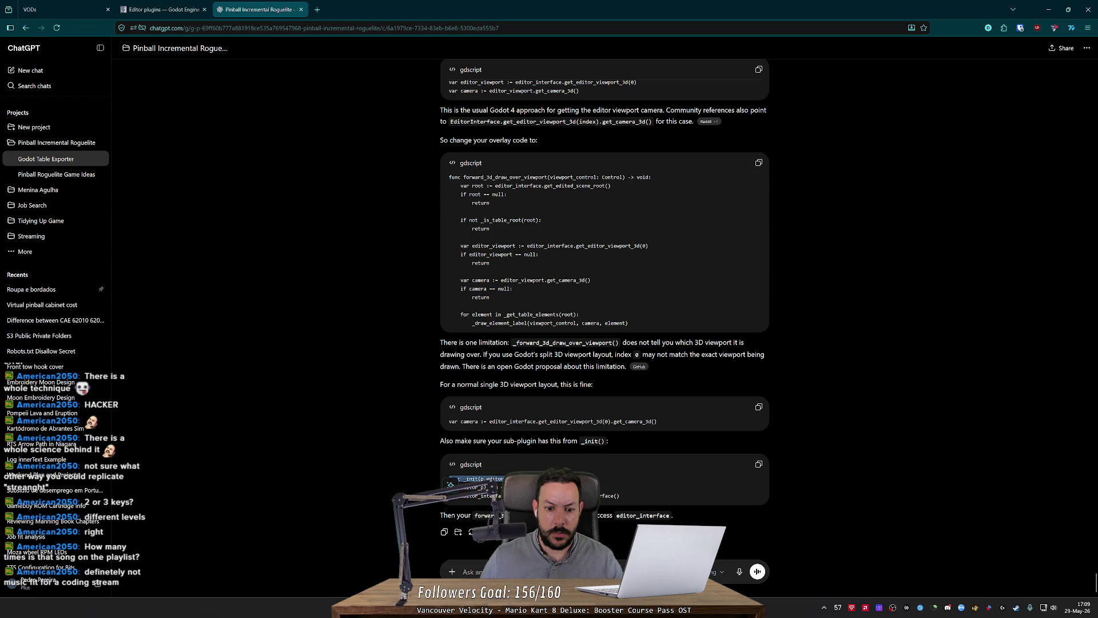
click(463, 571)
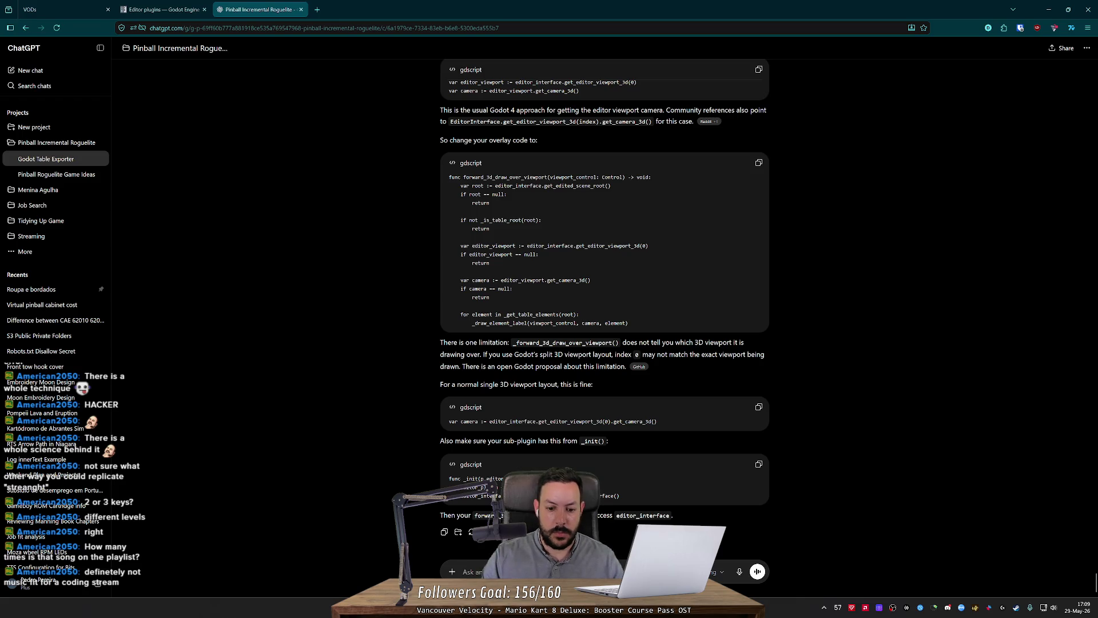
text(not a s)
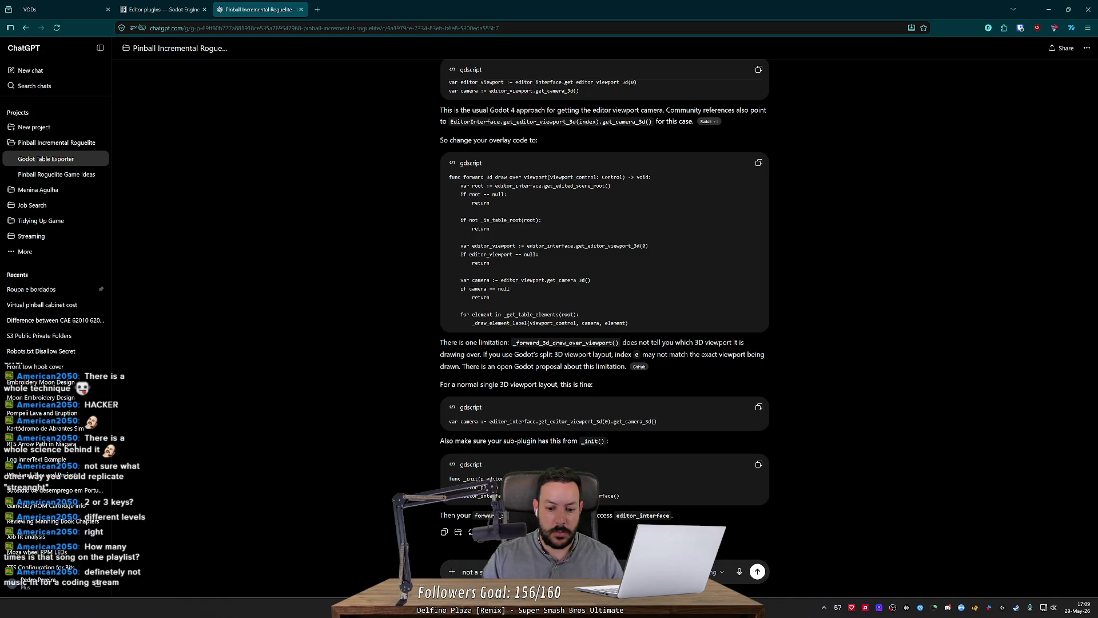
key(Return)
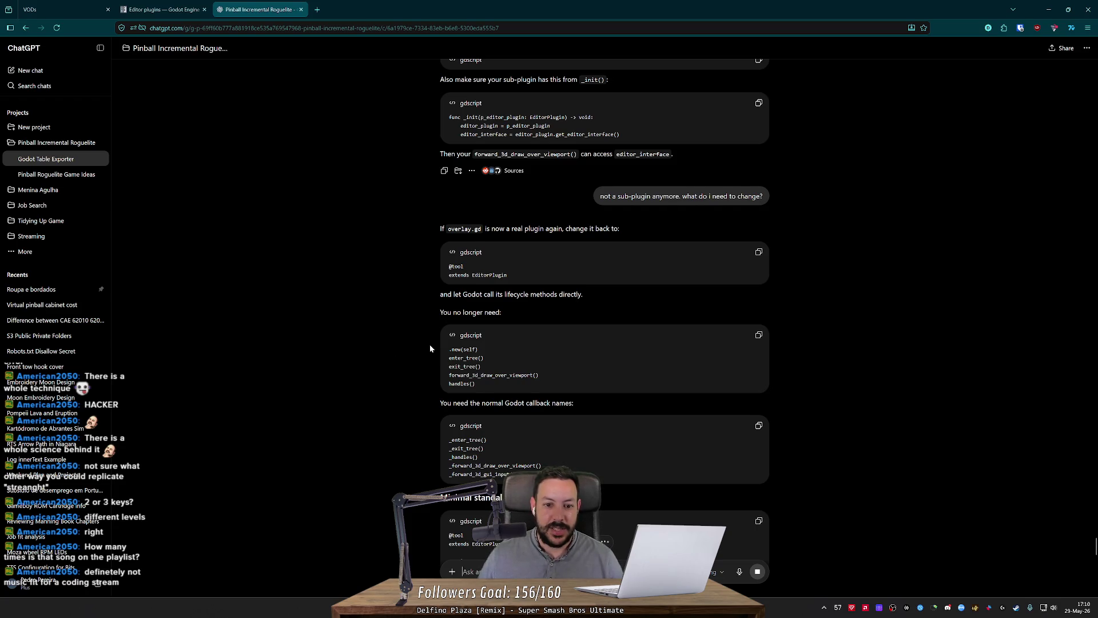
Copy the editor_viewport through camera null-check lines from ChatGPT's standalone overlay.gd reply.
scroll(430, 344, down, 1)
scroll(430, 348, down, 6)
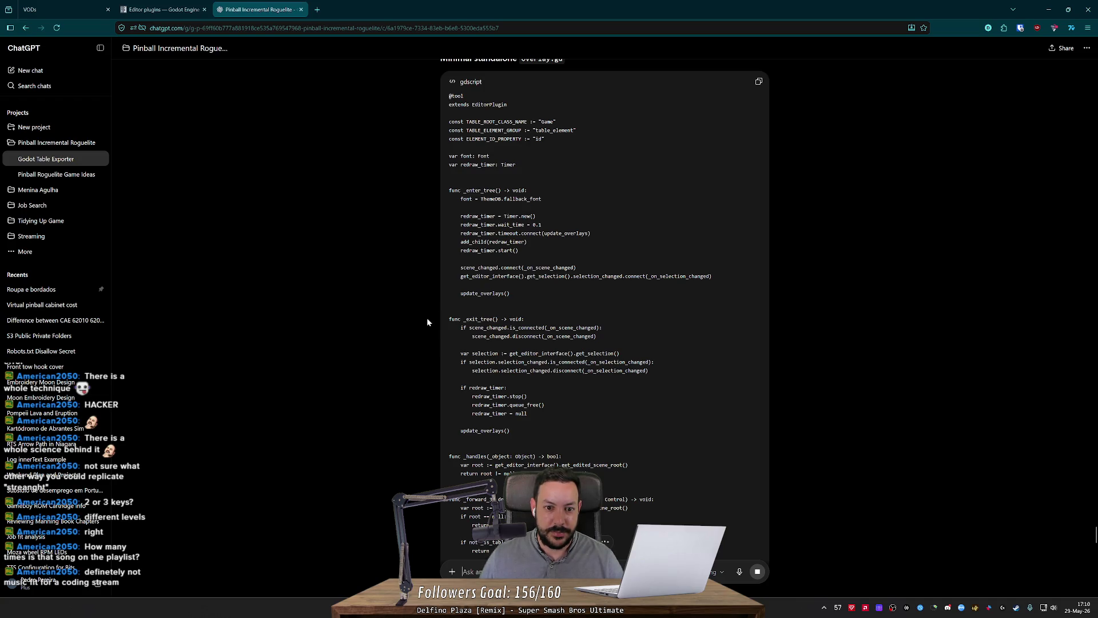
scroll(428, 319, down, 6)
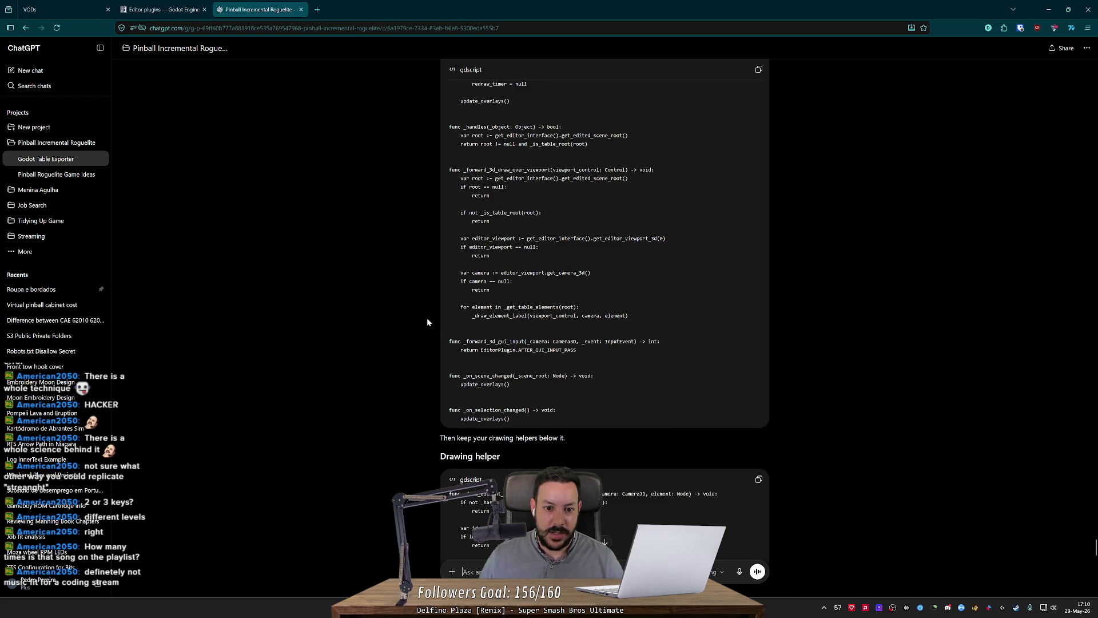
mouse_move(452, 294)
mouse_down()
mouse_move(503, 255)
mouse_move(539, 247)
mouse_move(491, 290)
mouse_up()
click(503, 258)
click(491, 290)
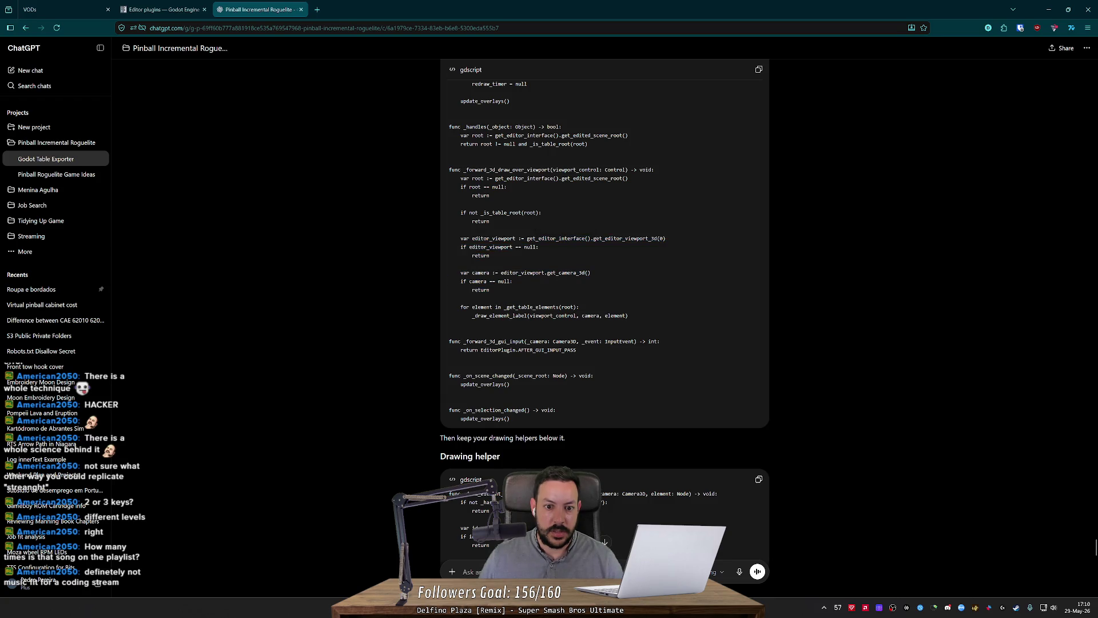
drag(449, 237, 490, 290)
key(ctrl+c)
key(alt+Tab)
scroll(629, 240, down, 10)
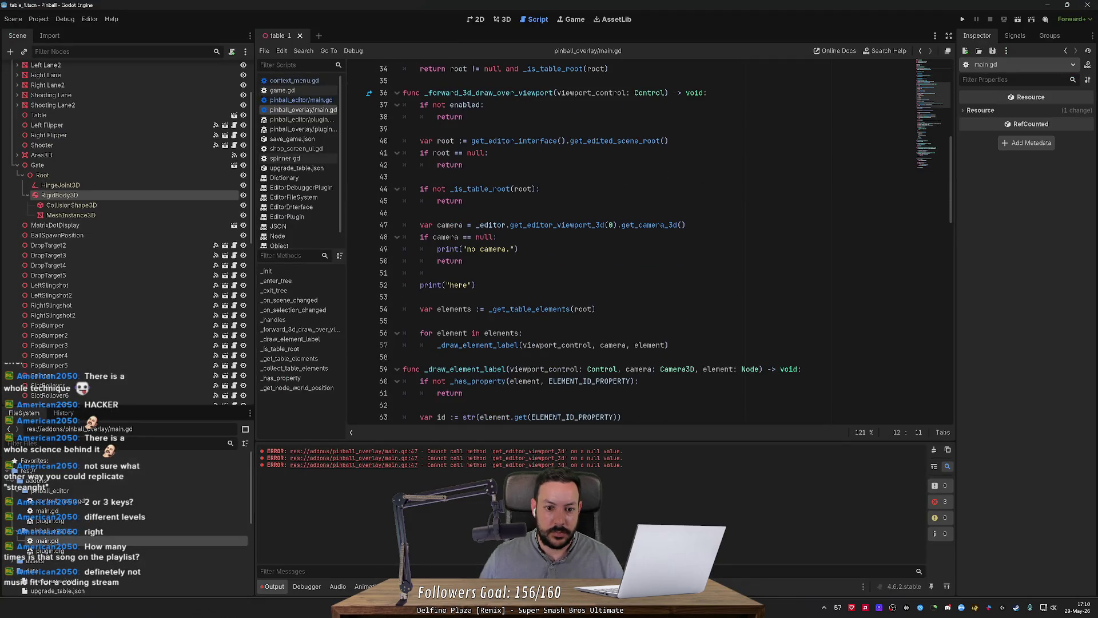
Replace line 47 with the pasted viewport and camera null-check code, removing the duplicate check.
triple_click(549, 225)
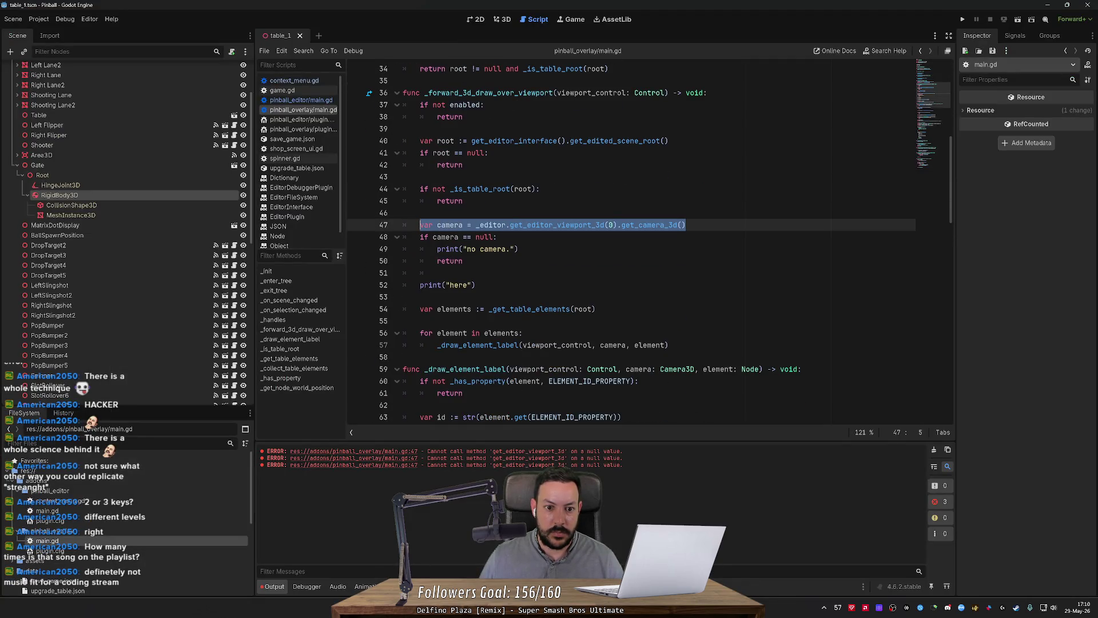
key(ctrl+v)
key(BackSpace)
key(BackSpace)
key(BackSpace)
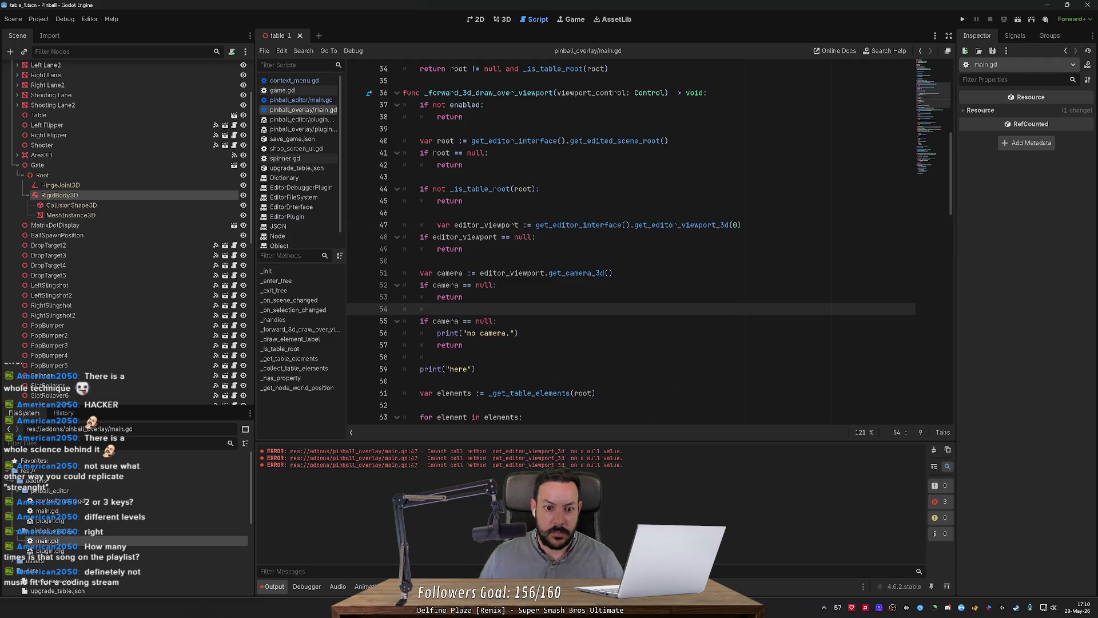
click(437, 225)
key(BackSpace)
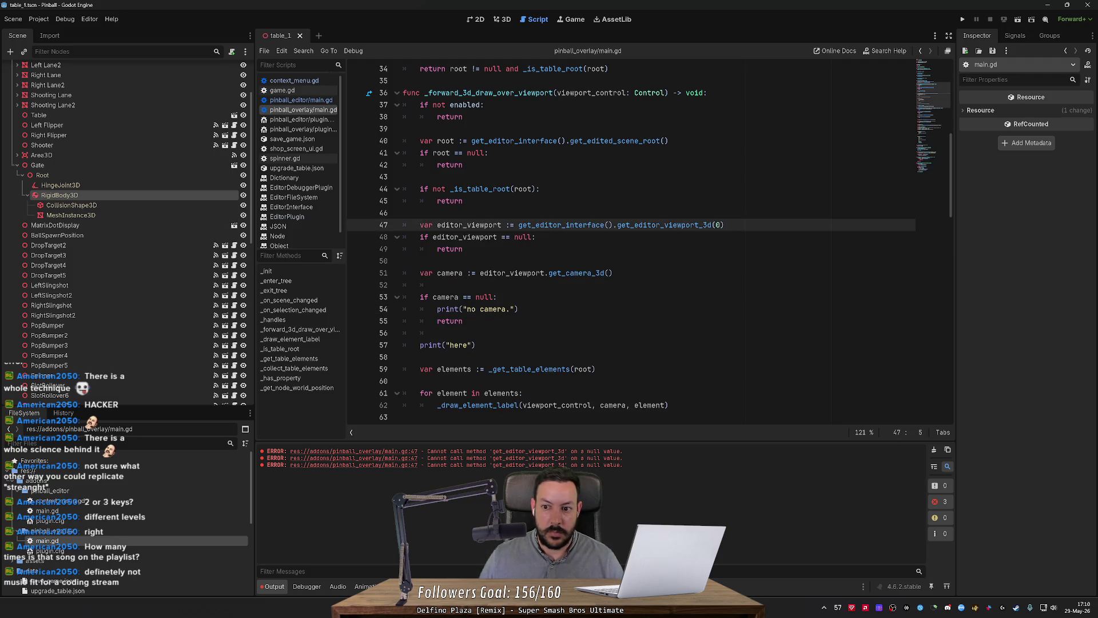
Delete the unused _editor variable and _init function, then save main.gd.
click(932, 94)
click(403, 177)
key(ctrl+shift+k)
key(ctrl+shift+k)
key(ctrl+shift+k)
key(ctrl+shift+k)
key(ctrl+shift+k)
key(ctrl+s)
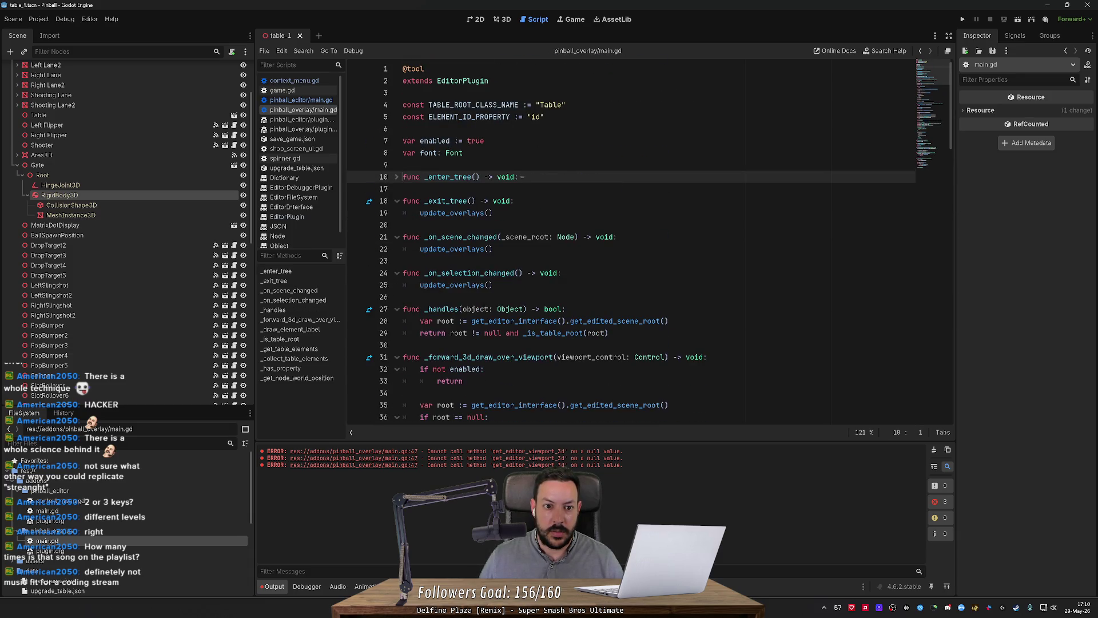
In the 3D view, move closer to the table and select LeftSlingshot2 and RightSlingshot2.
click(503, 24)
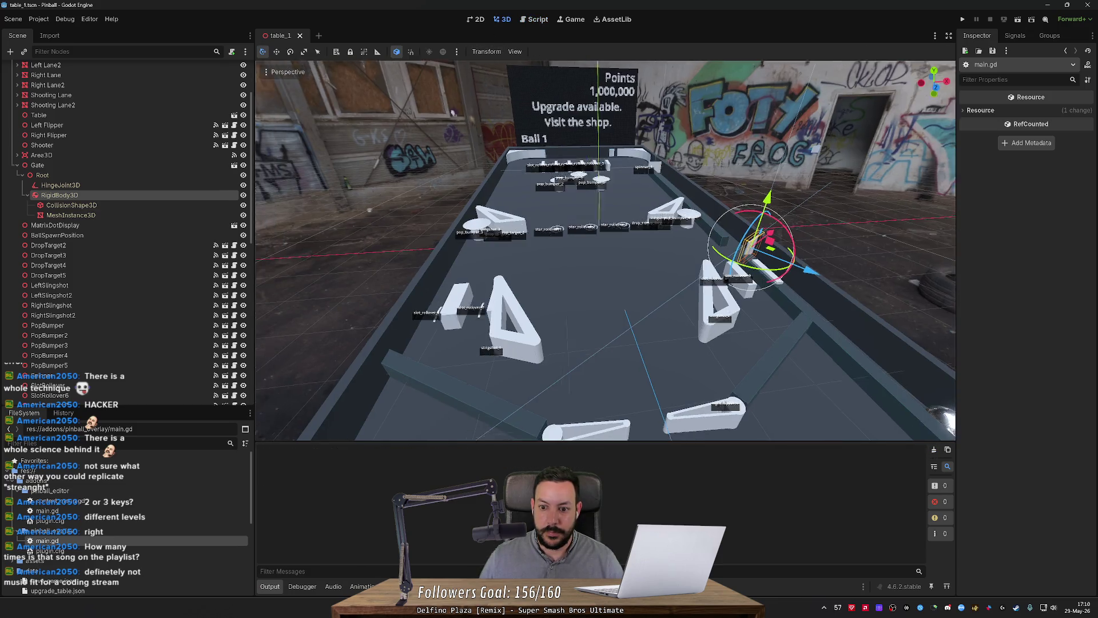
drag(695, 314, 669, 313)
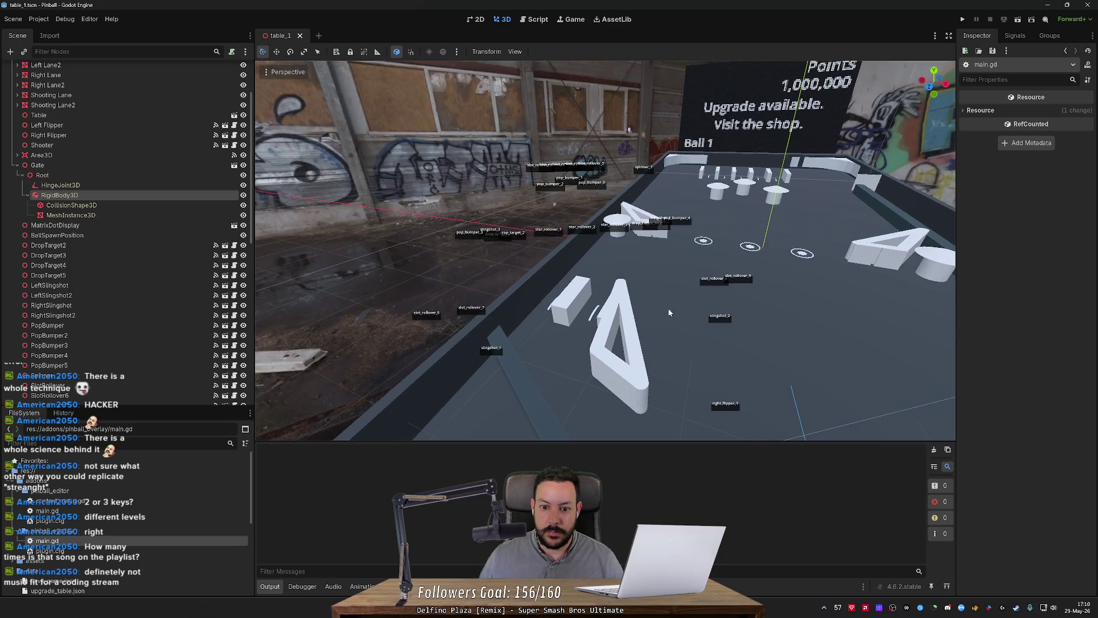
click(632, 316)
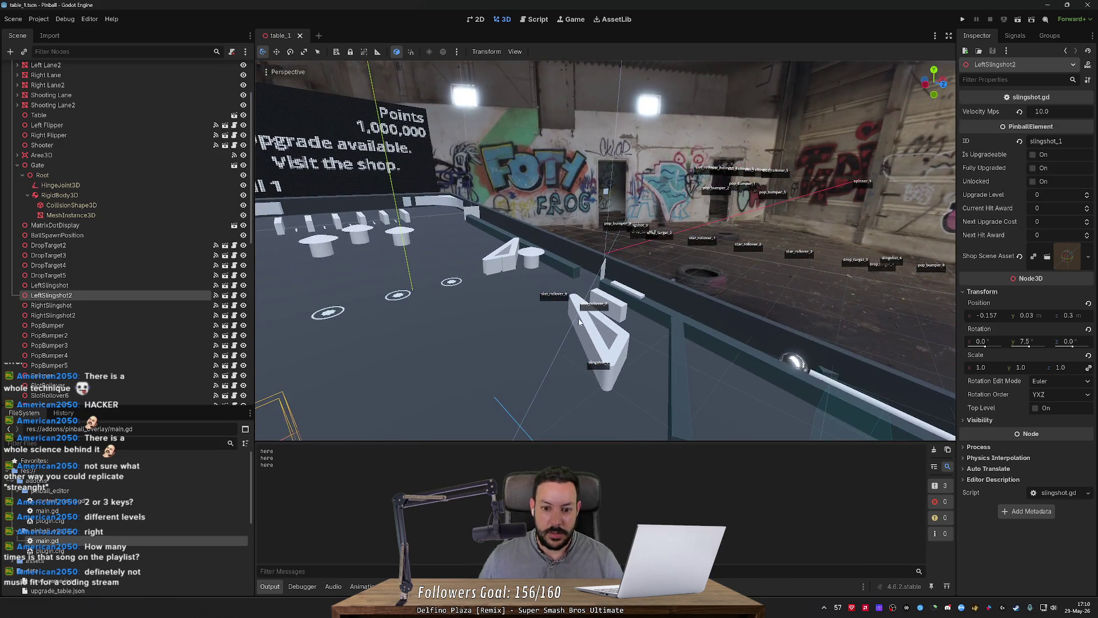
click(580, 322)
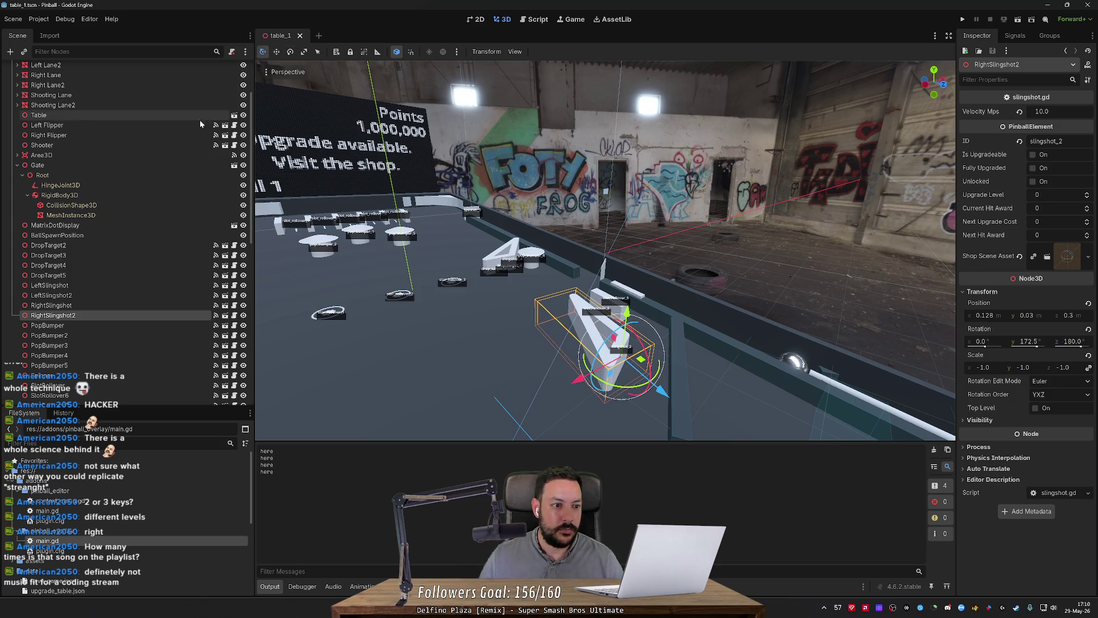
scroll(197, 140, down, 2)
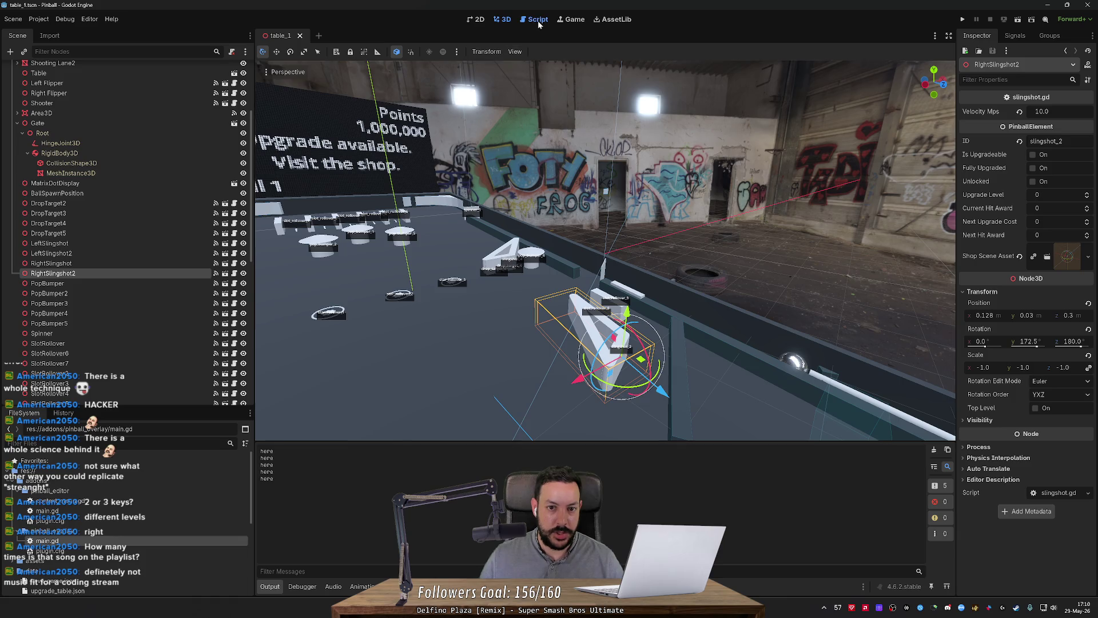
Delete the + 12 offset from the box_position line 82 of main.gd.
click(537, 21)
scroll(646, 243, down, 6)
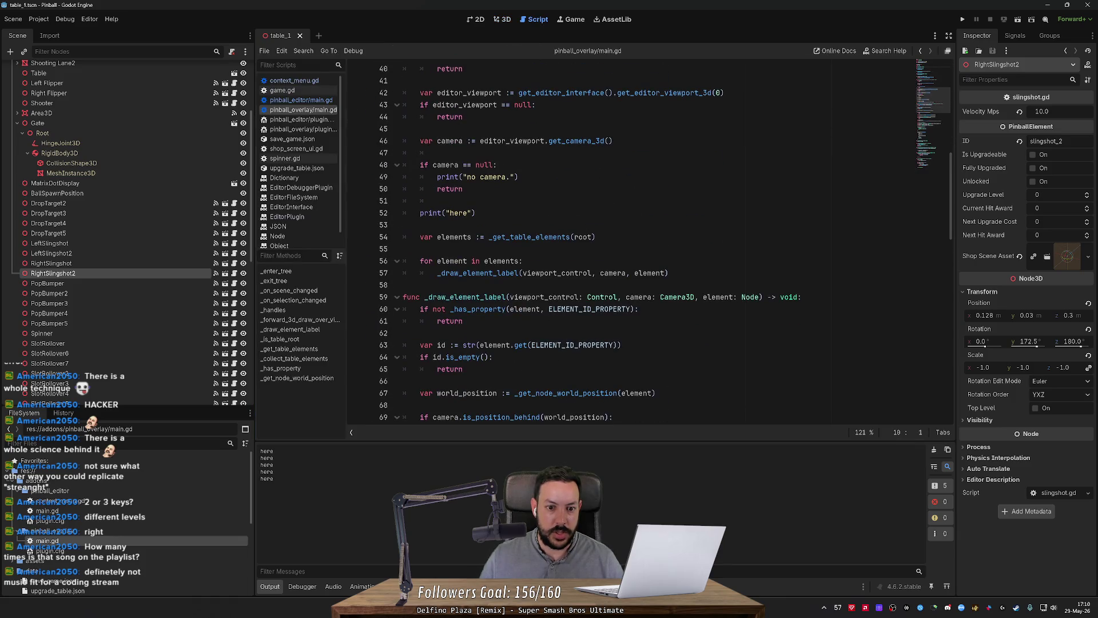
scroll(646, 243, down, 4)
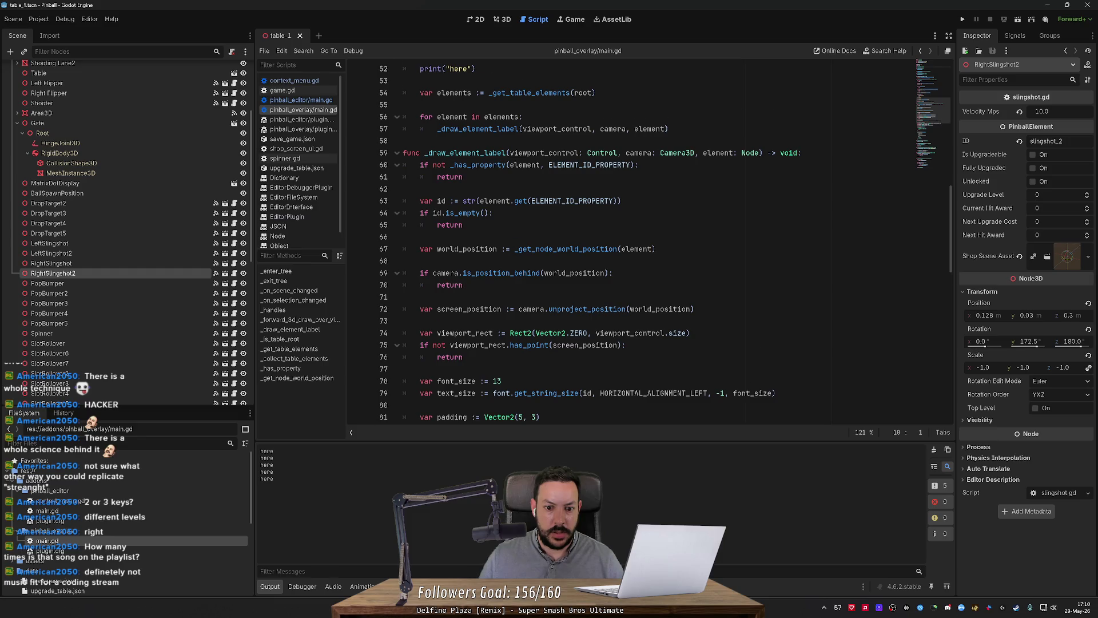
scroll(646, 243, down, 5)
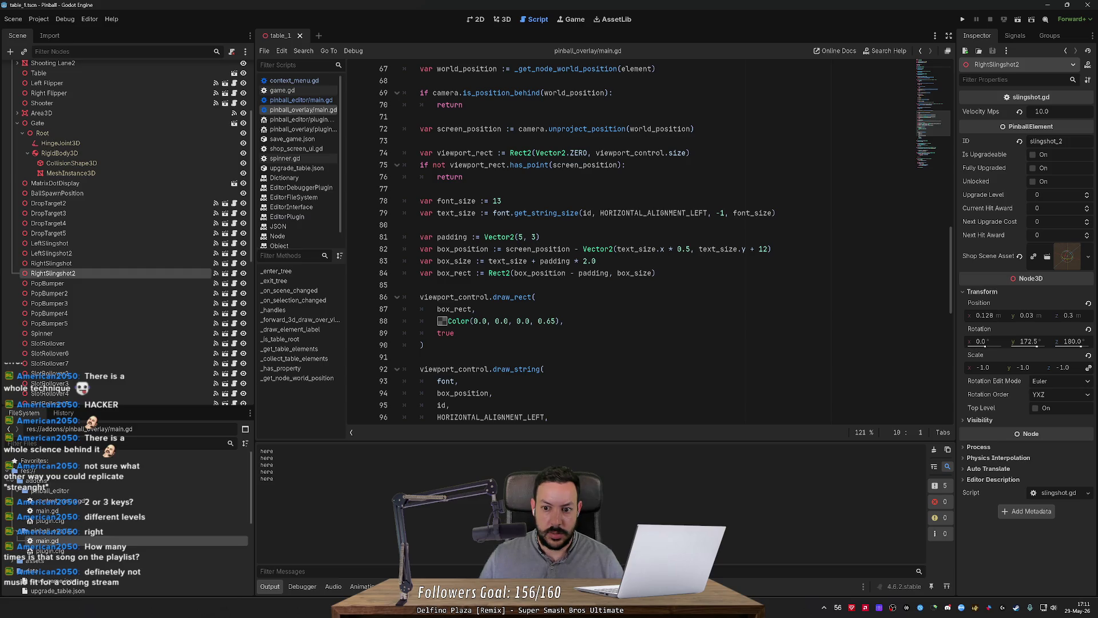
click(765, 249)
drag(765, 249, 745, 249)
key(BackSpace)
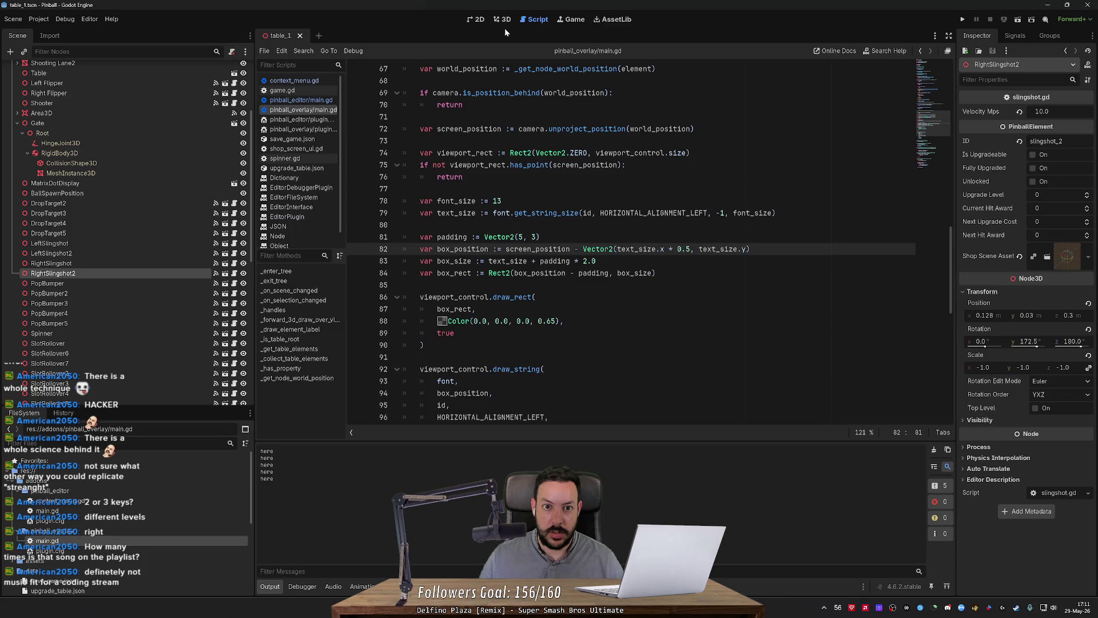
Check the ID labels on the slingshots, a pop bumper and DropTarget2 in 3D and Game views.
click(503, 20)
click(174, 254)
click(172, 273)
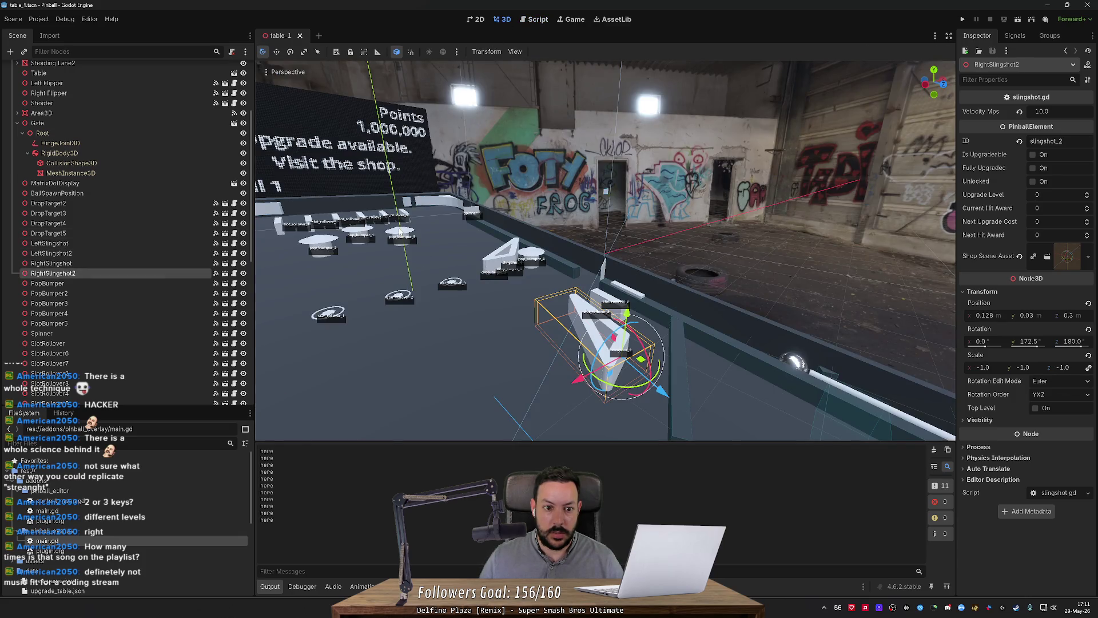
click(360, 235)
click(509, 259)
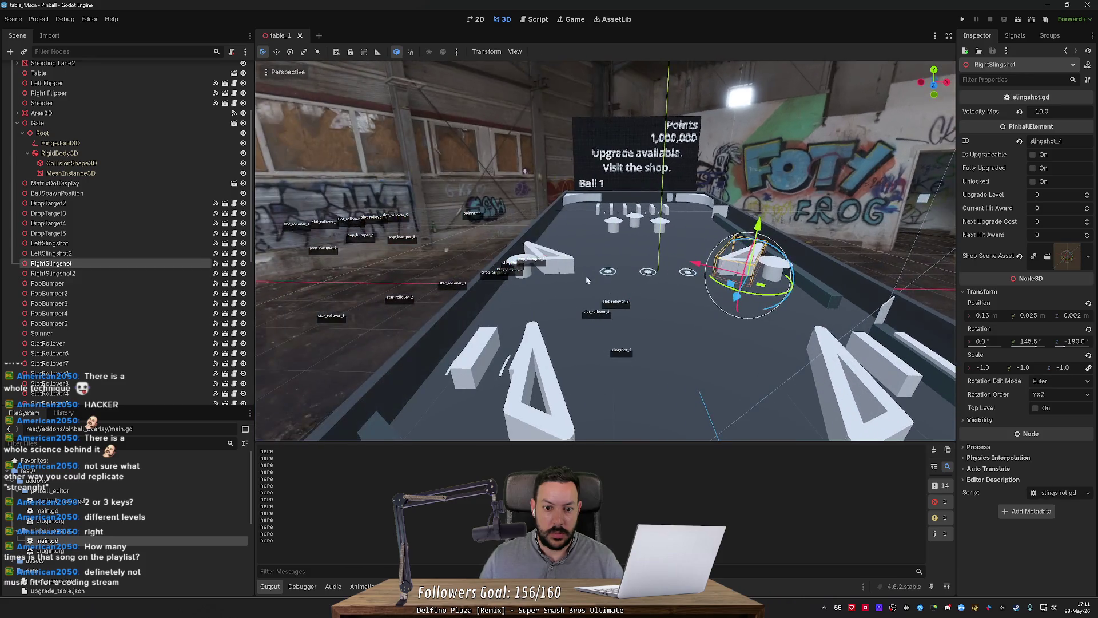
click(560, 268)
click(566, 19)
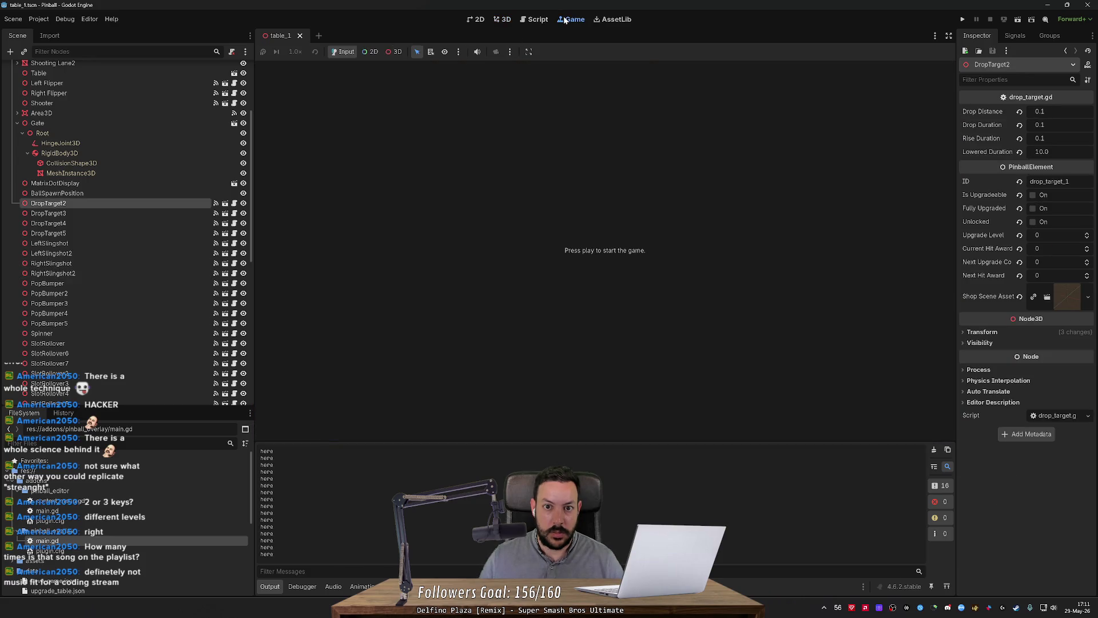
click(537, 19)
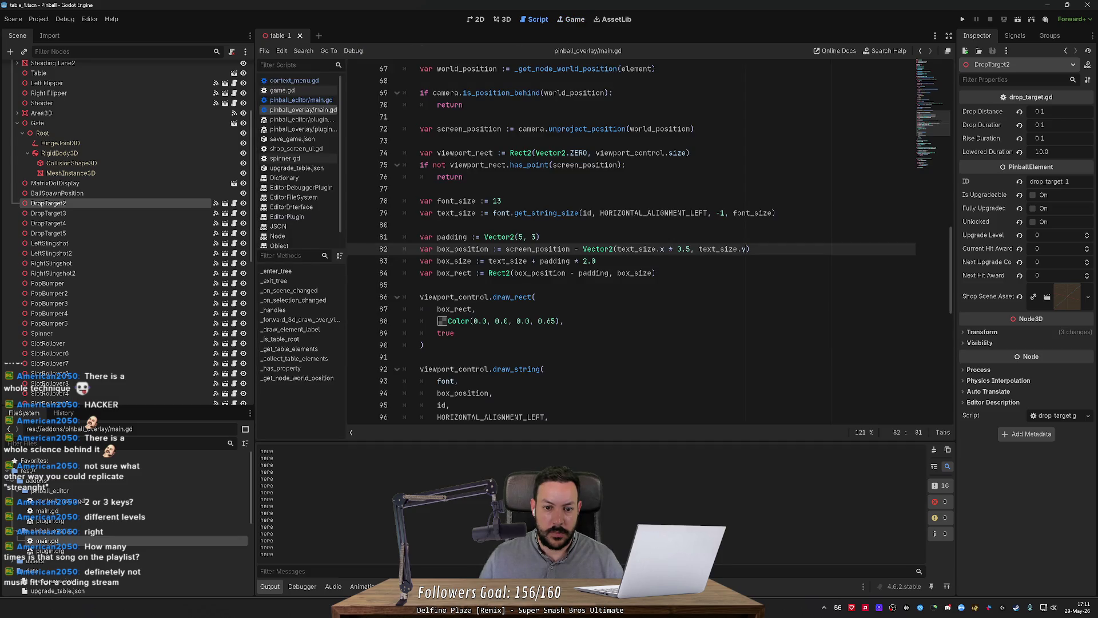
Retype + 12, select the 12 to replace, and recheck DropTarget5 and LeftSlingshot labels.
text(+ 12)
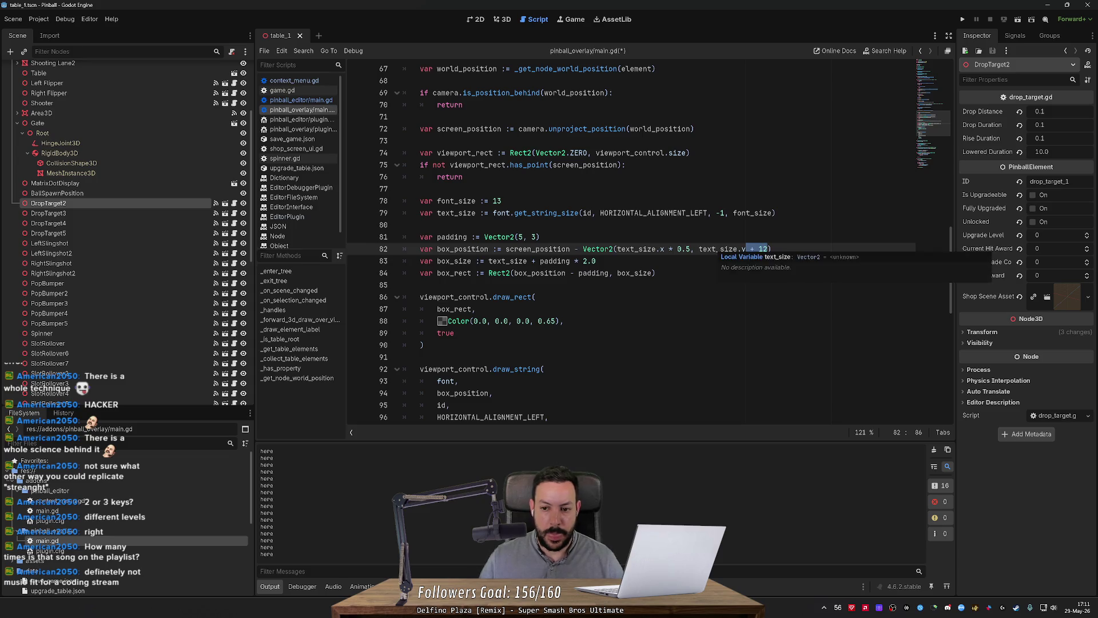
key(ctrl+shift+Left)
text(36)
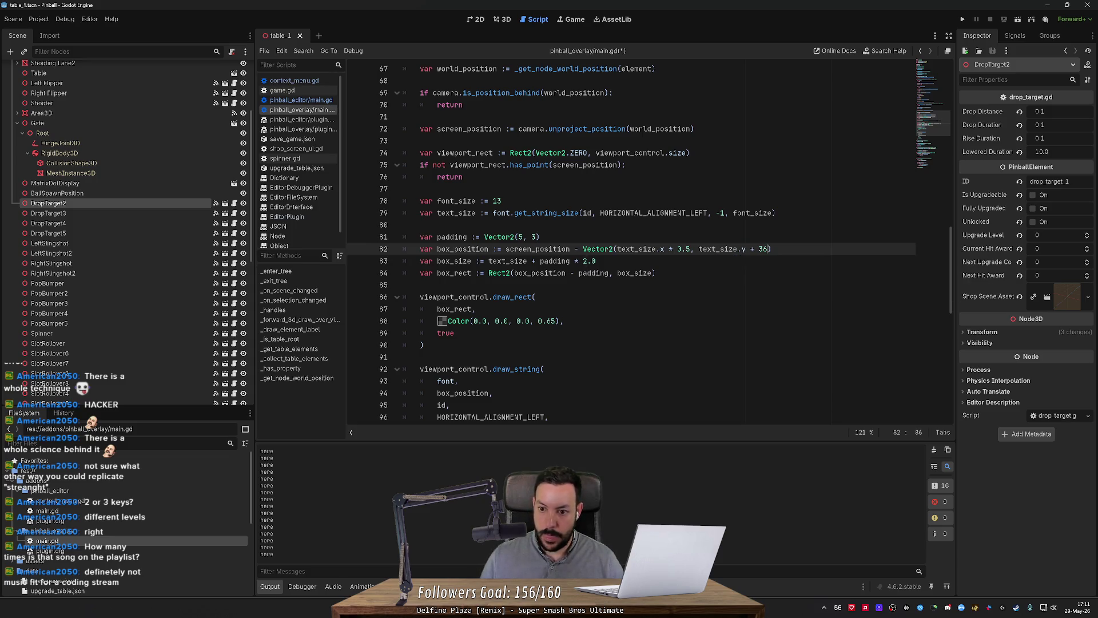
click(506, 20)
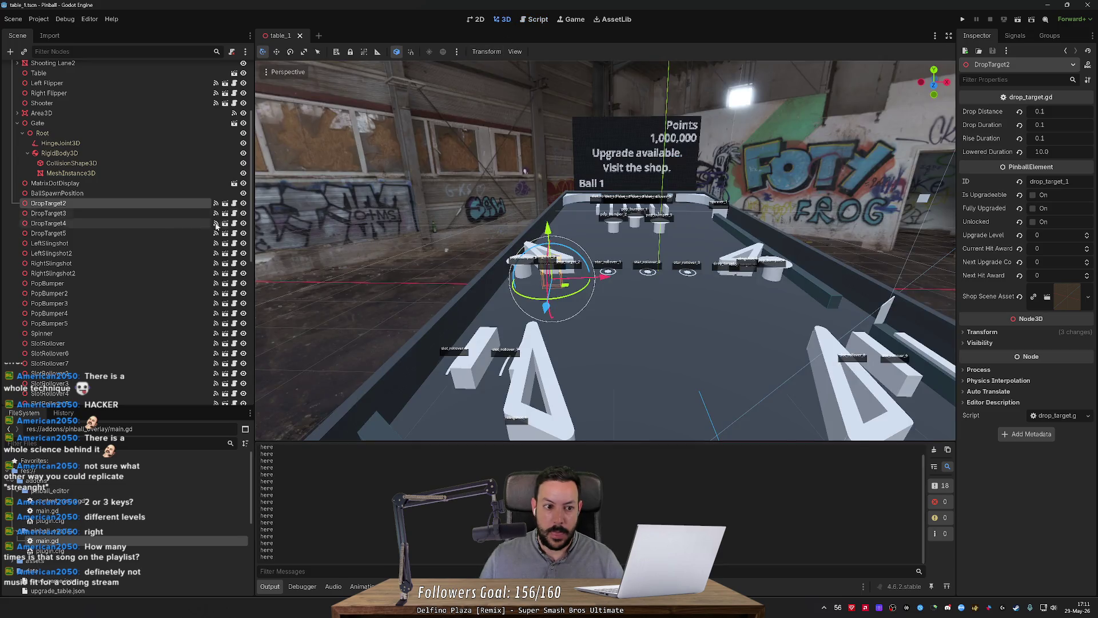
click(159, 235)
scroll(482, 255, up, 2)
click(500, 266)
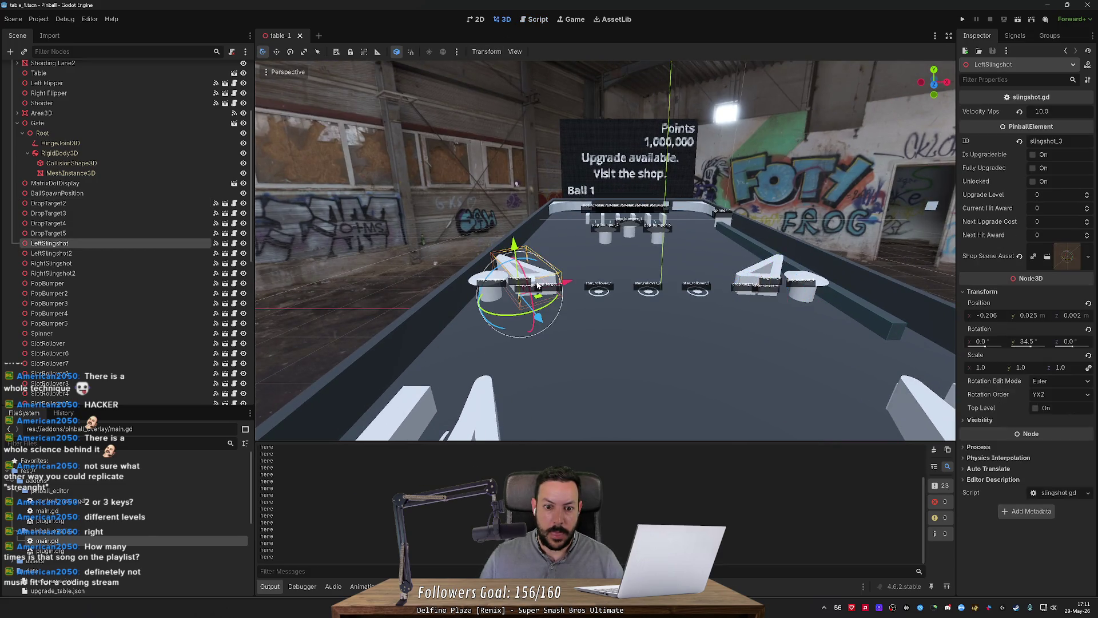
click(541, 20)
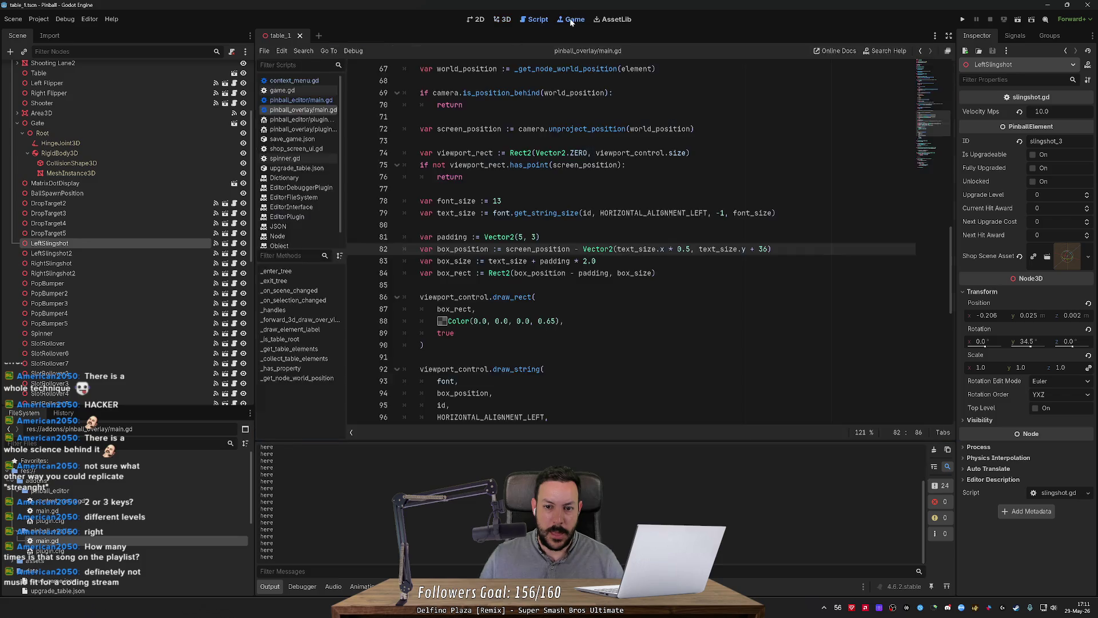
scroll(594, 130, up, 20)
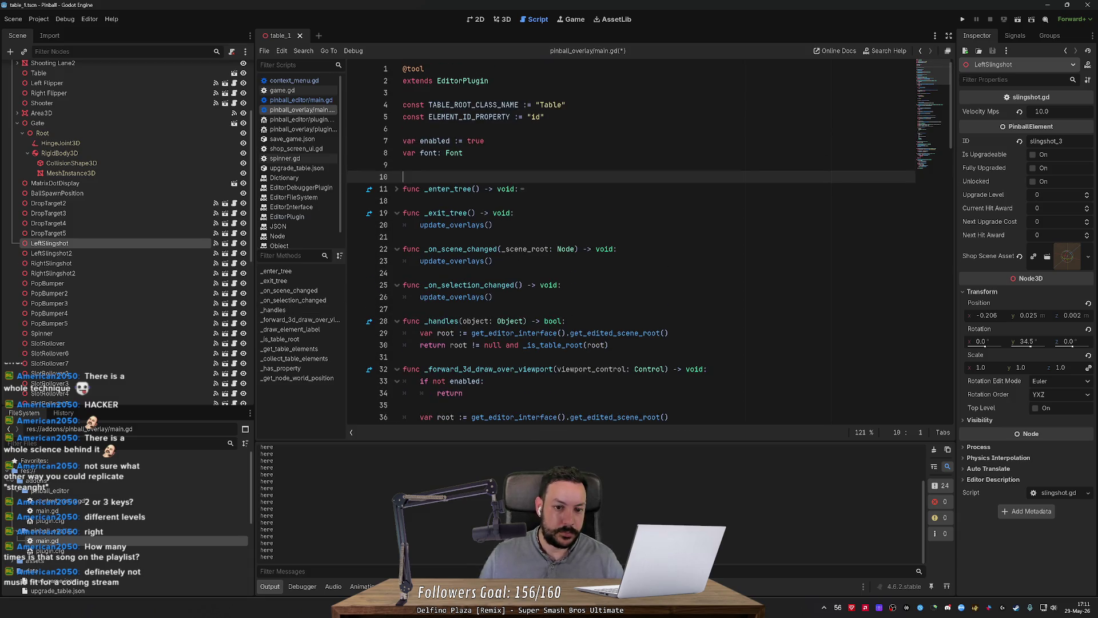
Delete the two constant declarations and the enabled flag line from the top of main.gd.
click(402, 189)
click(465, 153)
key(Down)
key(Up)
key(Up)
key(Up)
key(shift+Up)
key(shift+Up)
key(shift+Up)
key(BackSpace)
key(Down)
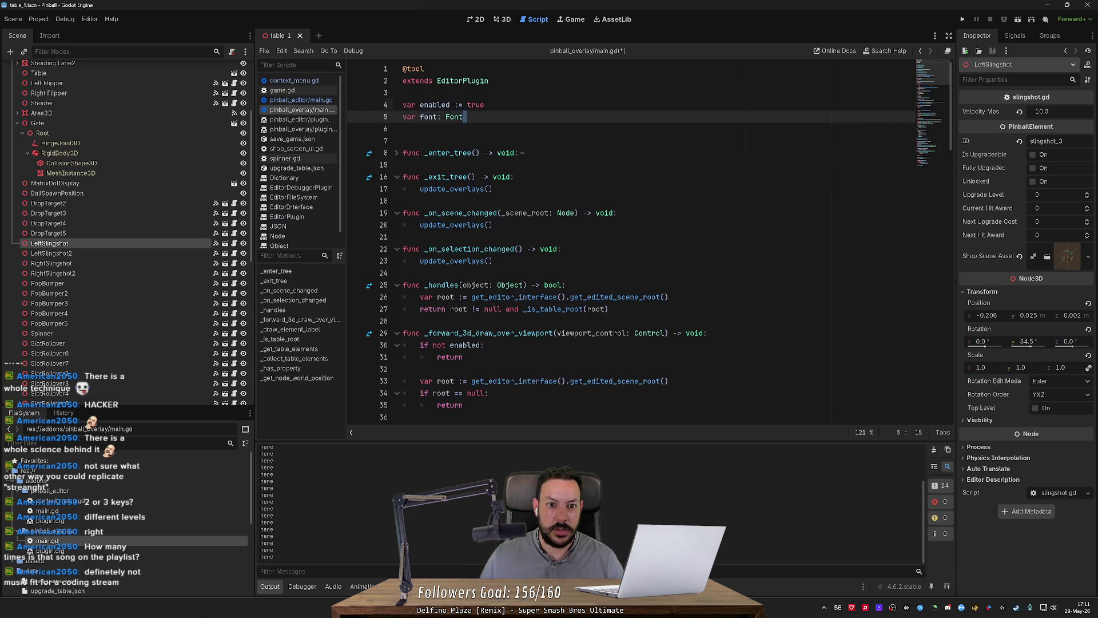
key(shift+End)
key(End)
key(ctrl+shift+k)
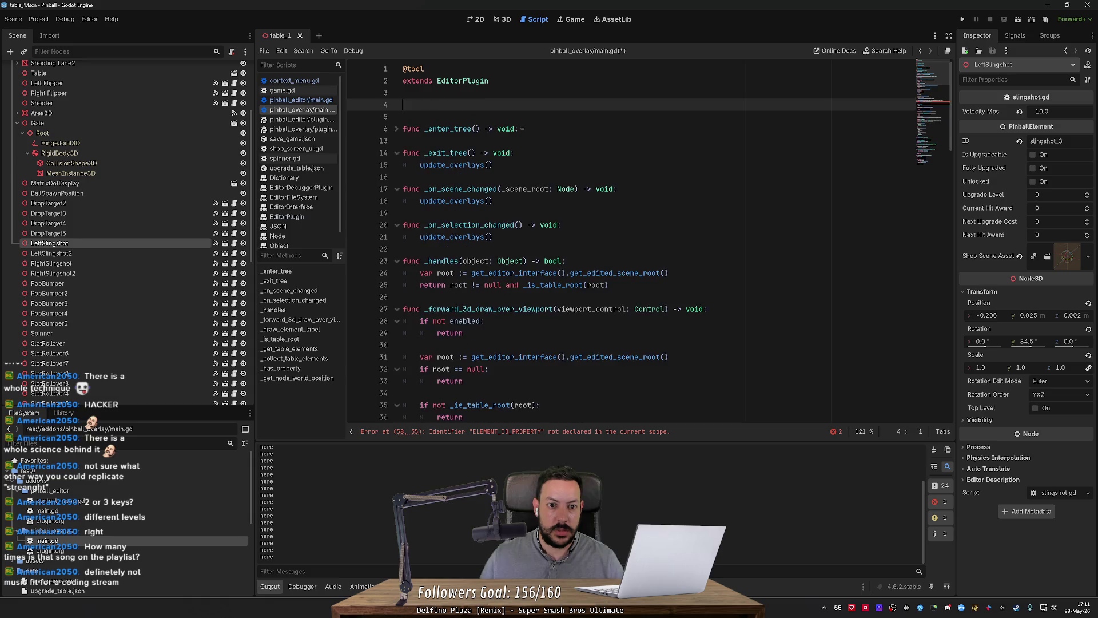
key(Down)
key(ctrl+shift+k)
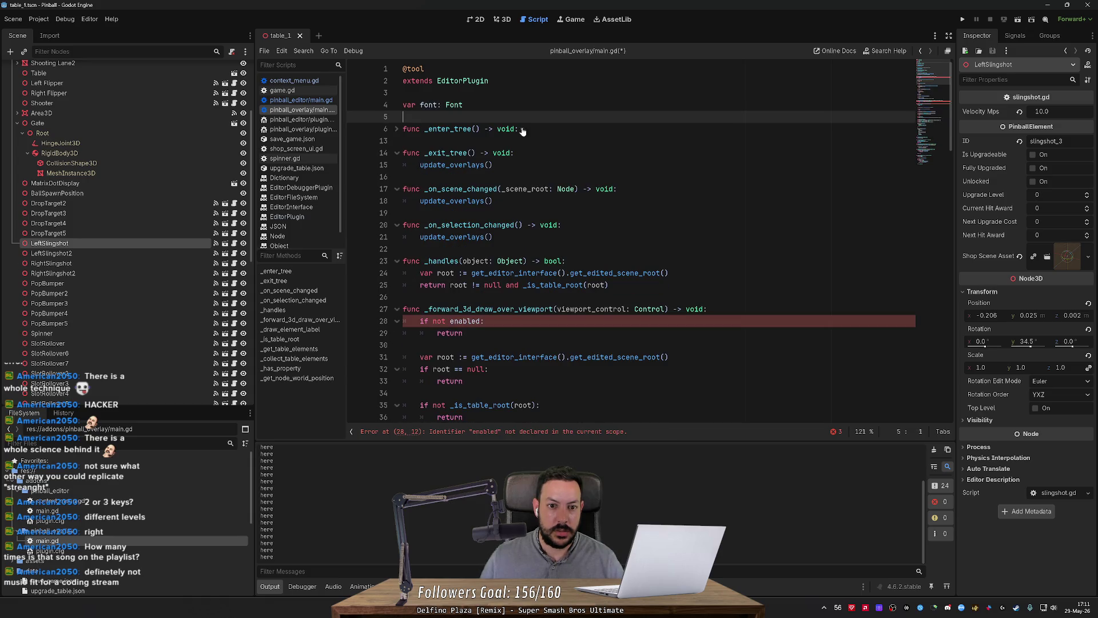
Copy the editor viewport and camera lookup lines into _enter_tree and begin a camera. line.
click(396, 129)
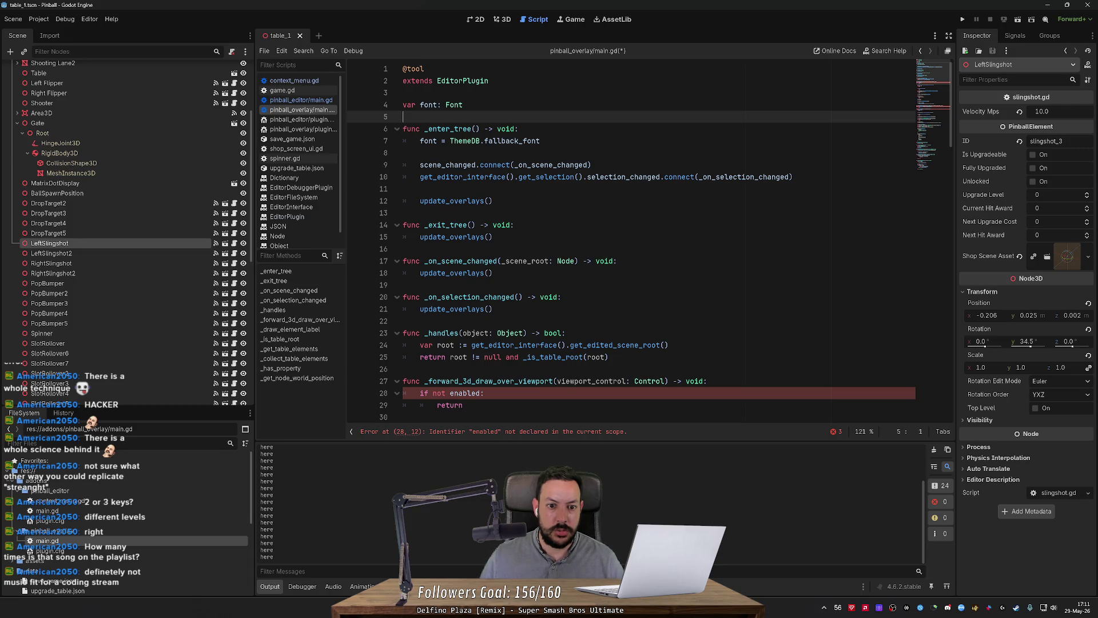
click(592, 164)
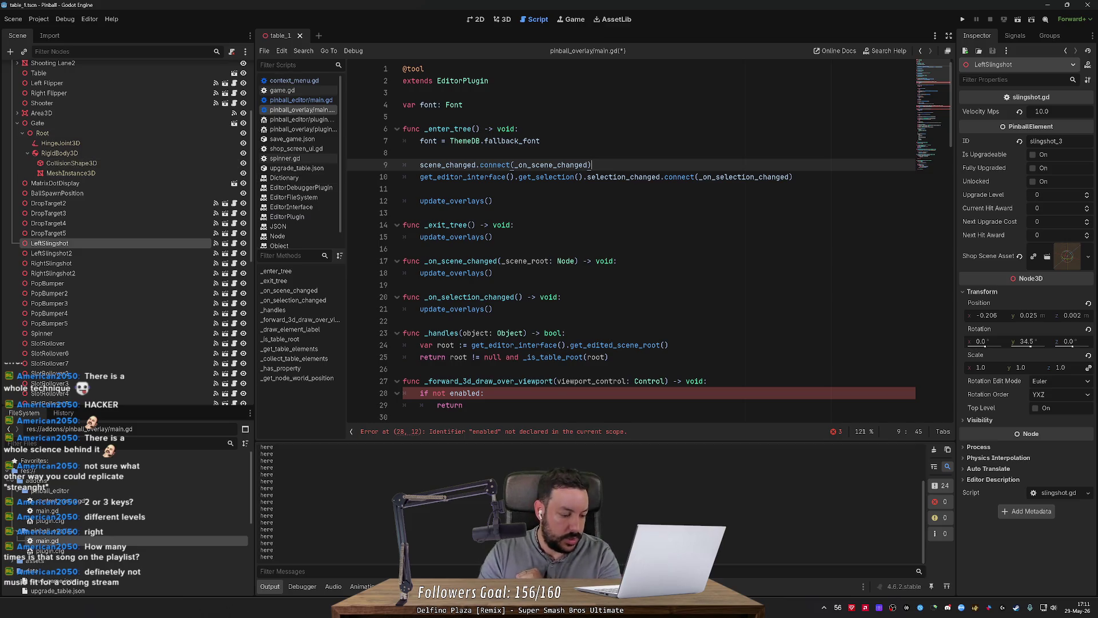
scroll(629, 240, down, 8)
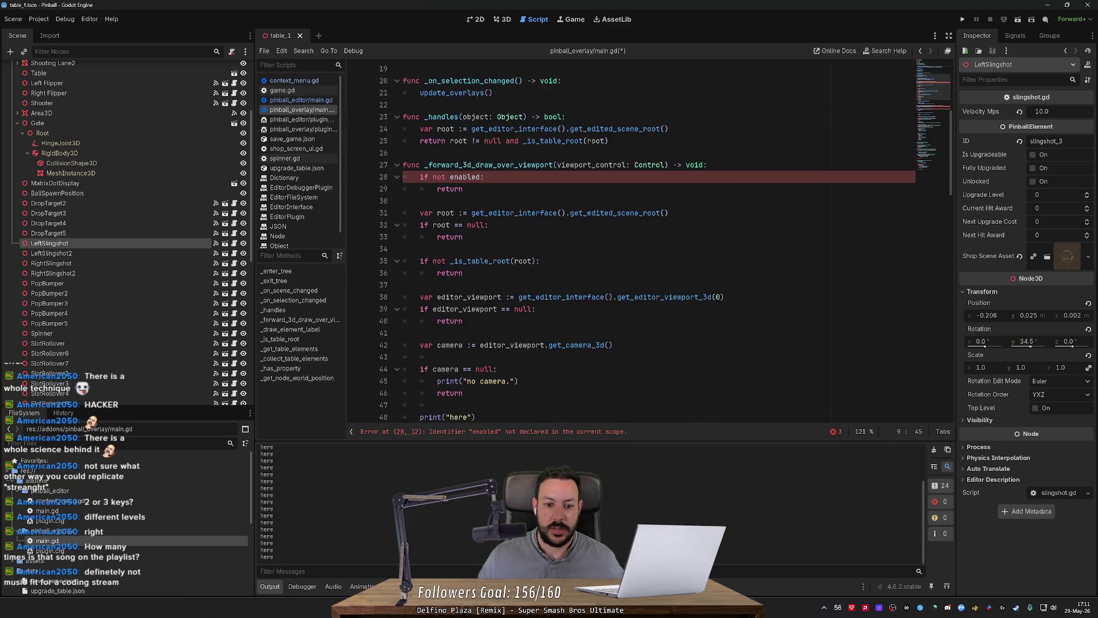
mouse_move(613, 273)
mouse_down()
mouse_move(515, 269)
mouse_move(404, 225)
mouse_up()
key(ctrl+c)
scroll(629, 240, up, 8)
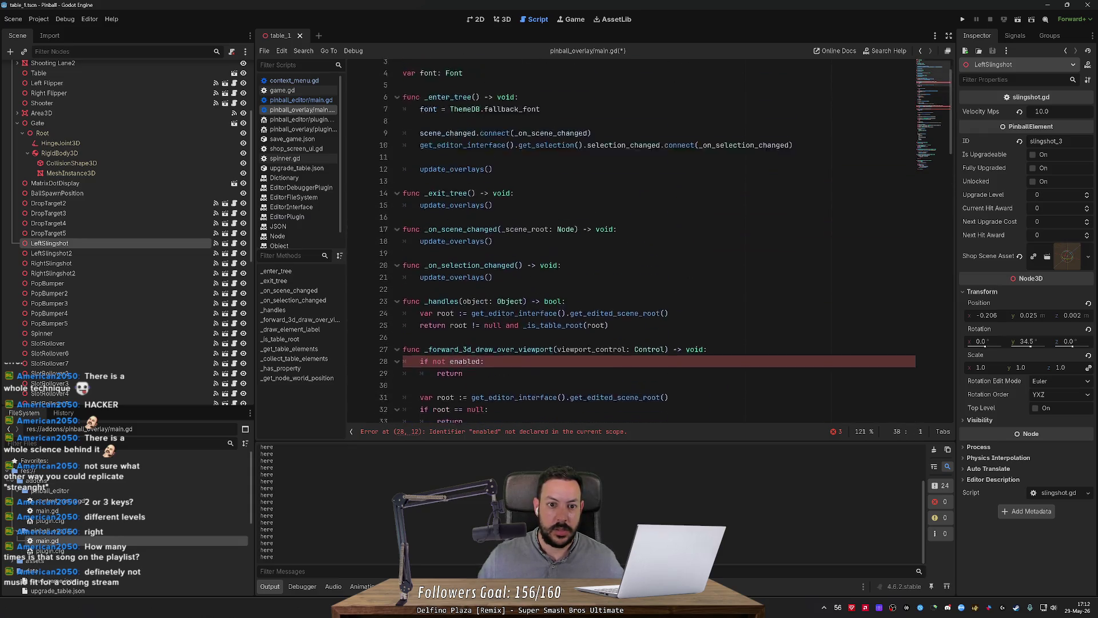
click(406, 188)
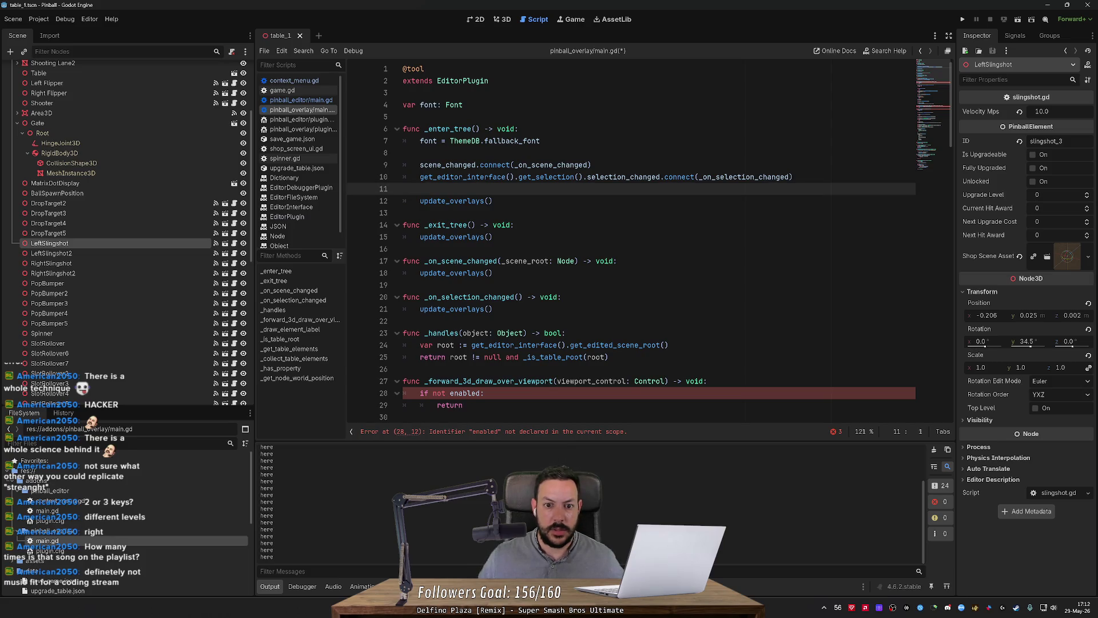
key(ctrl+v)
text(amera.)
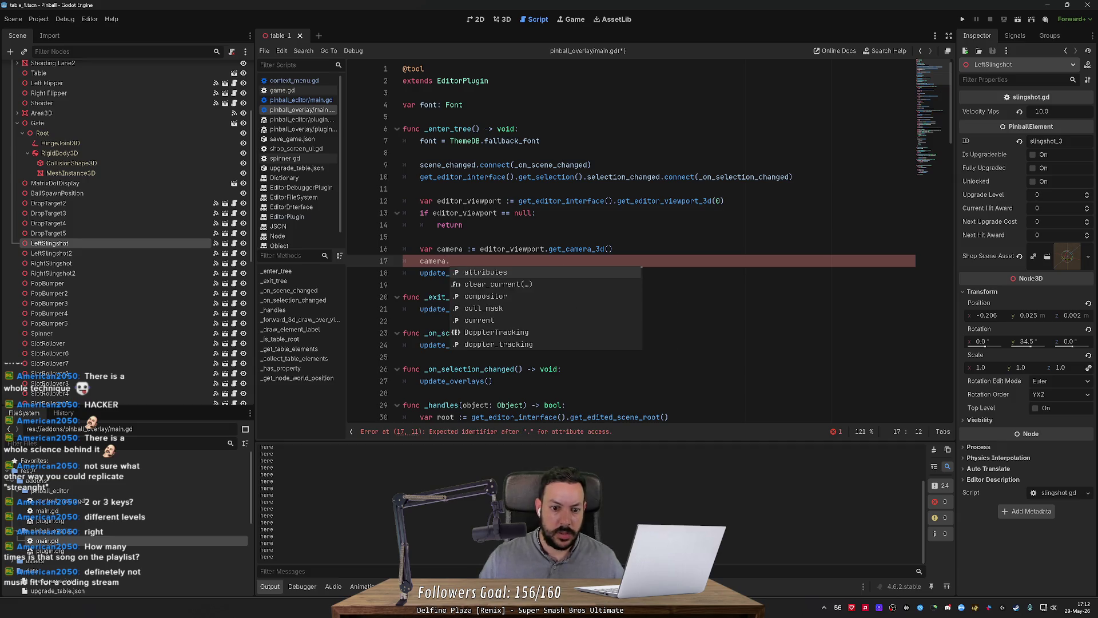
Autocomplete camera.current and check its Camera3D documentation.
scroll(550, 317, down, 1)
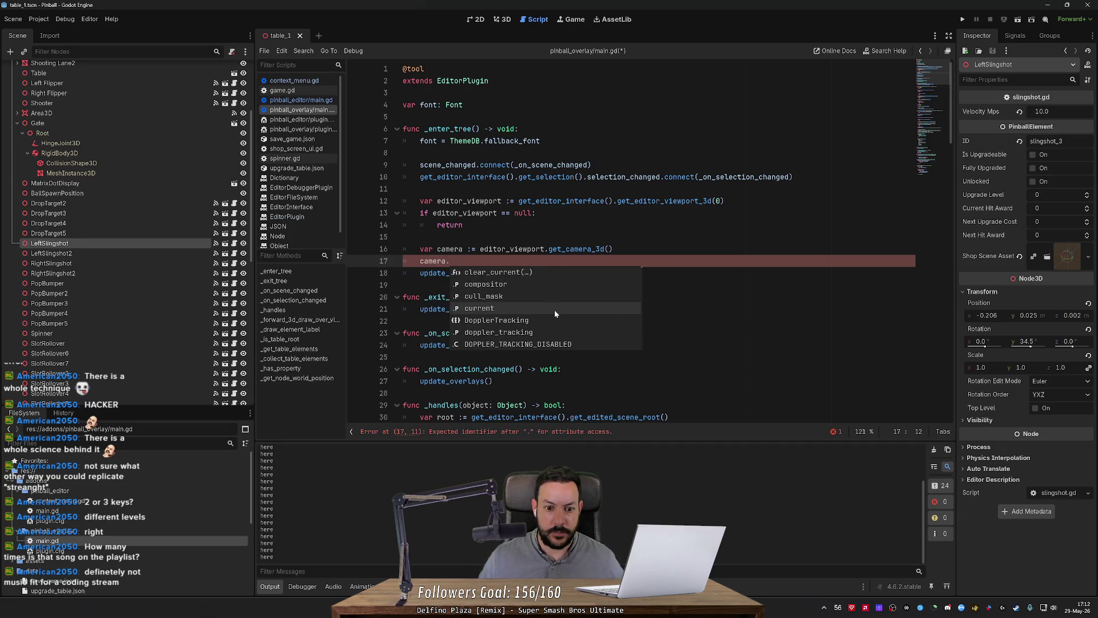
click(554, 313)
ctrl+click(468, 261)
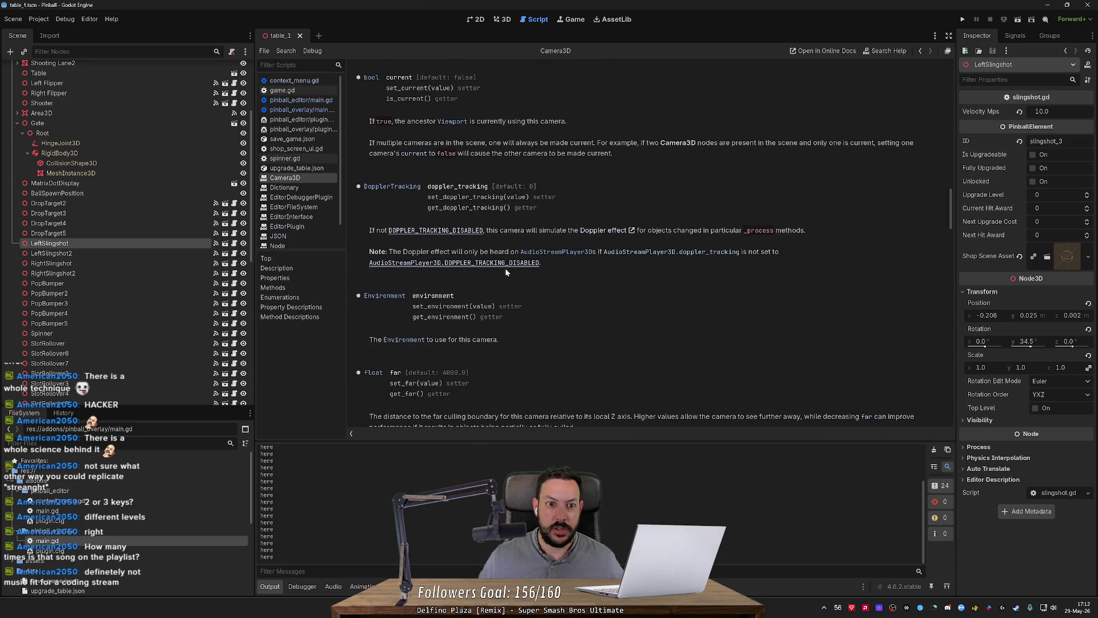
key(alt+Left)
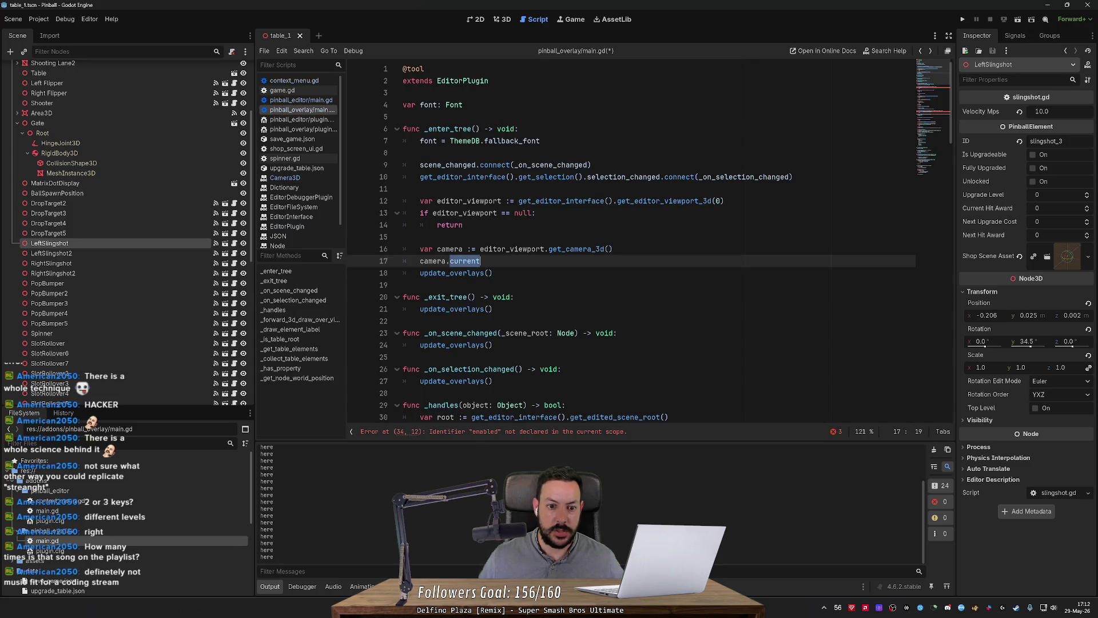
Try camera.transform with NOTIFICATION_TRANSFORM_CHANGED on line 17 and look up that constant's docs.
text(tra)
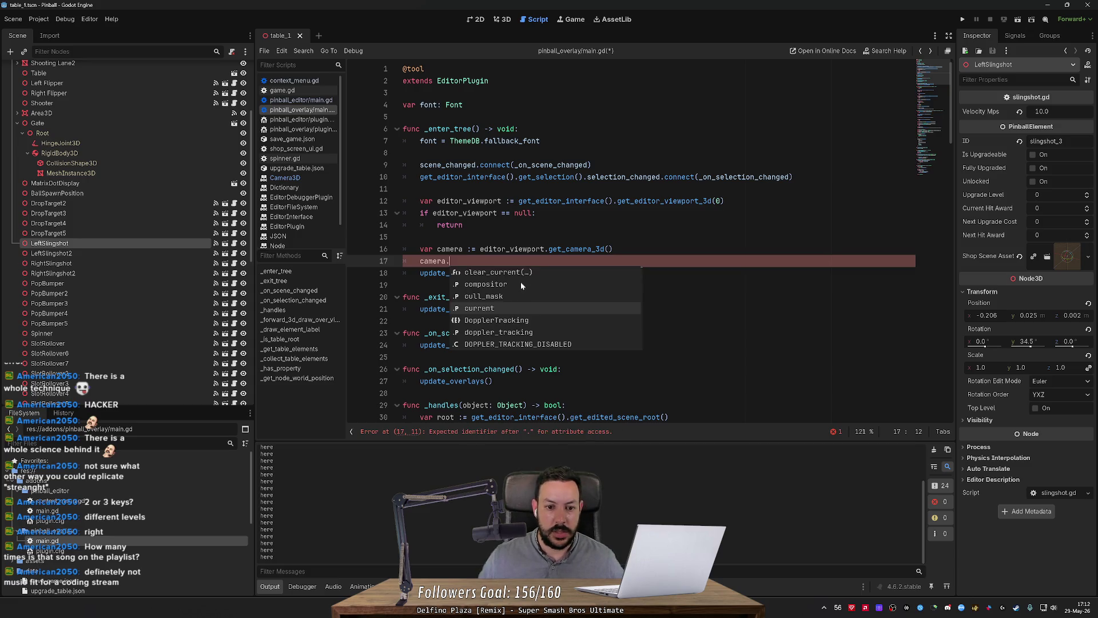
key(Return)
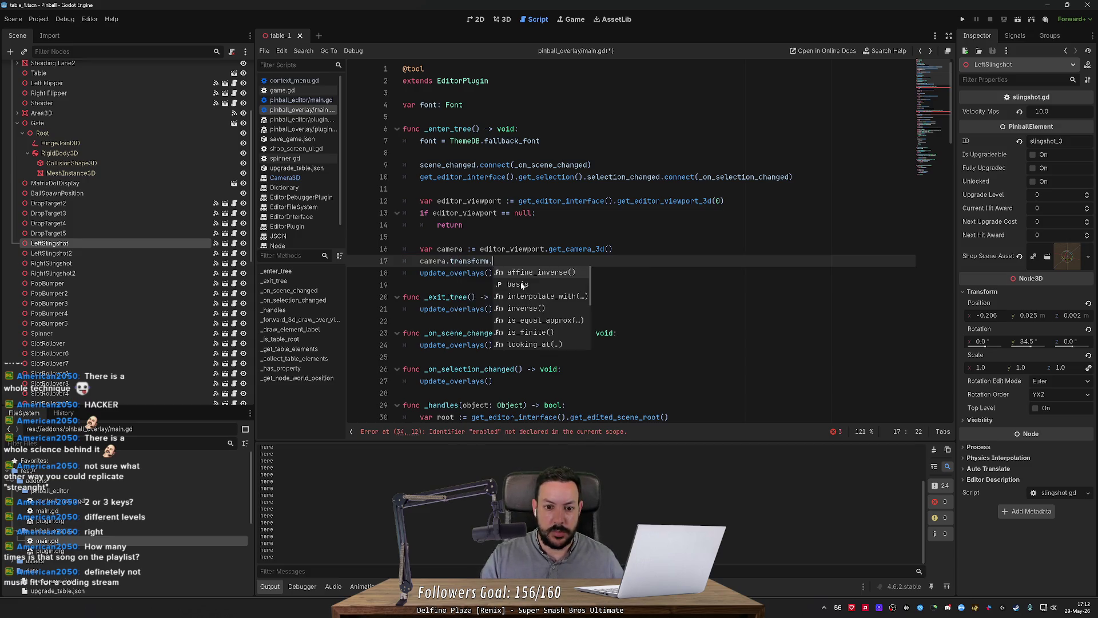
text(.)
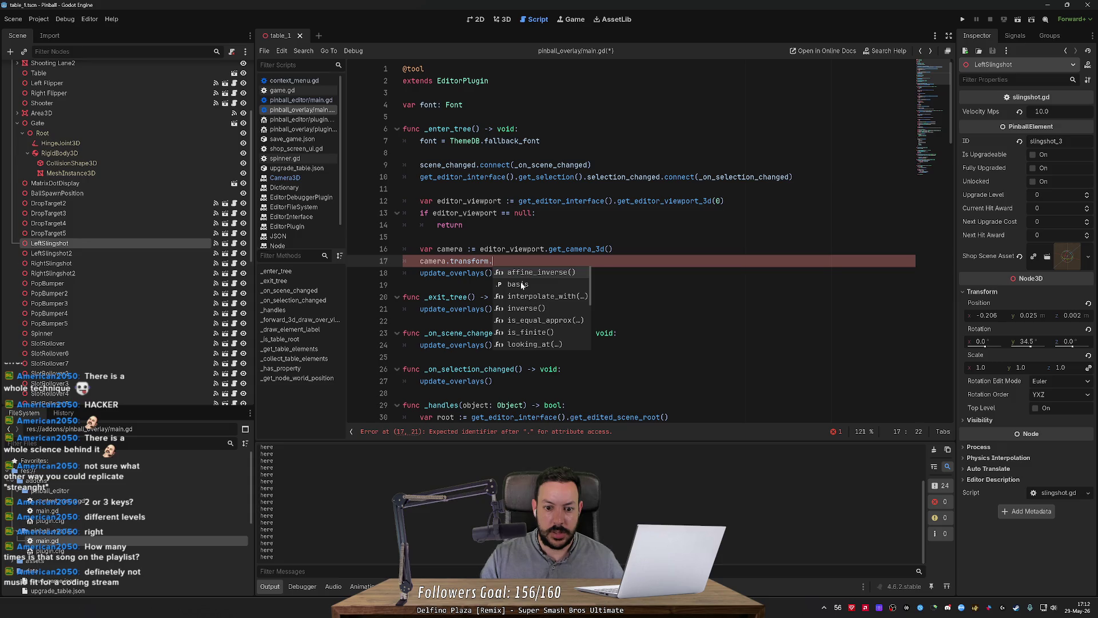
text(c)
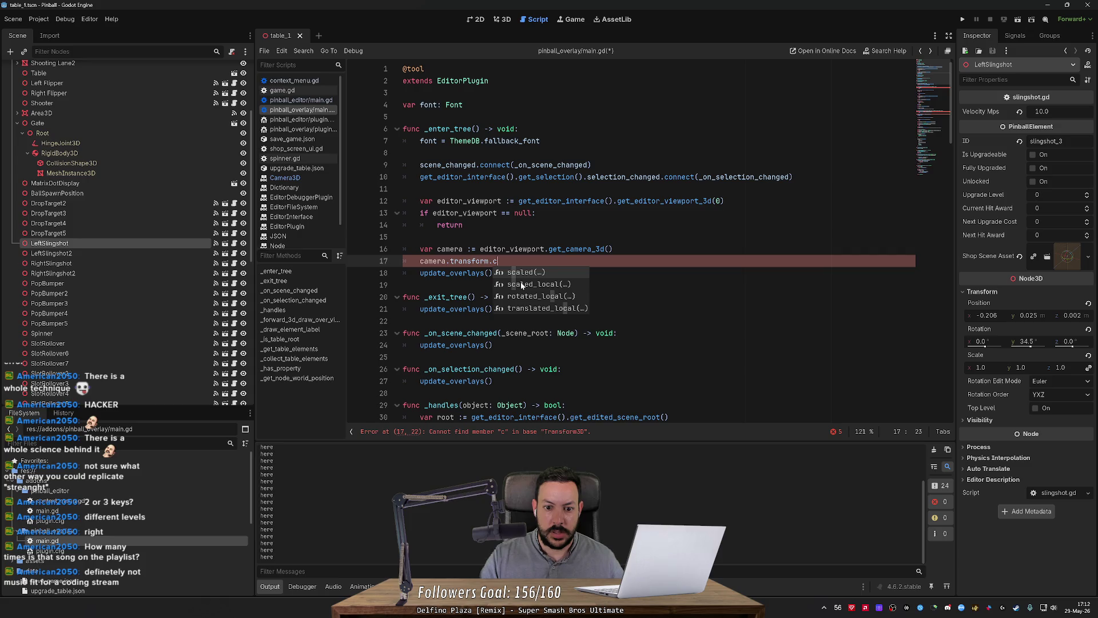
key(BackSpace)
key(BackSpace)
text(_cha)
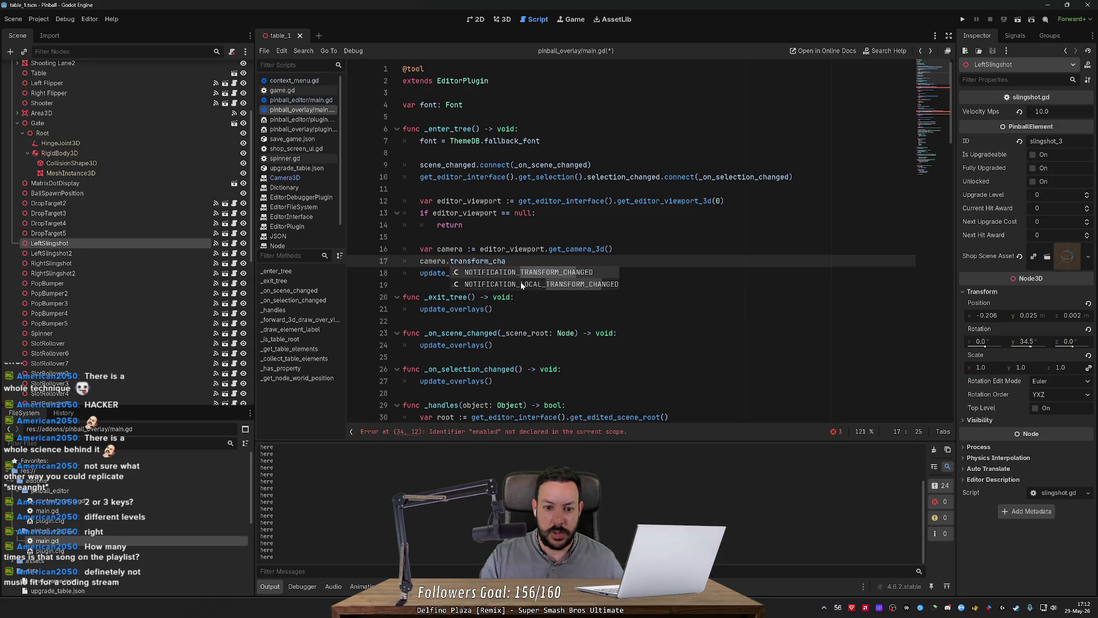
key(ctrl+BackSpace)
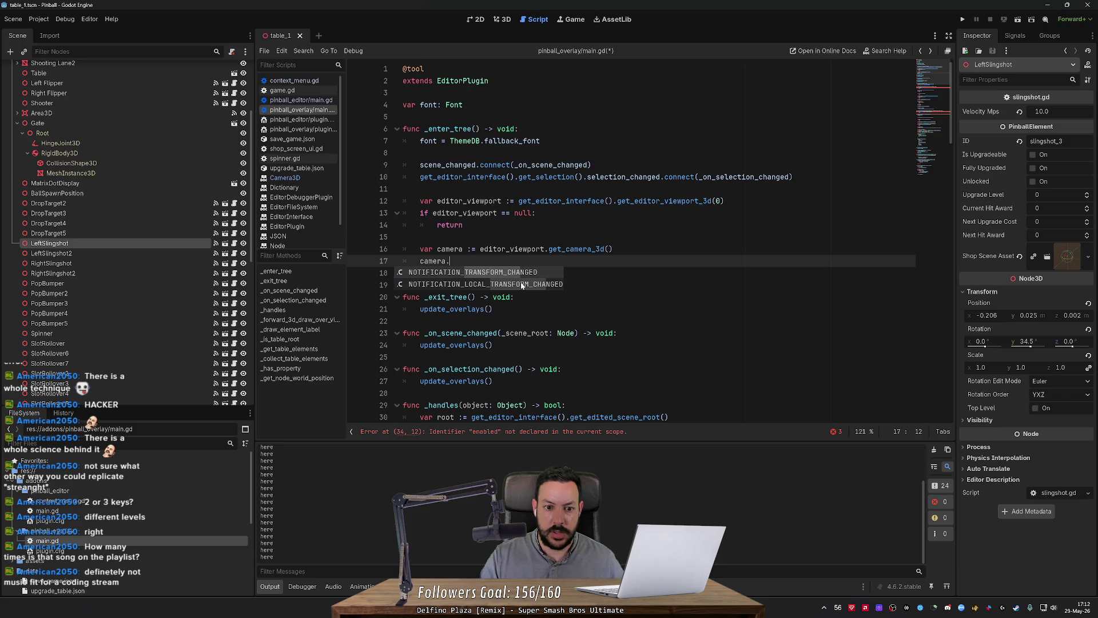
text(changed)
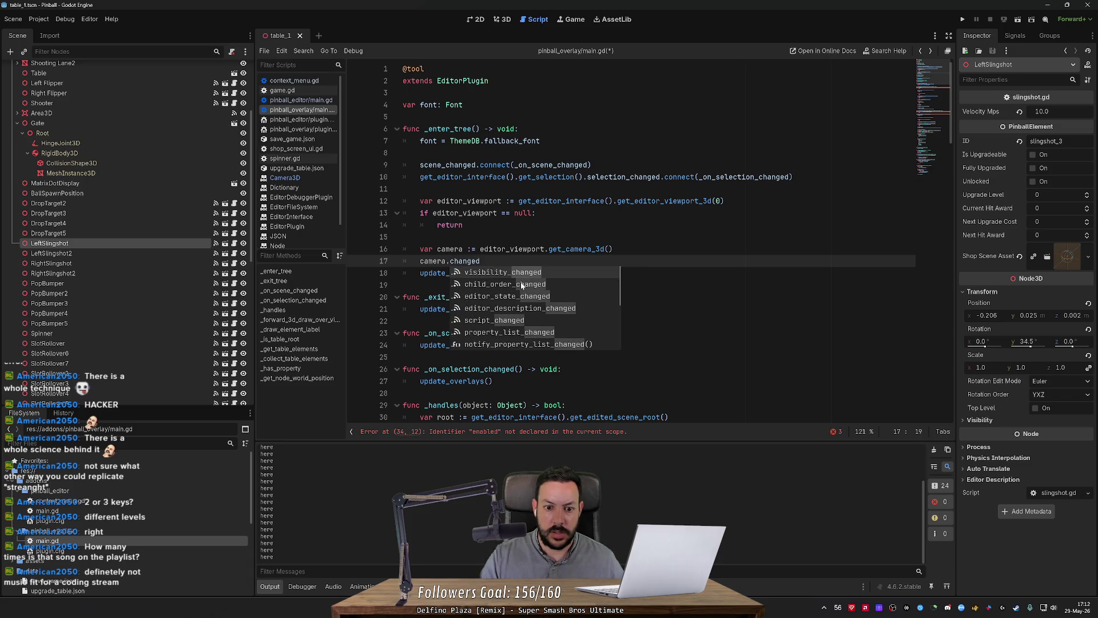
key(Down)
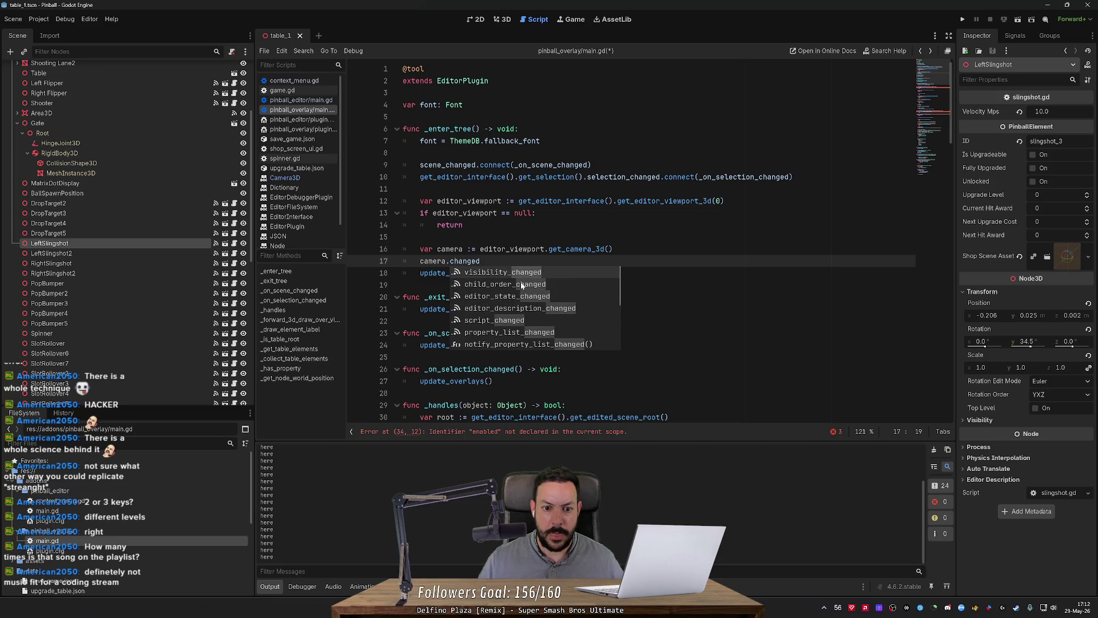
scroll(521, 285, down, 5)
scroll(521, 284, down, 3)
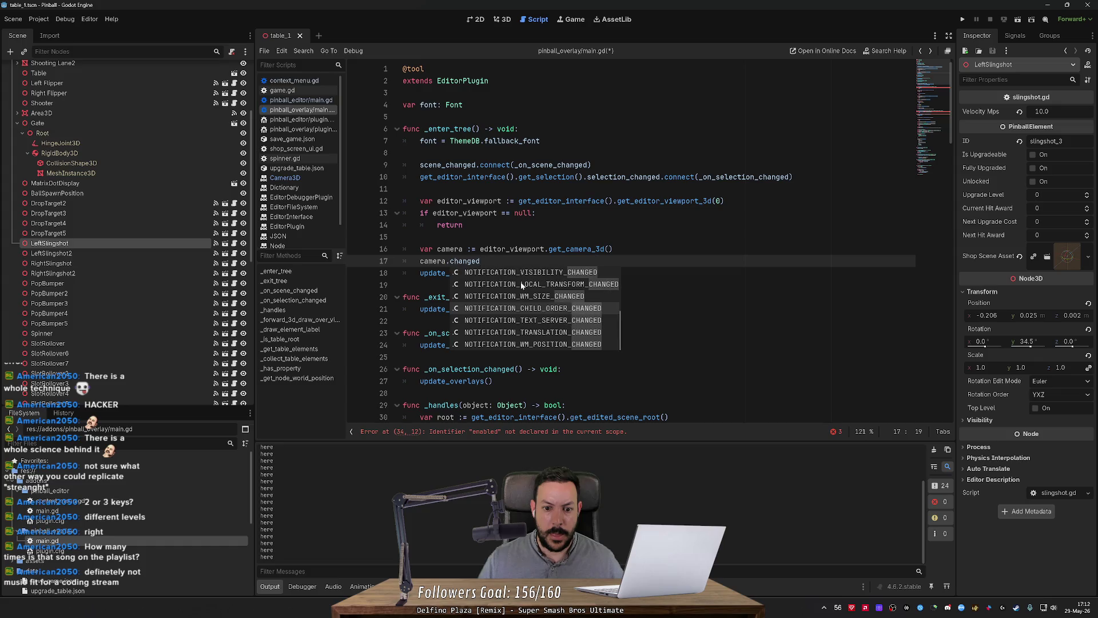
scroll(522, 285, up, 2)
click(521, 285)
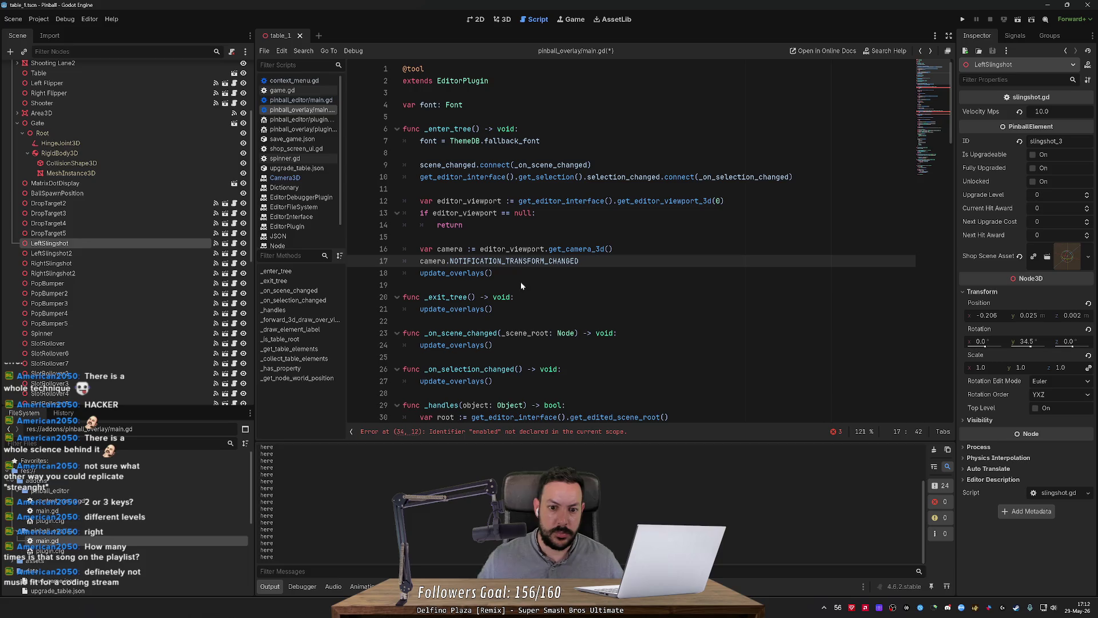
ctrl+click(522, 264)
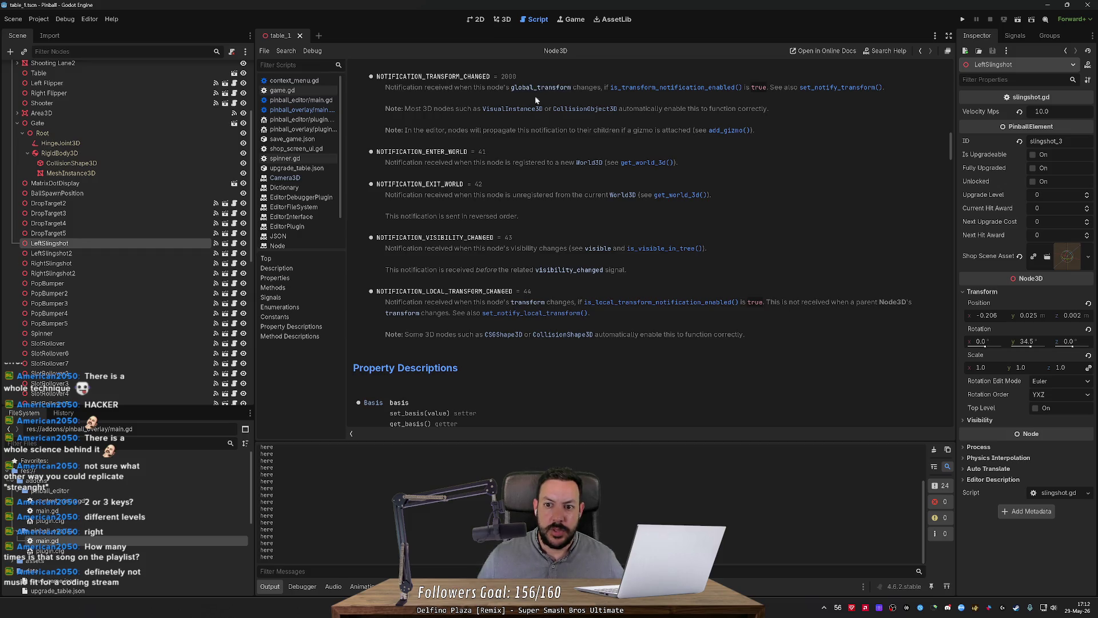
Replace the notification constant on line 17 with camera.global_transform.
key(alt+Tab)
key(alt+Tab)
key(alt+Left)
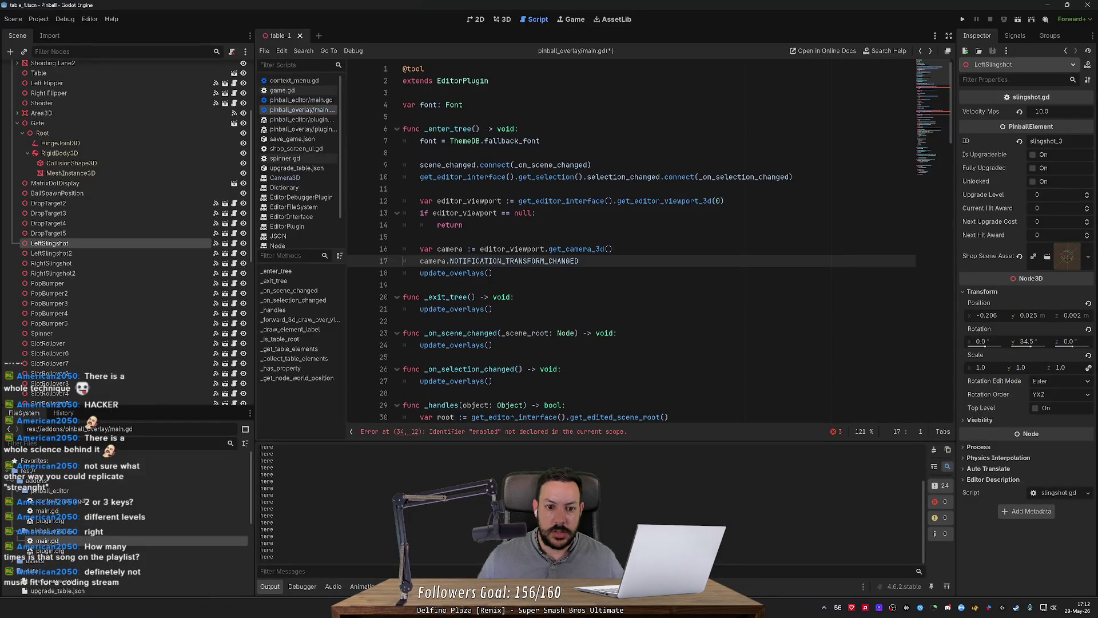
double_click(514, 261)
key(BackSpace)
text(gl)
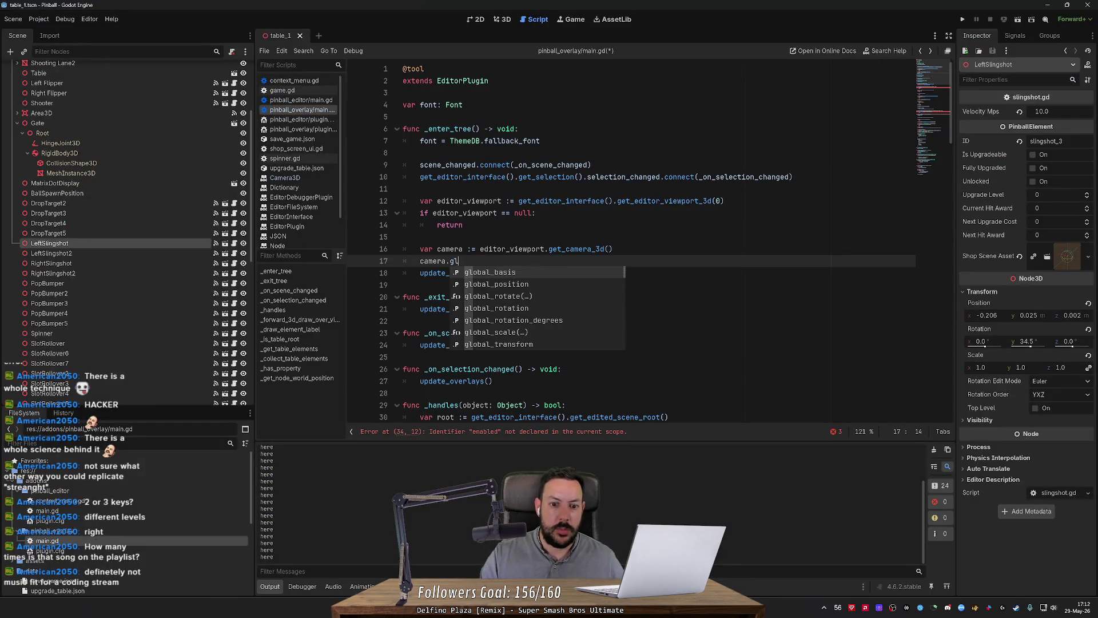
text(obal_tra)
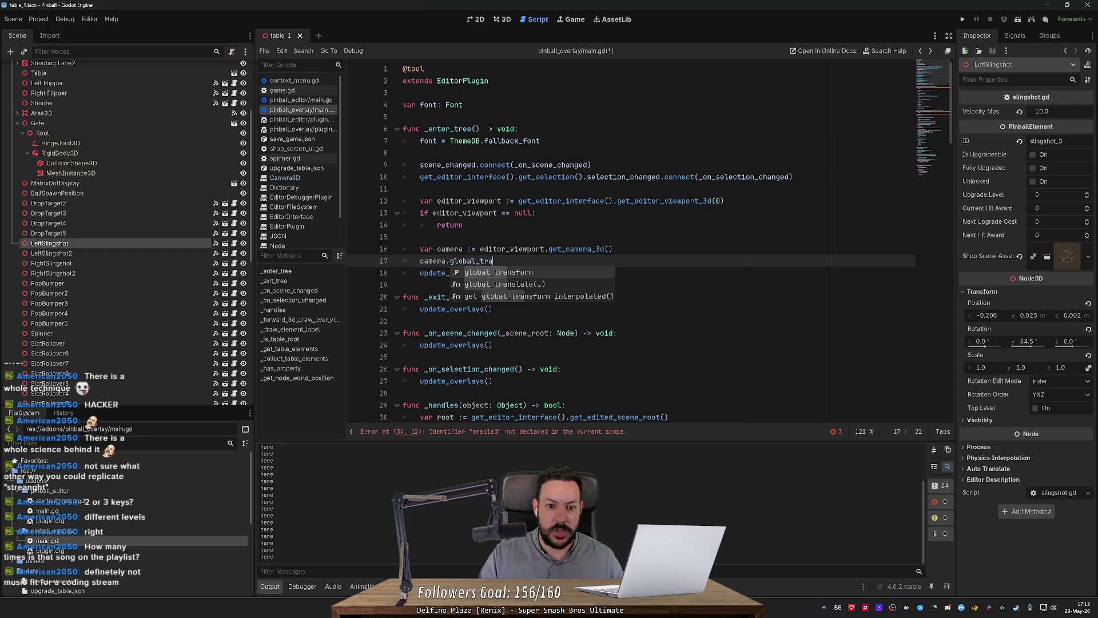
text(nsform.cha)
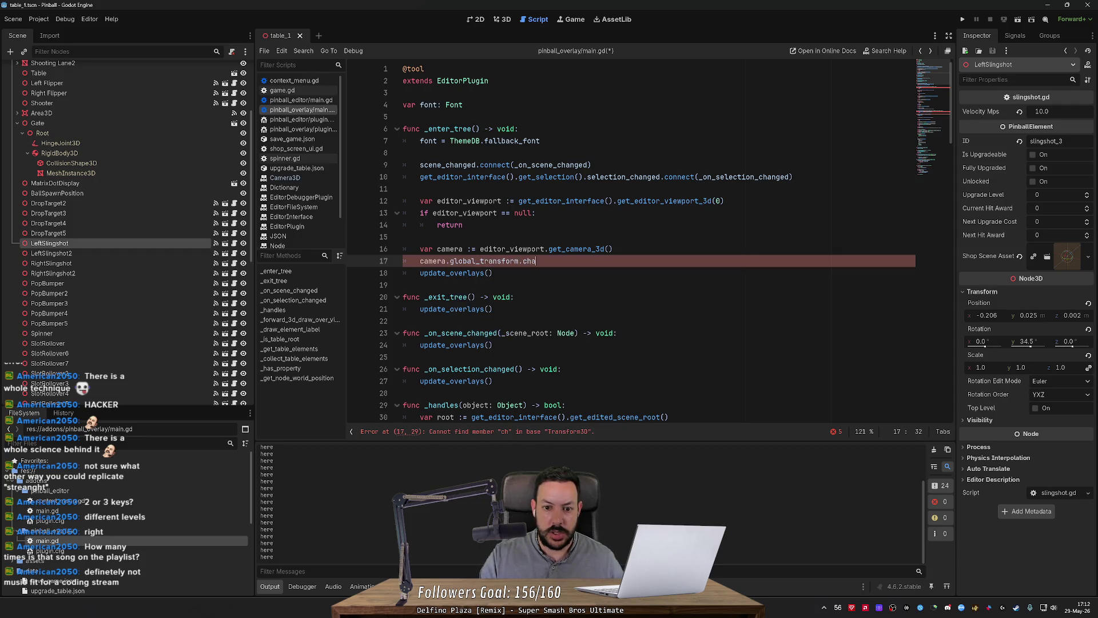
key(BackSpace)
key(BackSpace)
key(BackSpace)
text(c)
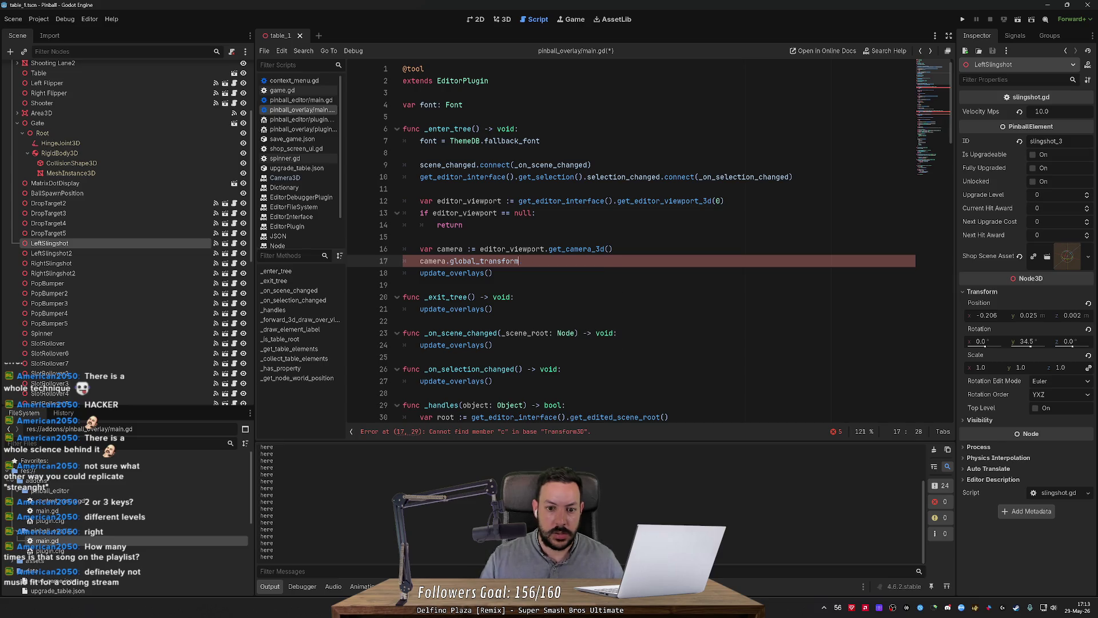
Read the global_transform and Transform3D documentation, searching it for 'signal'.
ctrl+click(482, 262)
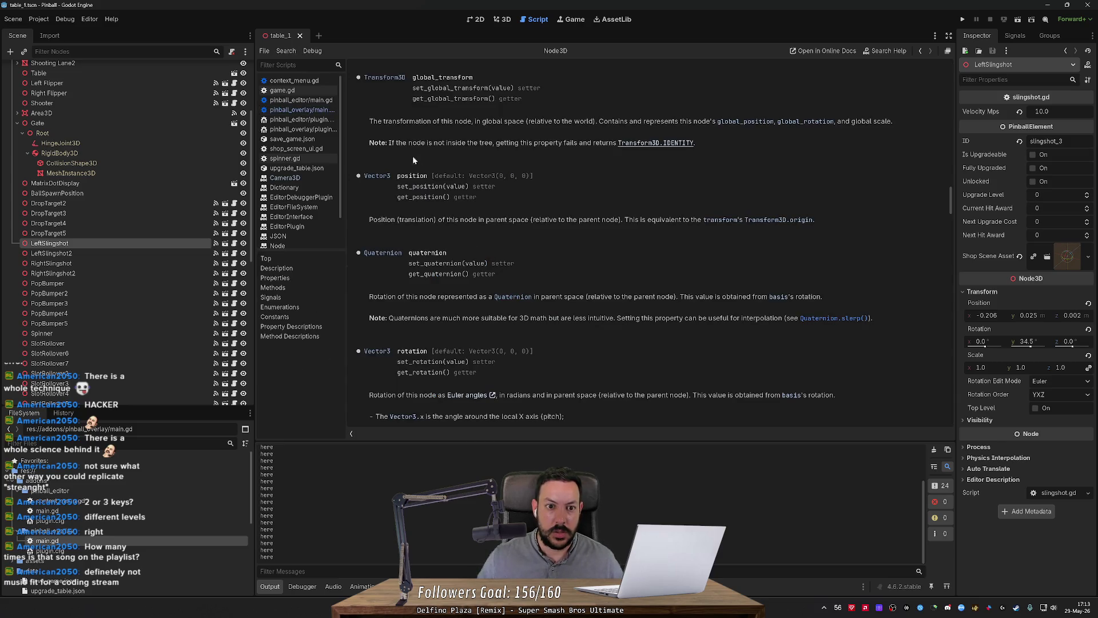
click(388, 78)
scroll(509, 207, down, 5)
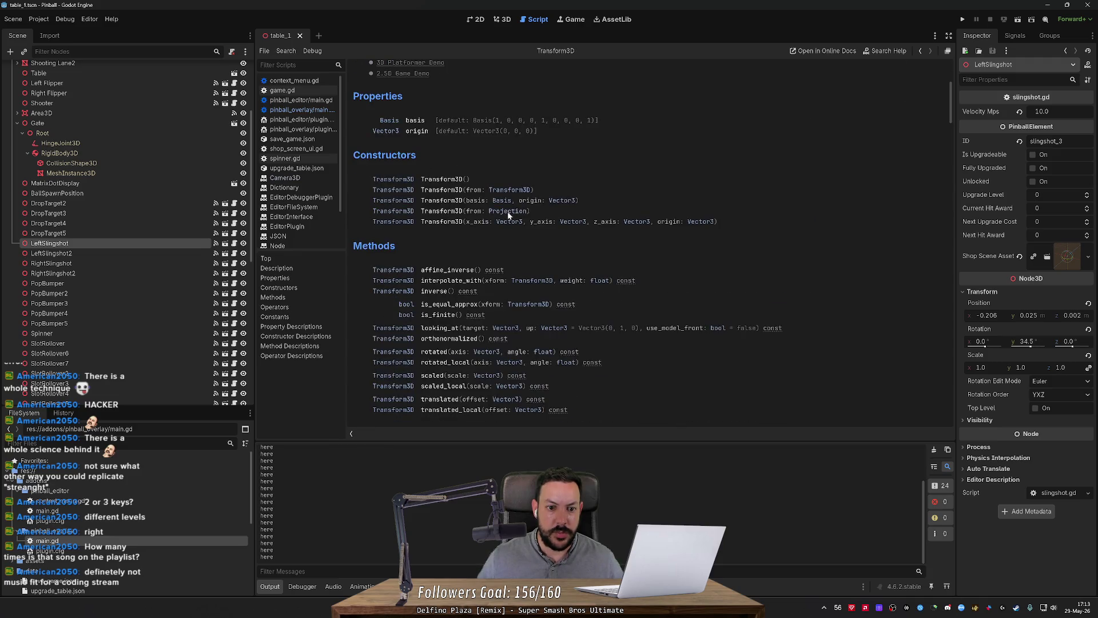
scroll(507, 216, down, 10)
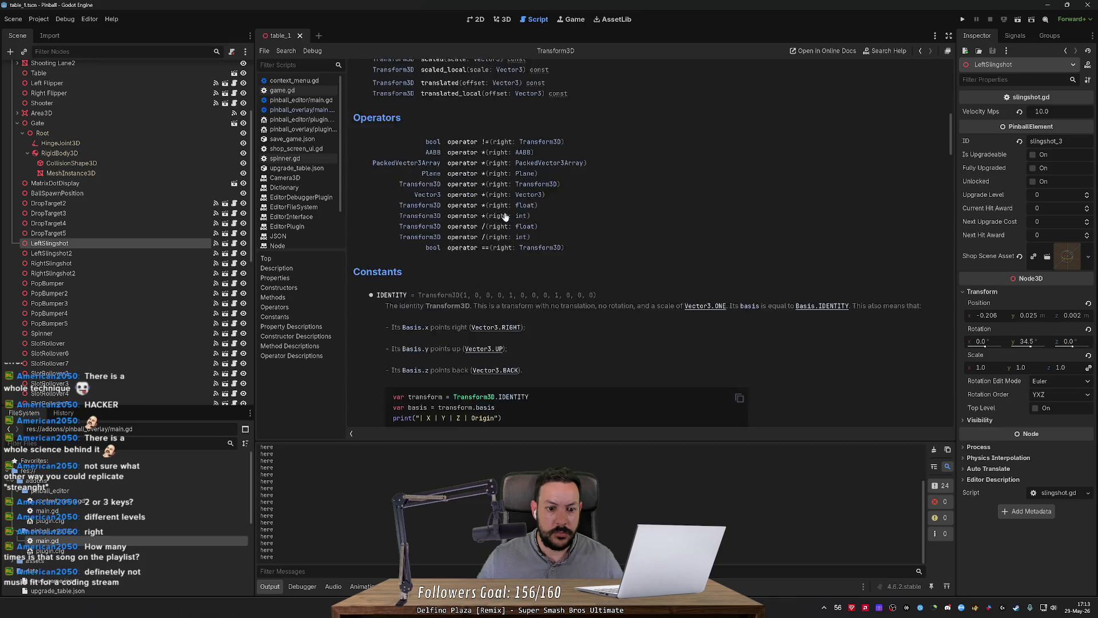
scroll(505, 216, down, 3)
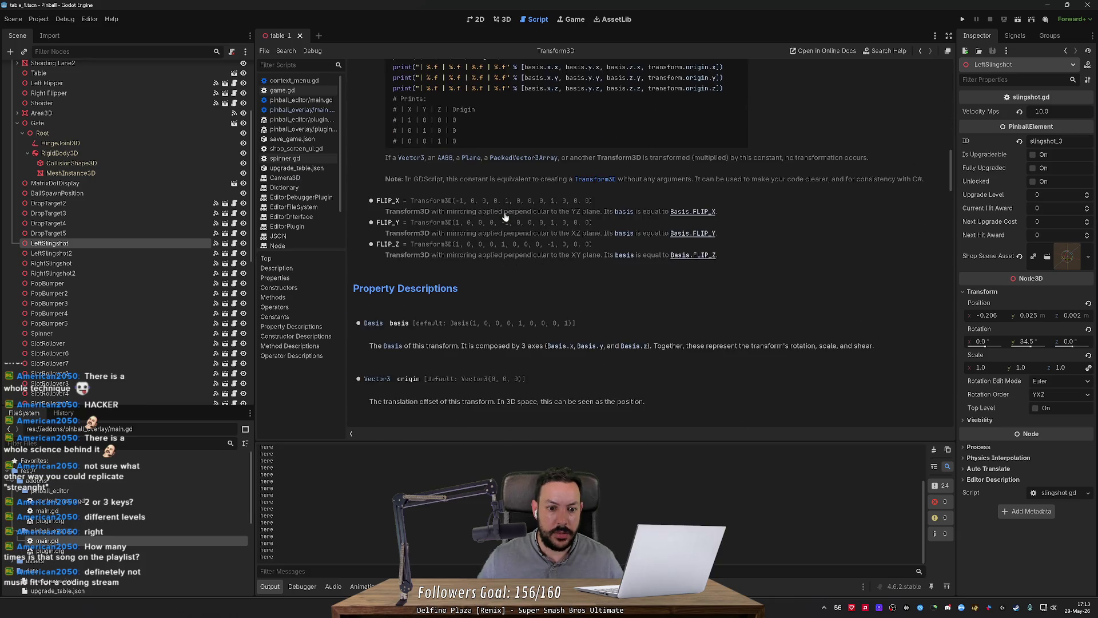
scroll(505, 216, down, 3)
scroll(505, 216, down, 3)
scroll(904, 235, down, 2)
key(ctrl+f)
text(signal)
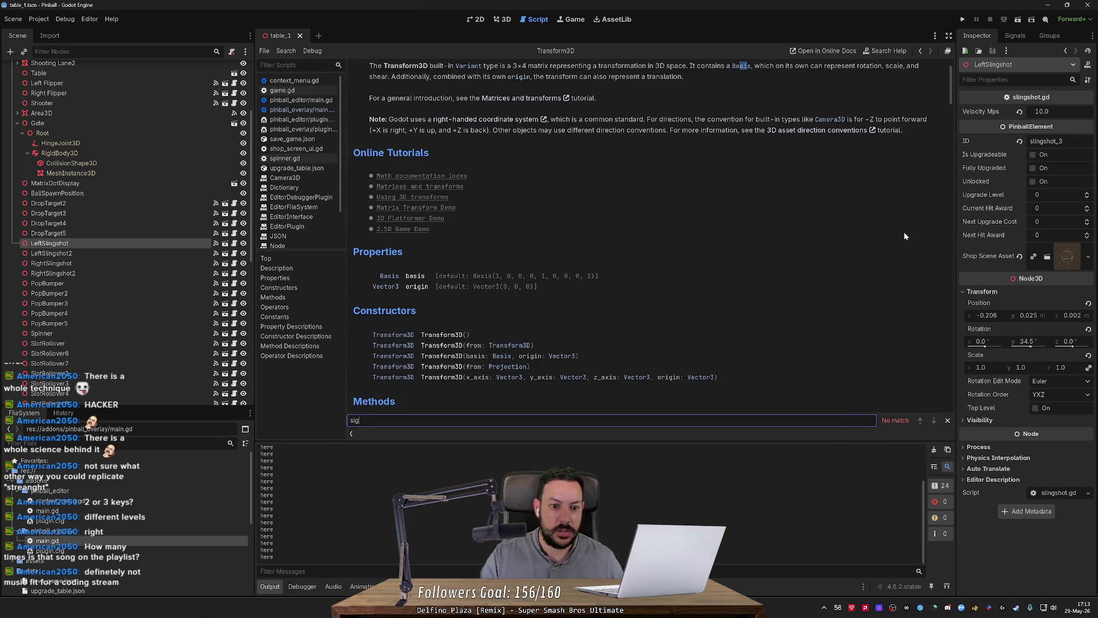
scroll(904, 231, down, 3)
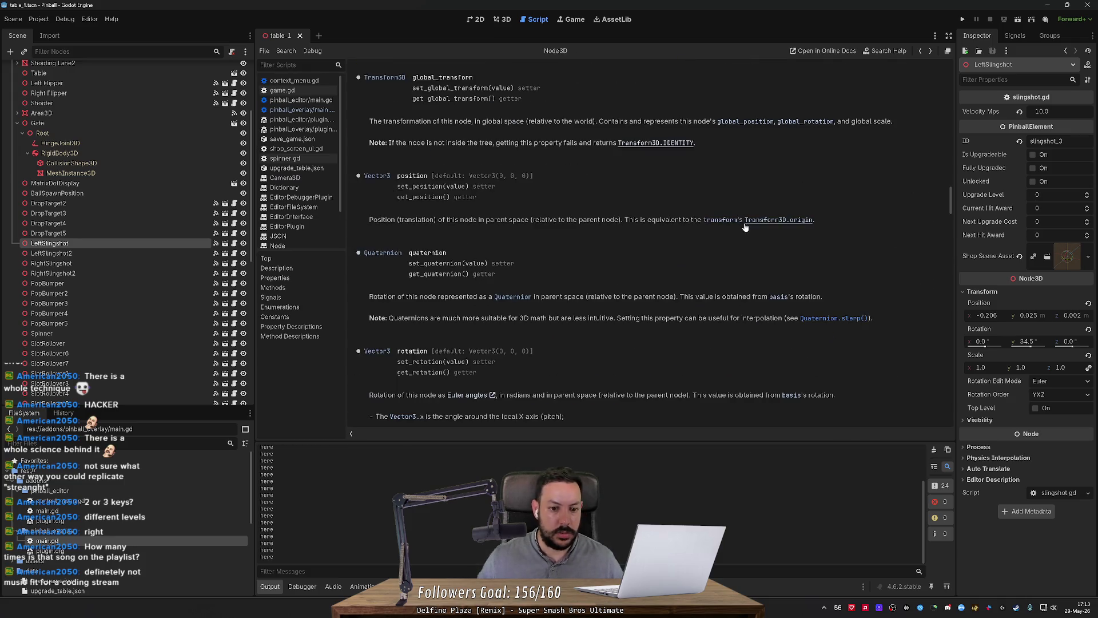
key(alt+Left)
key(alt+Tab)
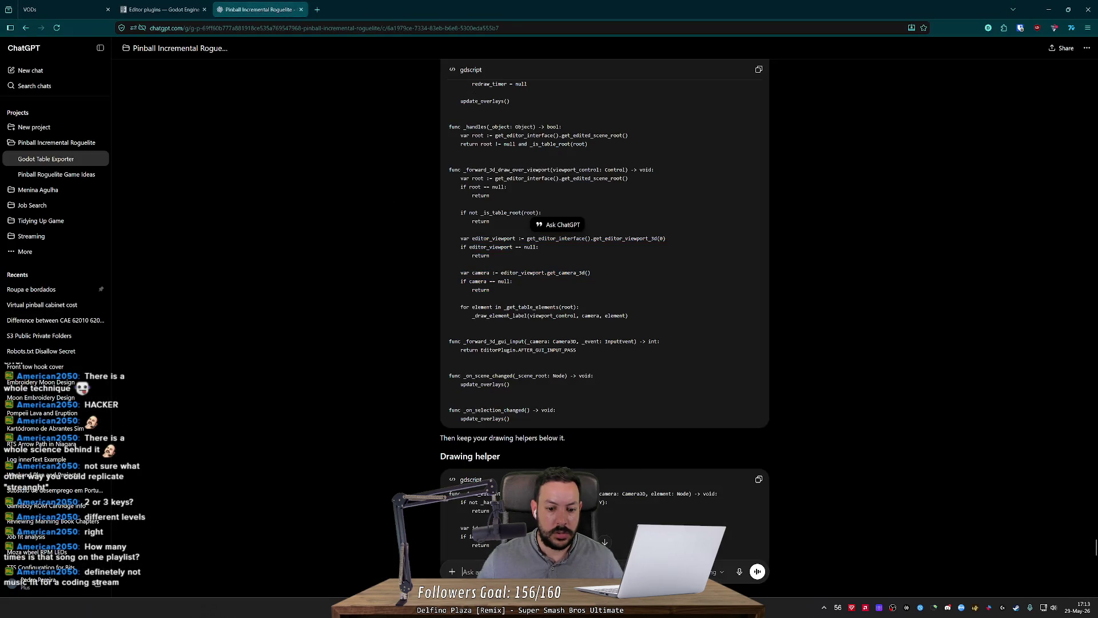
Ask ChatGPT 'how do i know when the transform of the camera changed?'.
text(how d)
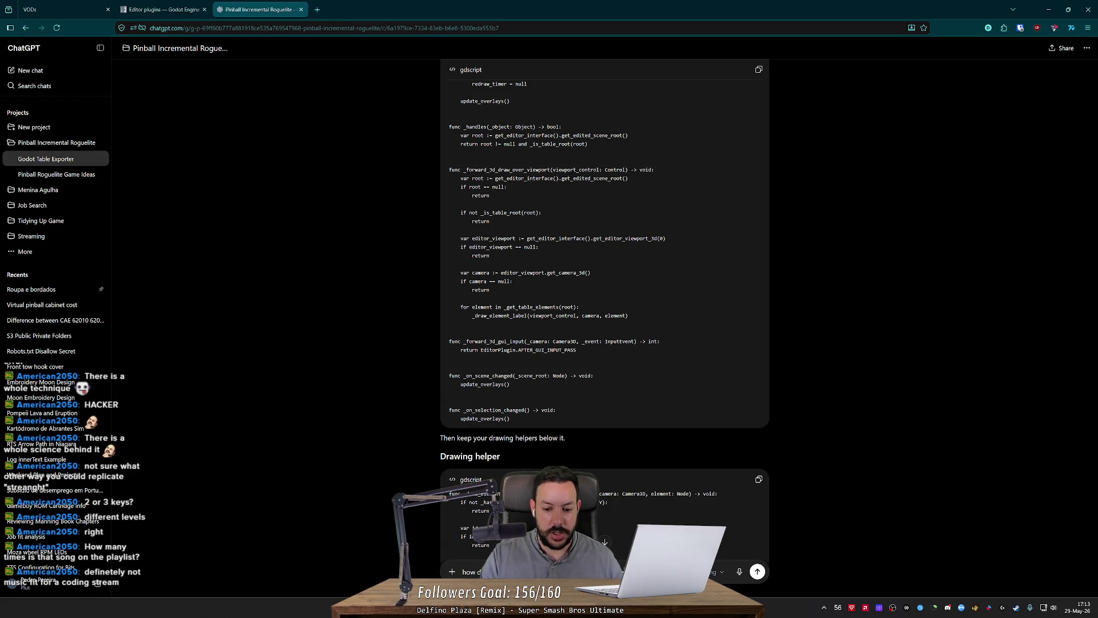
key(Return)
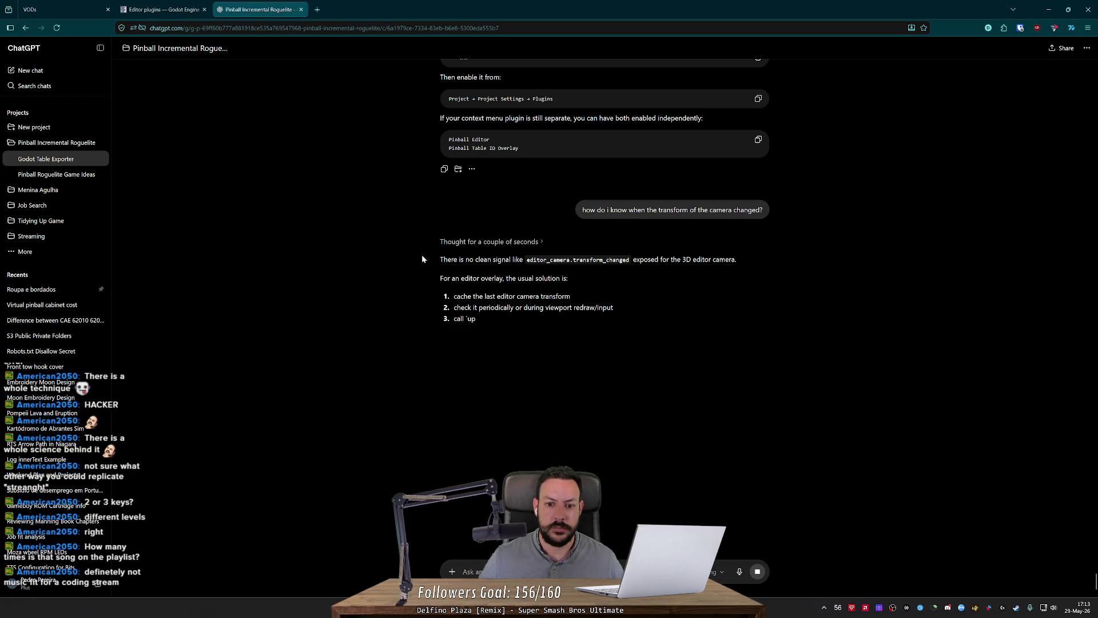
middle_click(406, 250)
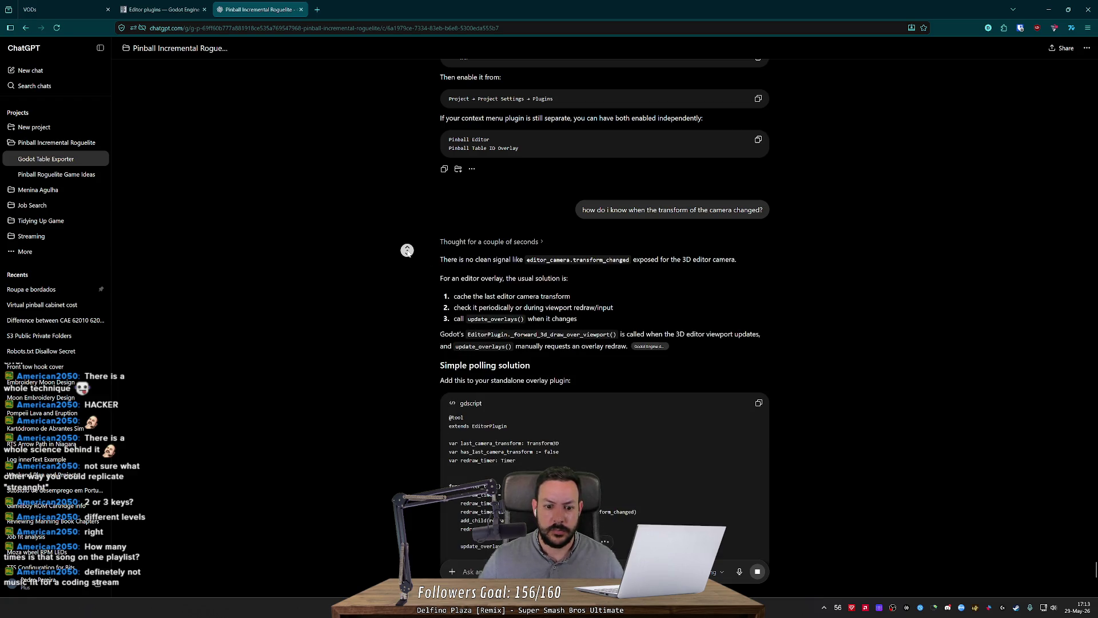
key(alt+Tab)
scroll(629, 240, up, 4)
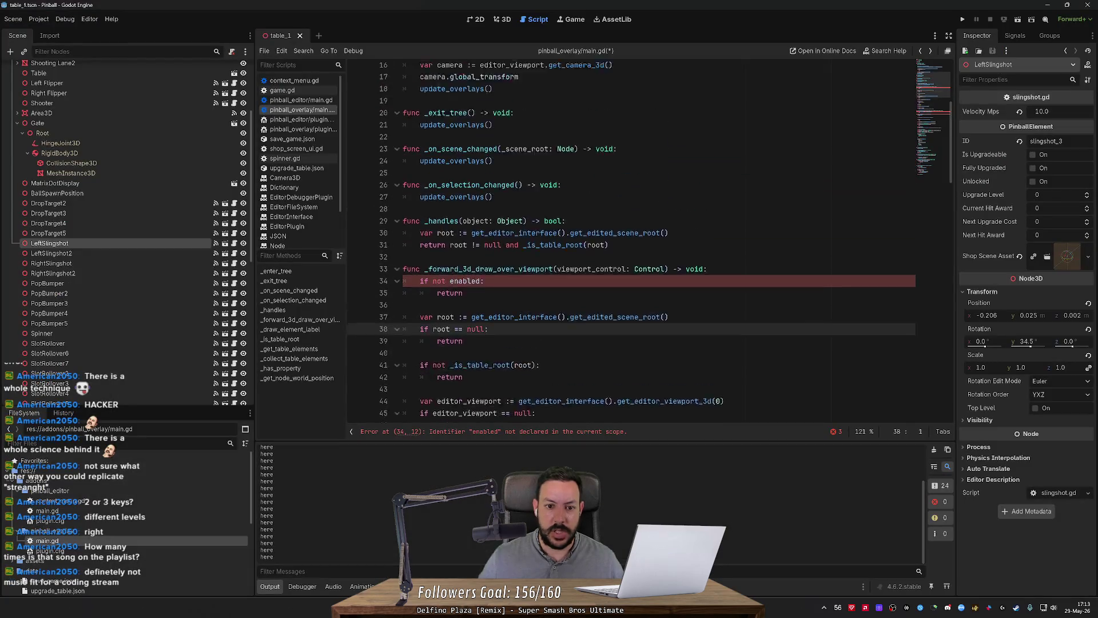
Declare var last_camera_transform: Transform3D below line 5.
scroll(629, 240, up, 4)
click(403, 117)
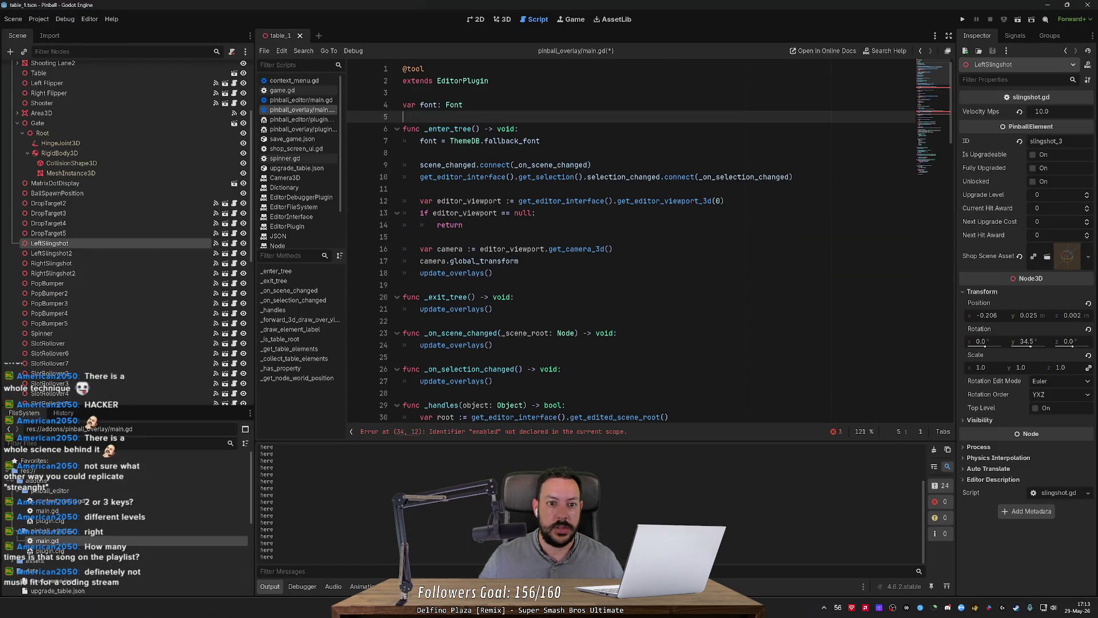
key(Return)
text(var last_camerA_)
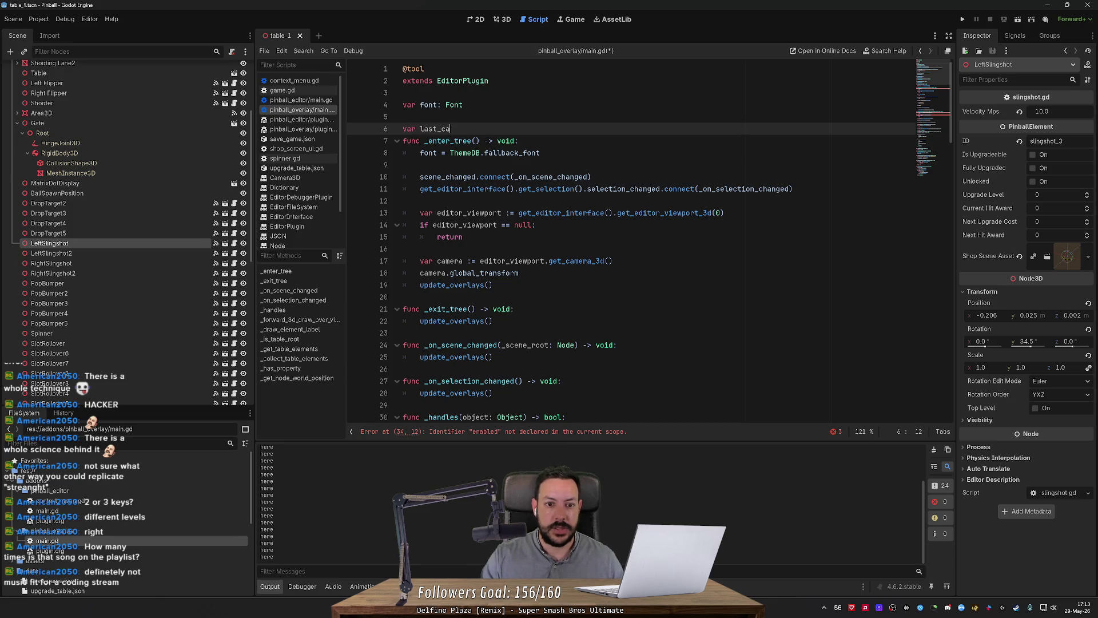
key(BackSpace)
key(BackSpace)
text(a_transf)
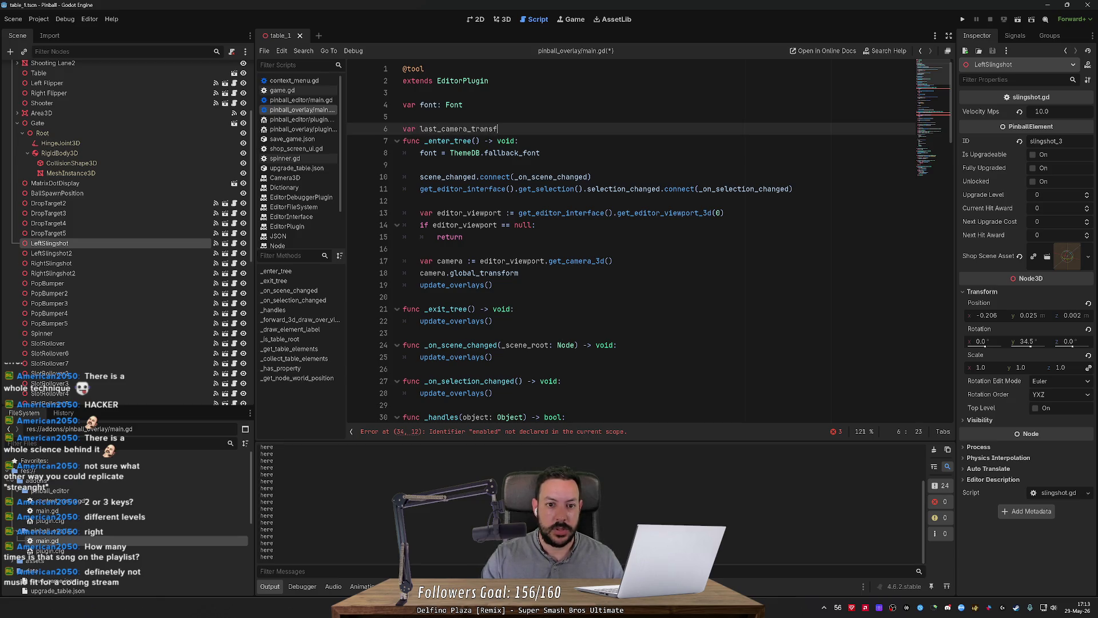
text(orm: Transform3D)
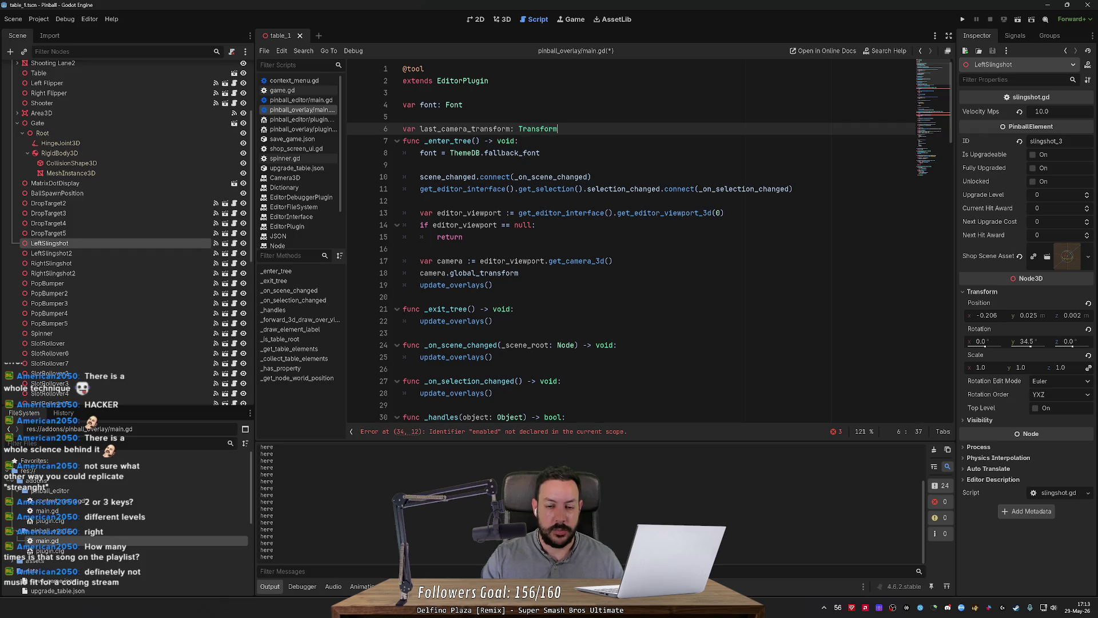
key(Return)
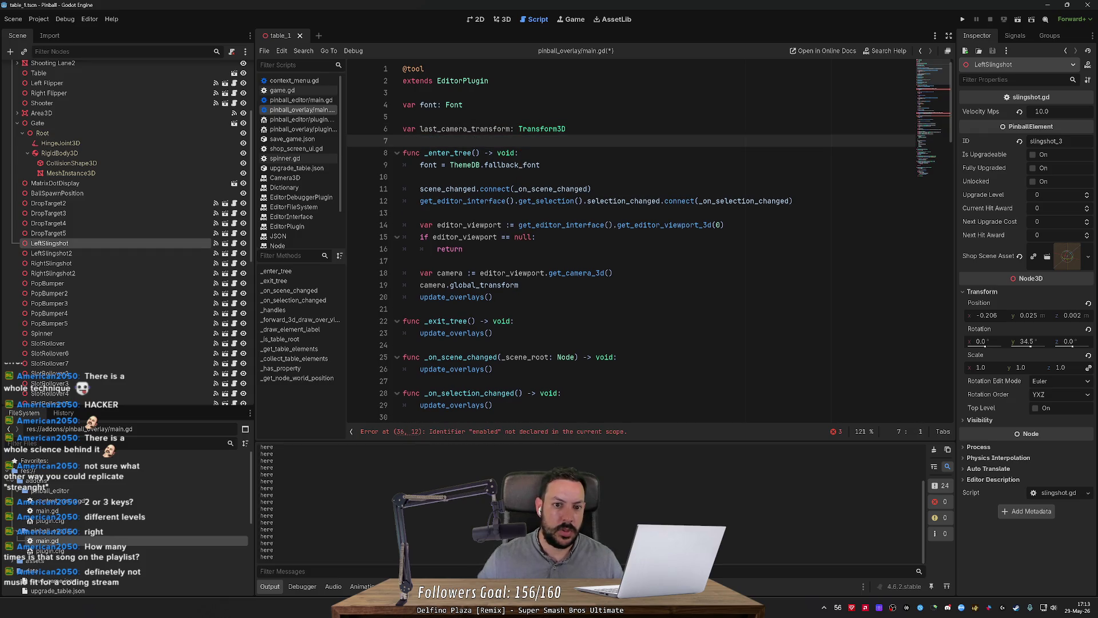
Assign last_camera_transform to Transform3D on a new line in _enter_tree.
click(474, 128)
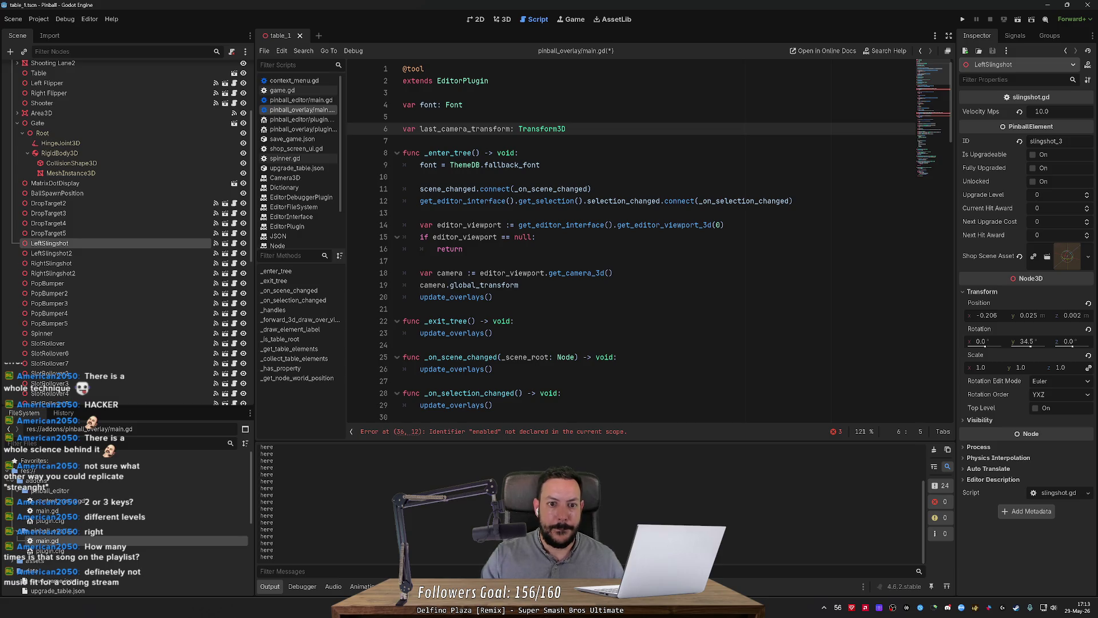
double_click(473, 129)
key(ctrl+c)
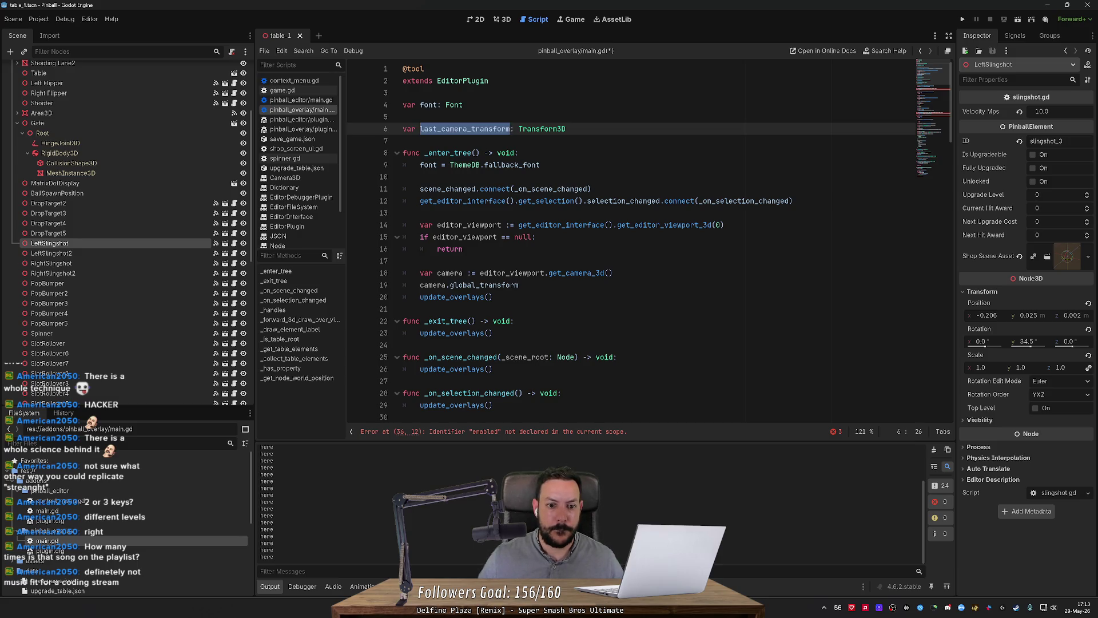
click(464, 249)
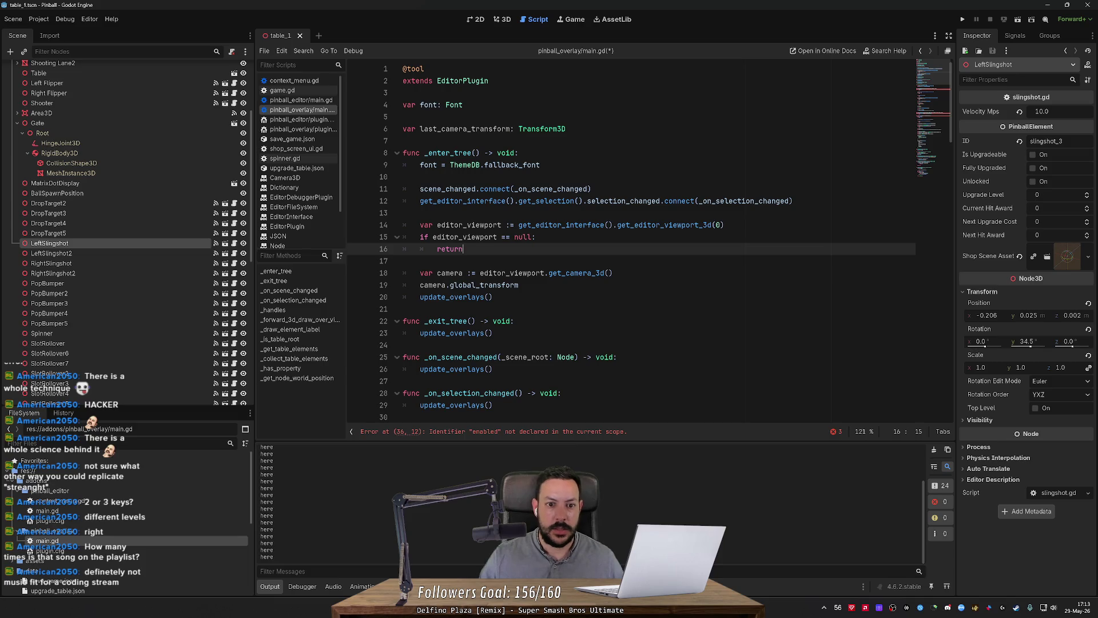
click(541, 165)
key(Return)
key(ctrl+v)
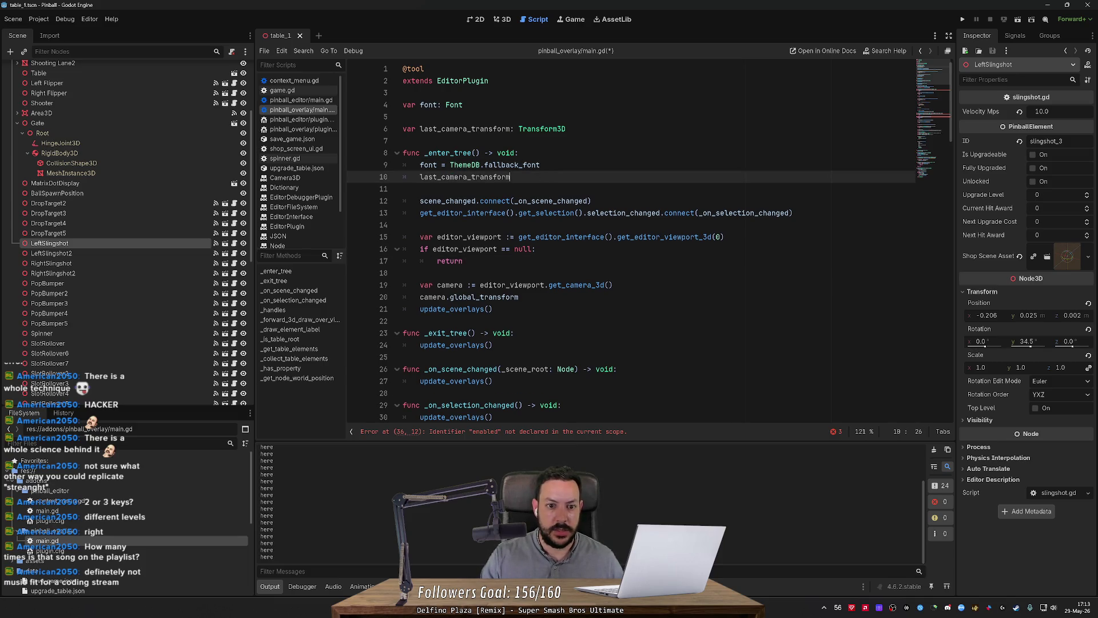
text( = Transform2D)
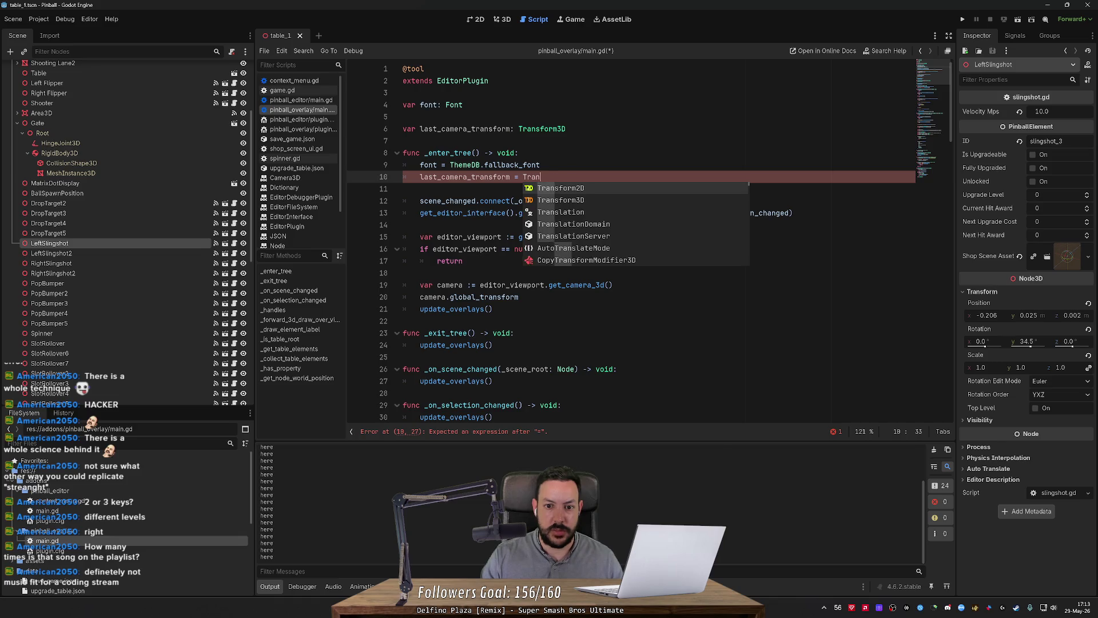
key(BackSpace)
key(BackSpace)
text(3D.)
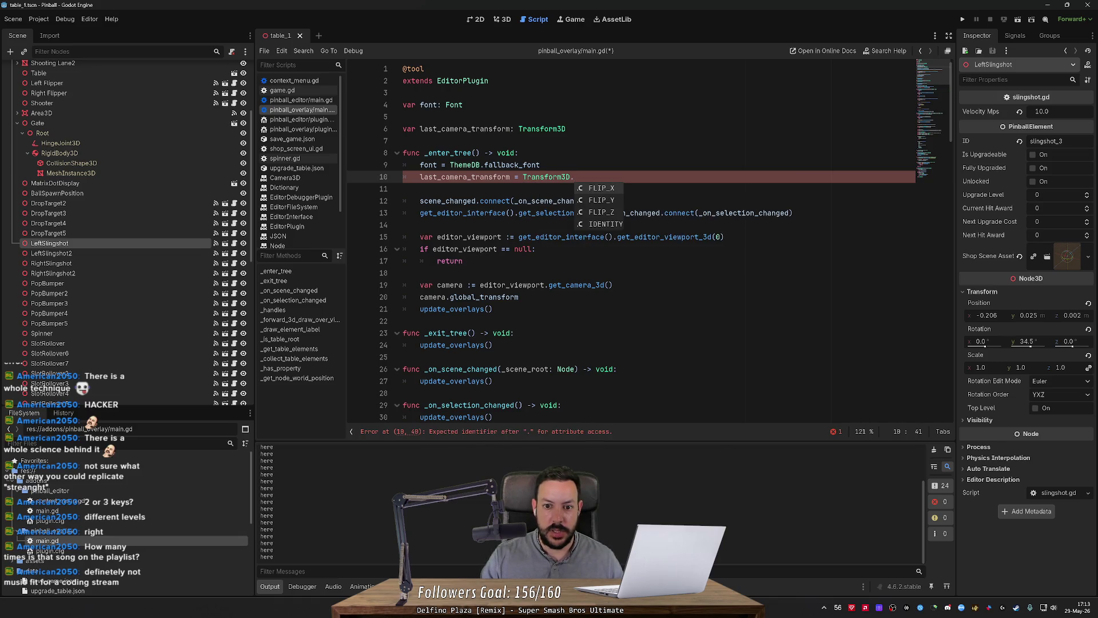
key(BackSpace)
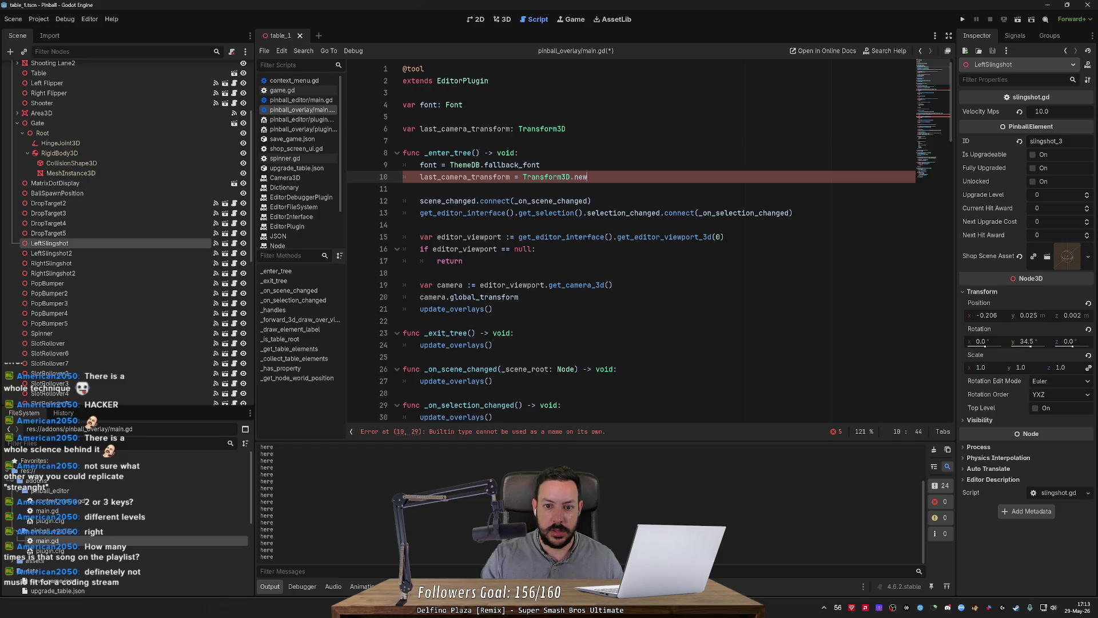
Check the Transform3D docs and finish line 10 as last_camera_transform = Transform3D().
ctrl+click(548, 133)
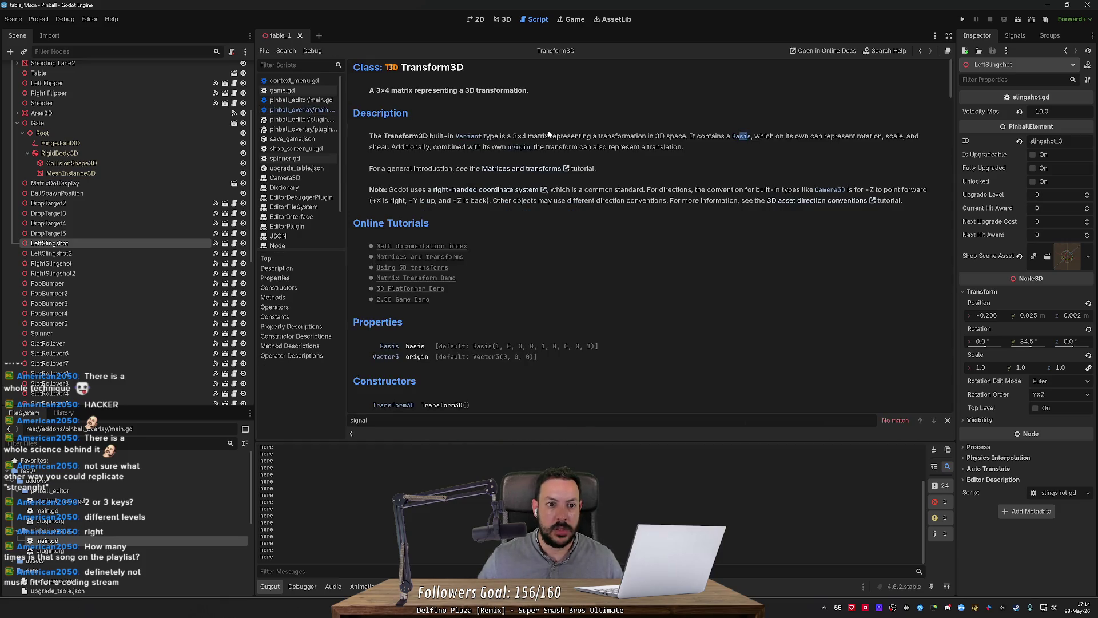
scroll(578, 178, down, 3)
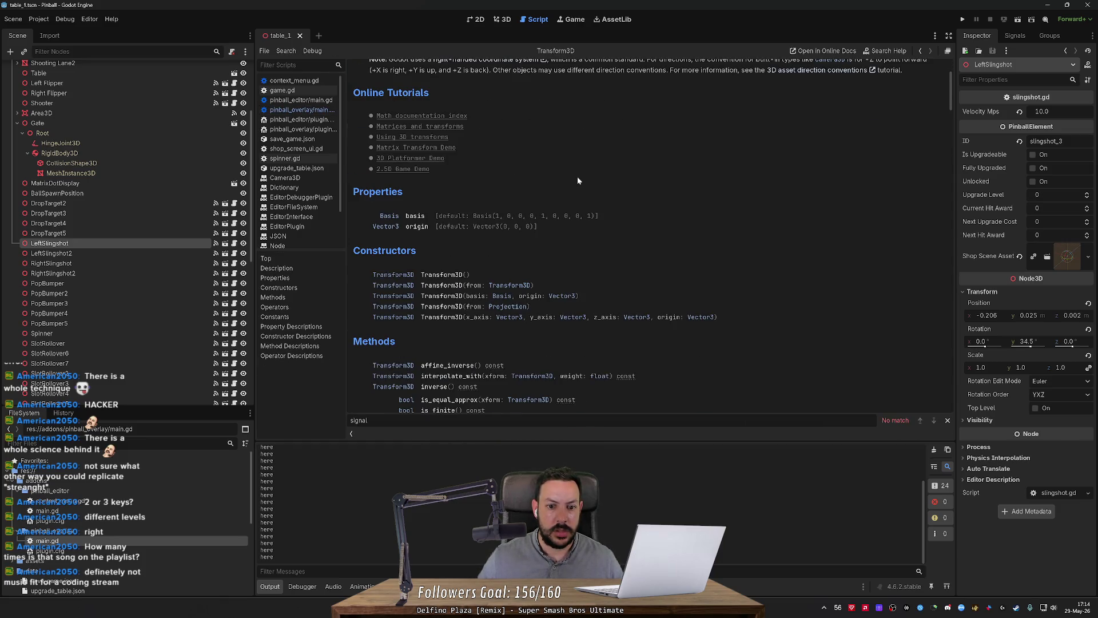
key(alt+Left)
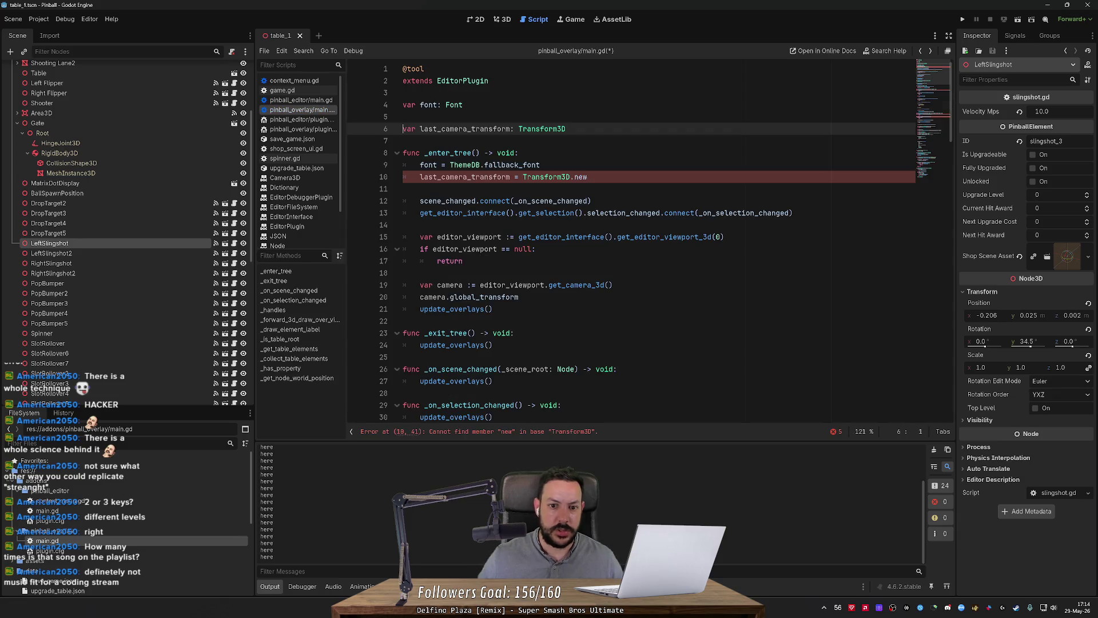
key(Down)
key(Down)
key(Down)
key(End)
key(BackSpace)
key(BackSpace)
key(BackSpace)
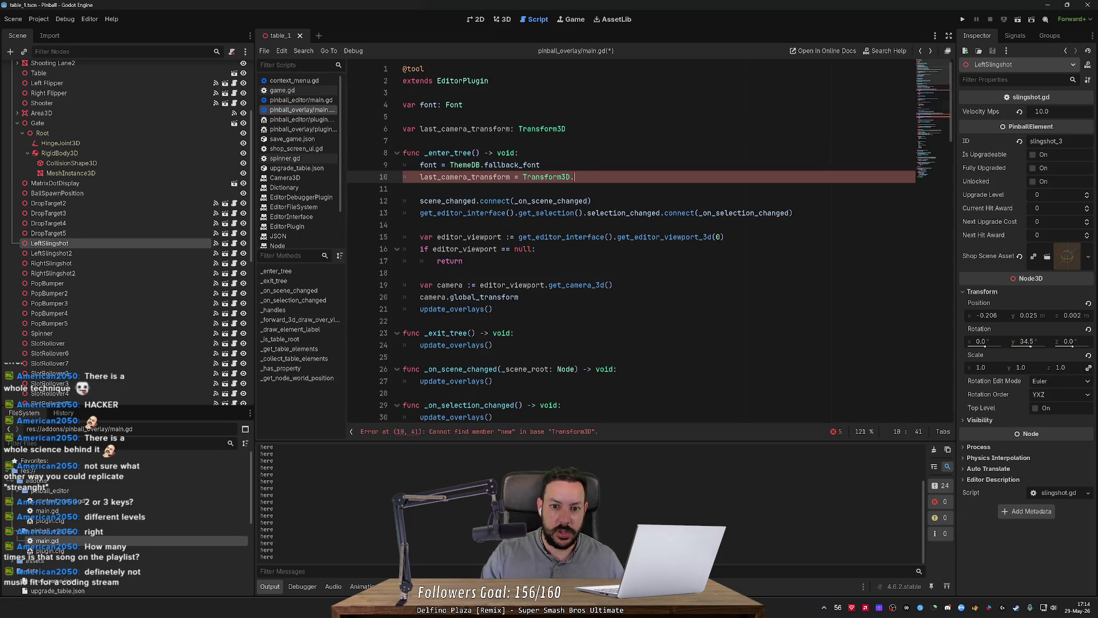
key(BackSpace)
text(())
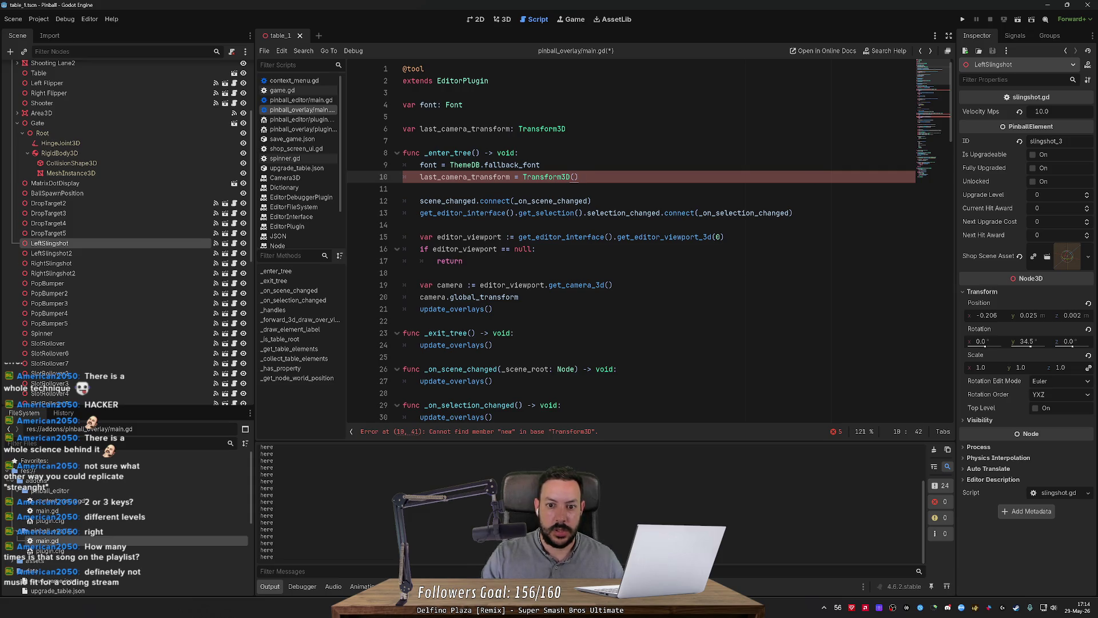
Select last_camera_transform on line 10 and scroll through the script to review it.
scroll(629, 240, down, 3)
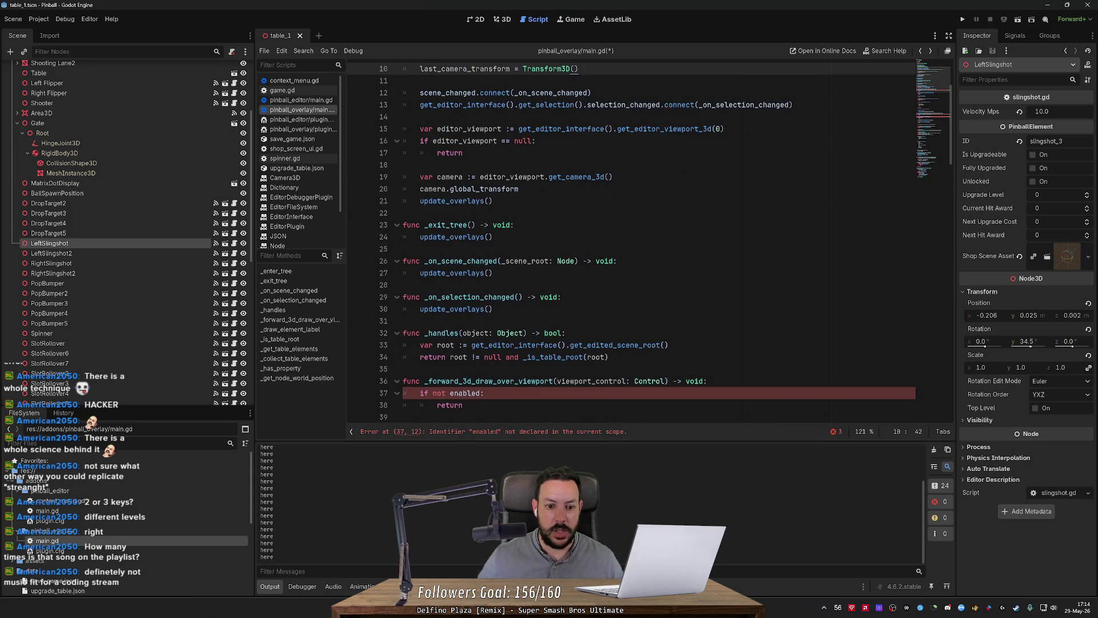
scroll(464, 177, up, 3)
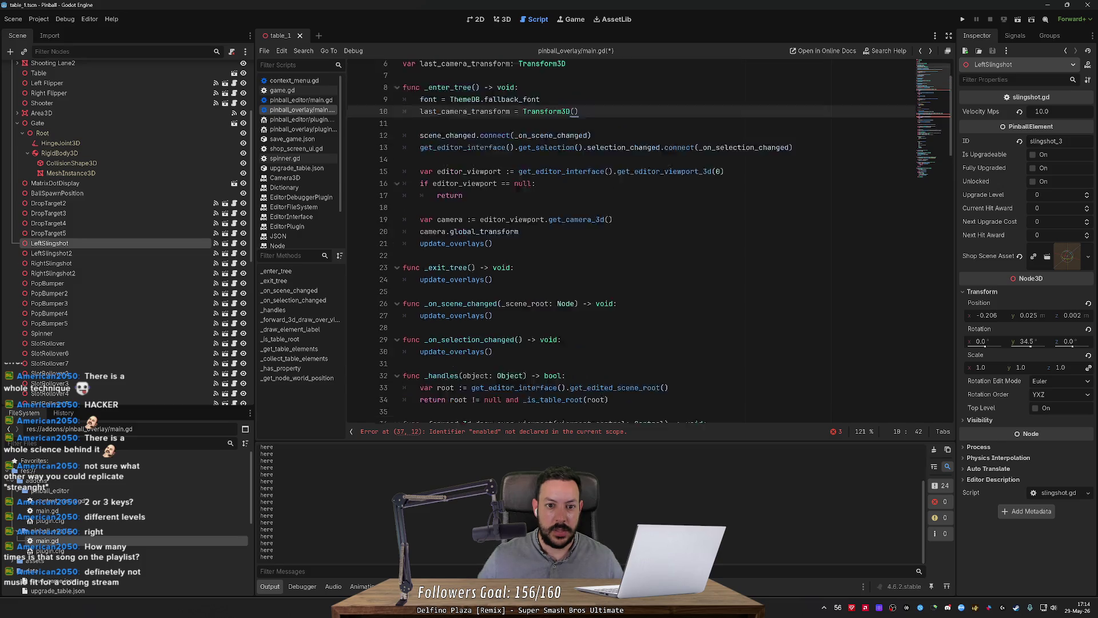
double_click(465, 176)
scroll(464, 177, down, 3)
scroll(649, 240, down, 1)
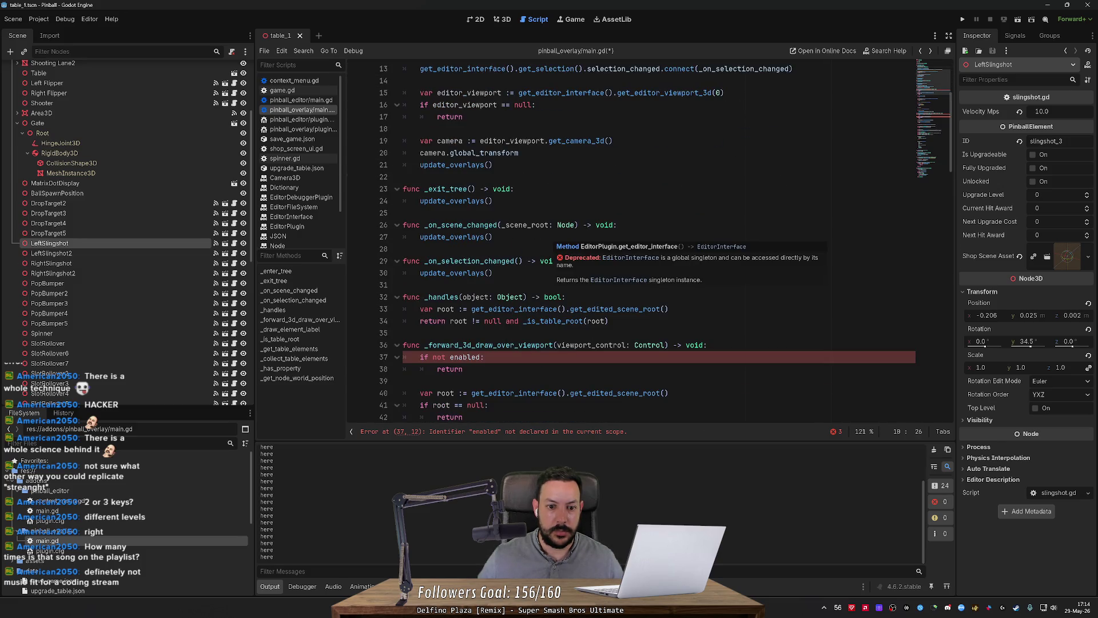
scroll(649, 240, up, 2)
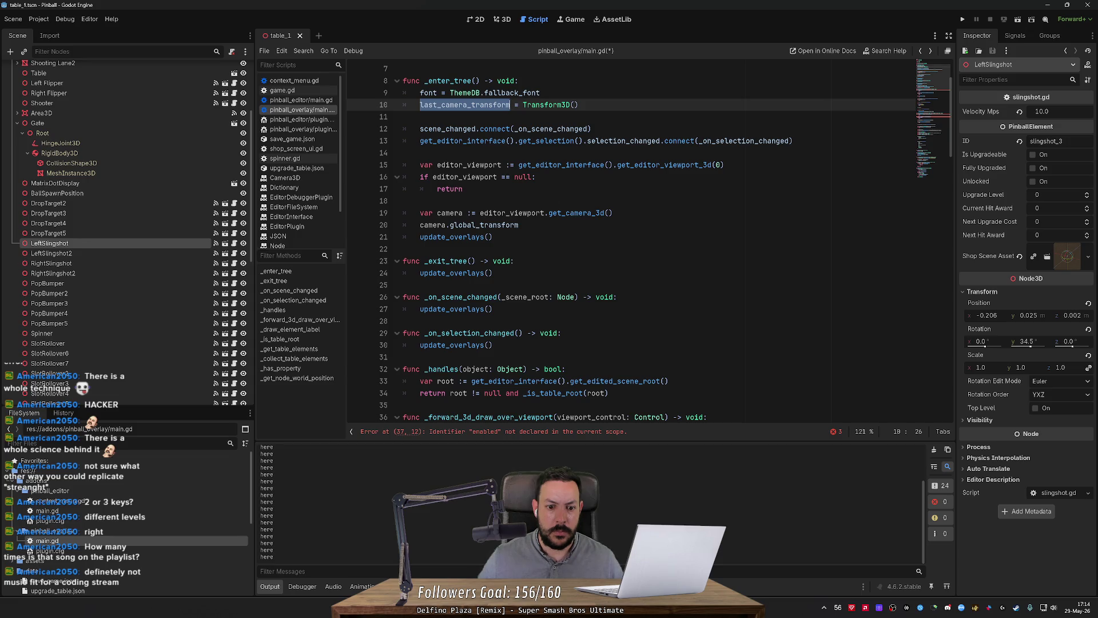
scroll(648, 241, down, 2)
key(alt+Tab)
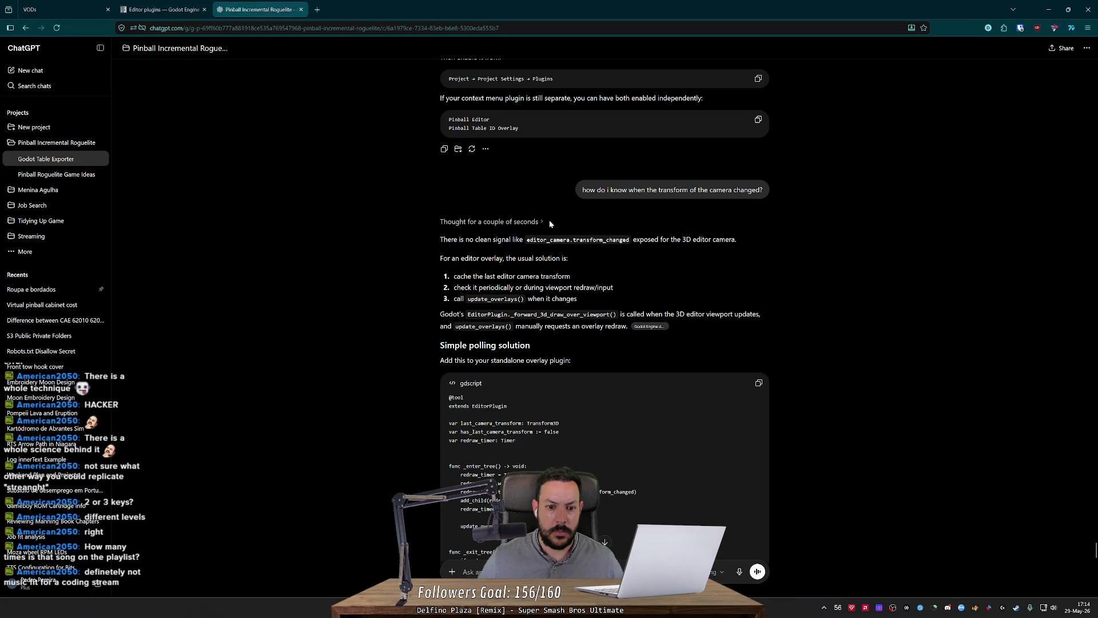
Read through ChatGPT's polling code block with its redraw timer.
scroll(550, 224, down, 2)
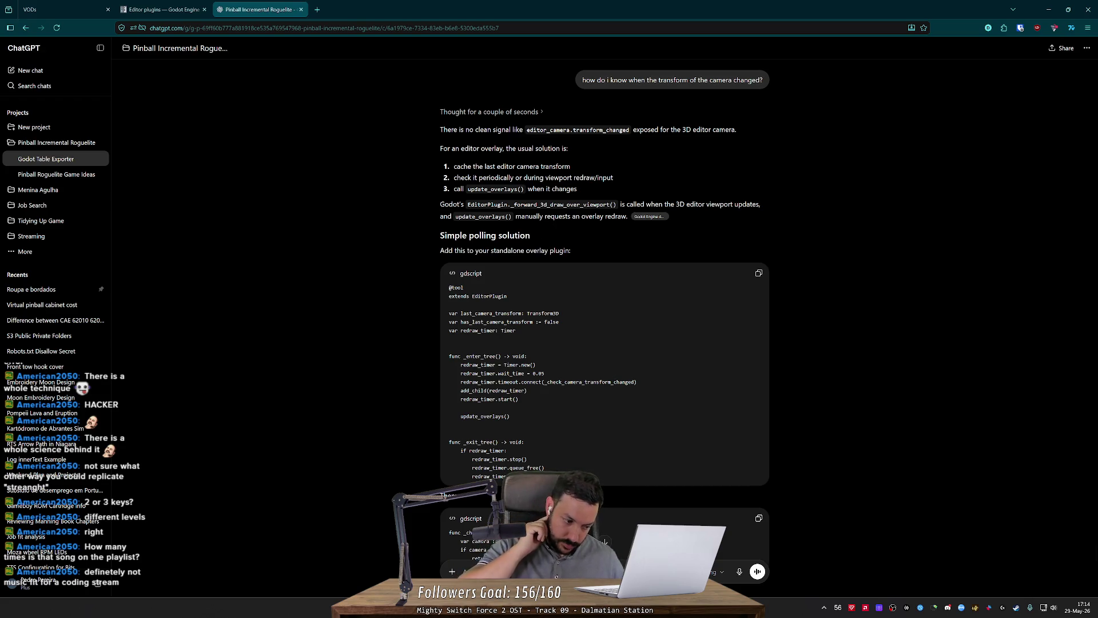
key(alt+Tab)
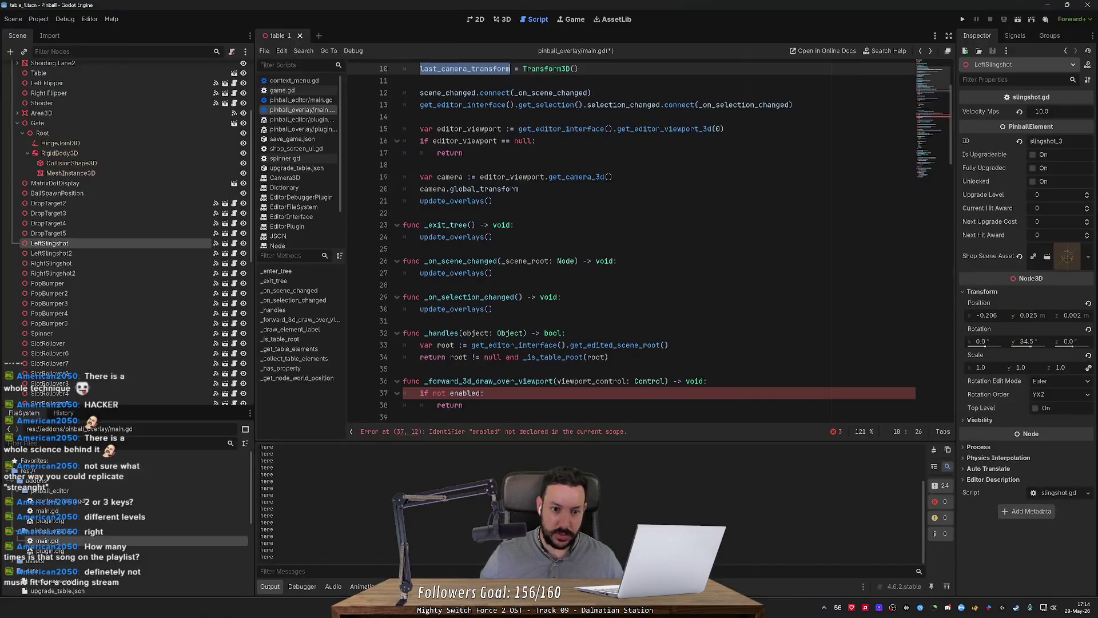
Declare var redraw_timer = Timer below line 6, checking ChatGPT's code.
click(567, 128)
key(Return)
text(var redraw_time)
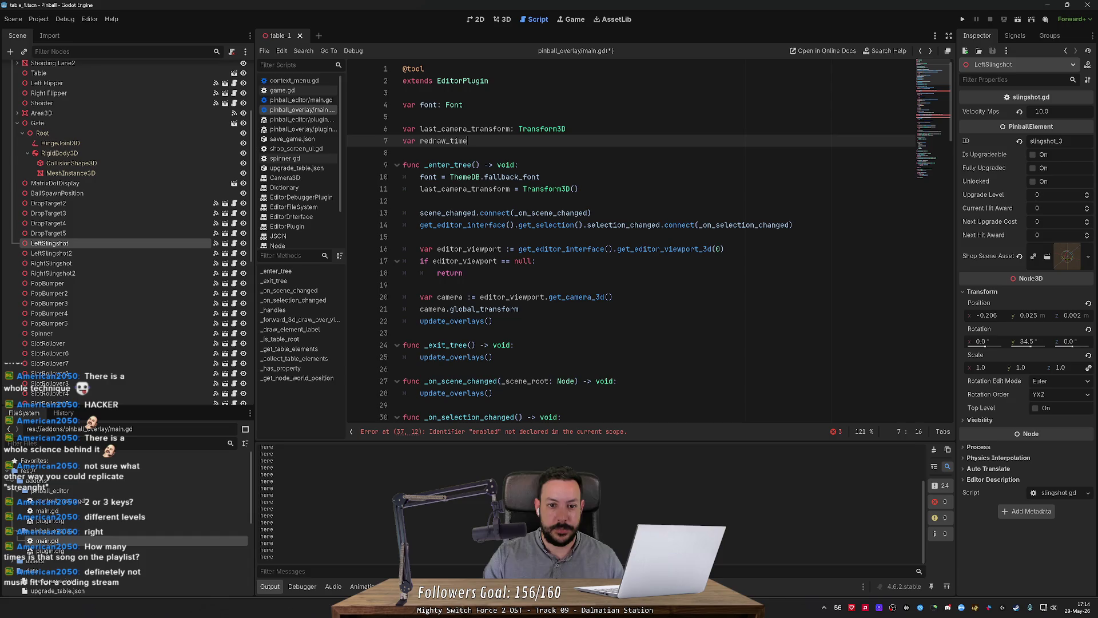
text(r = Timer)
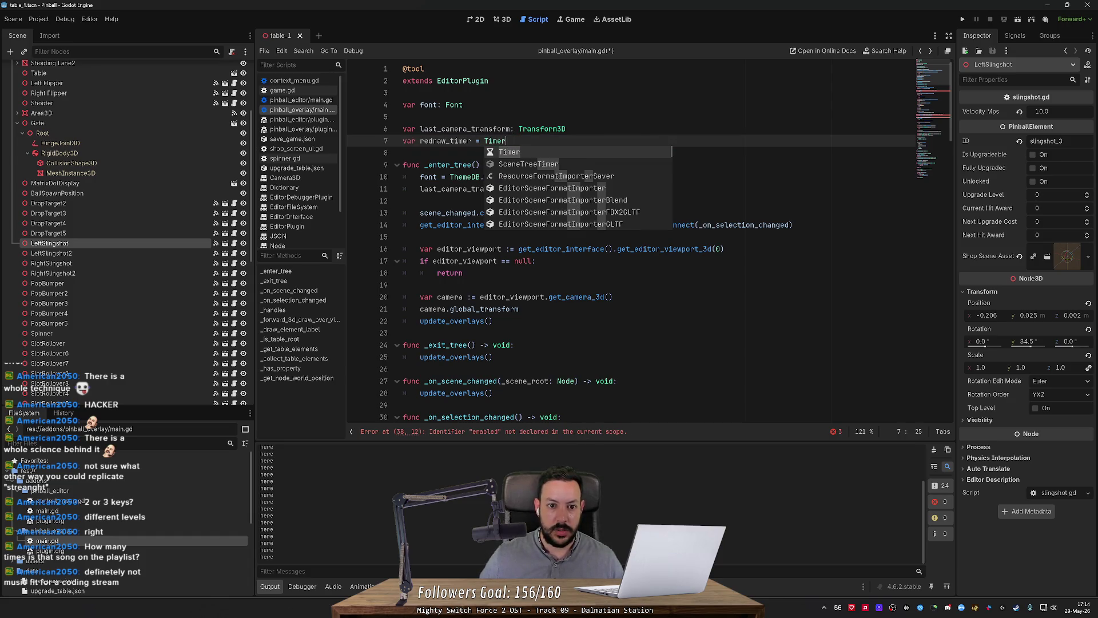
key(alt+Tab)
key(alt+Tab)
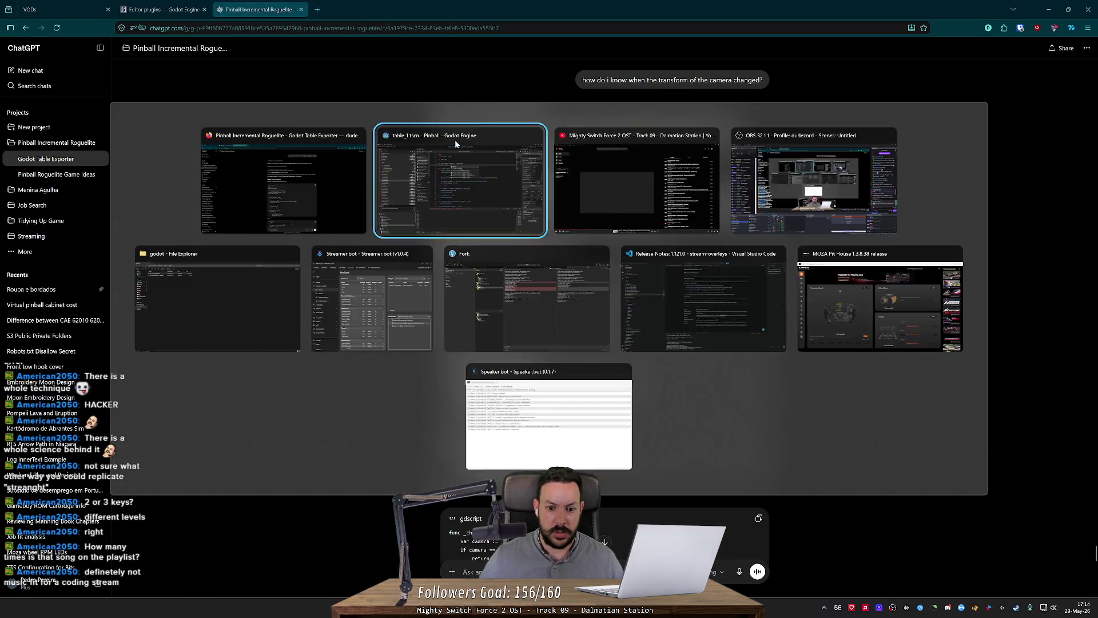
click(403, 201)
Create the timer in _enter_tree with redraw_timer = Timer.new().
key(Up)
key(End)
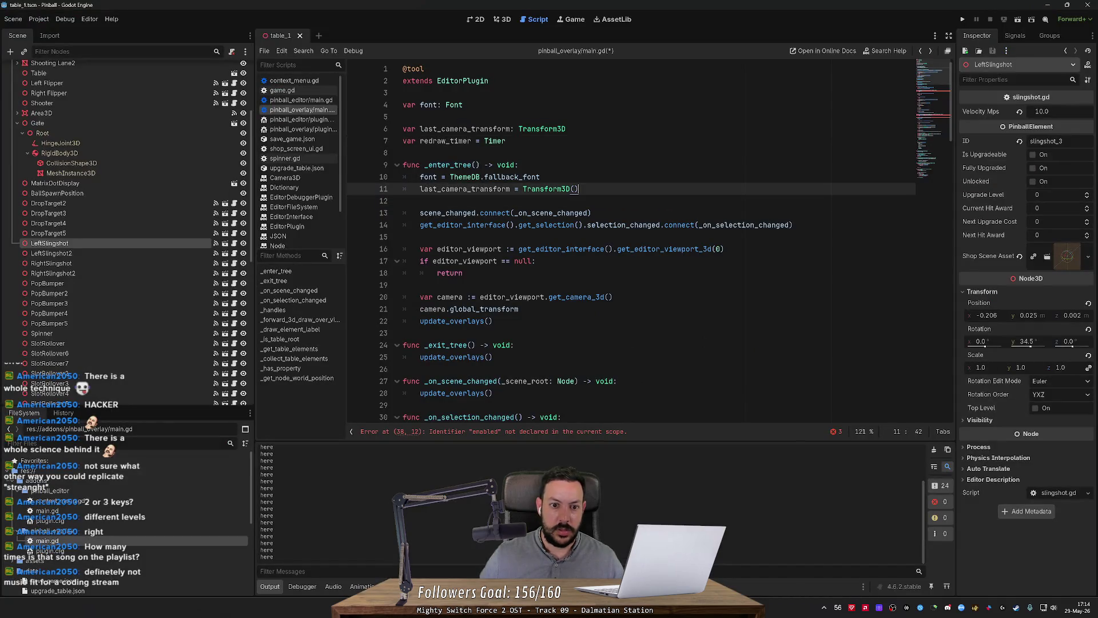
key(Return)
text(redraw_timer = )
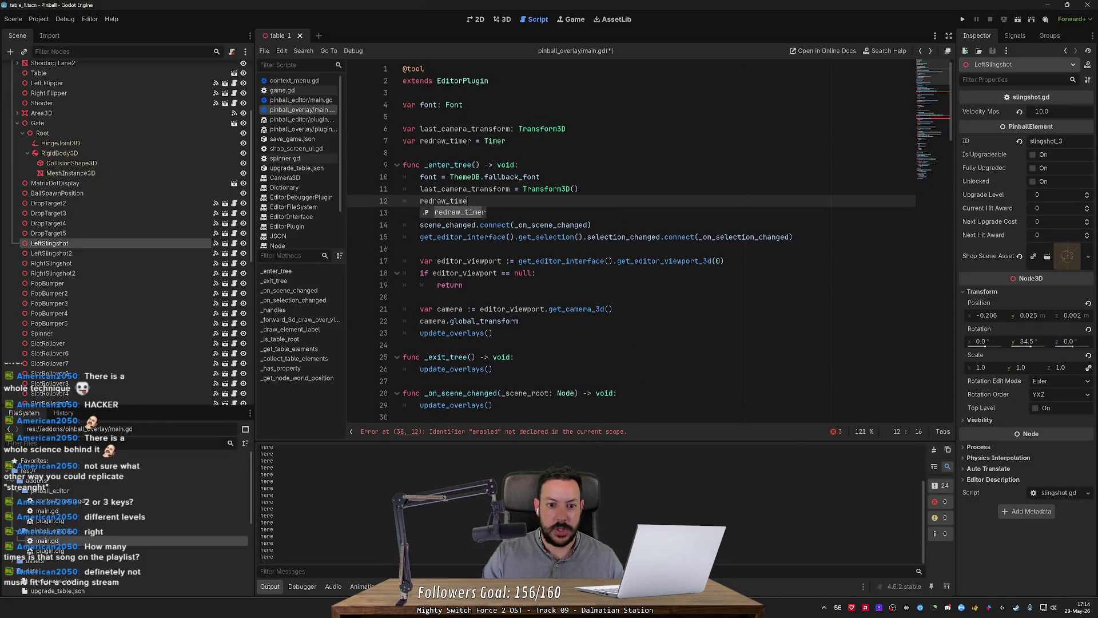
text(Timer.new()
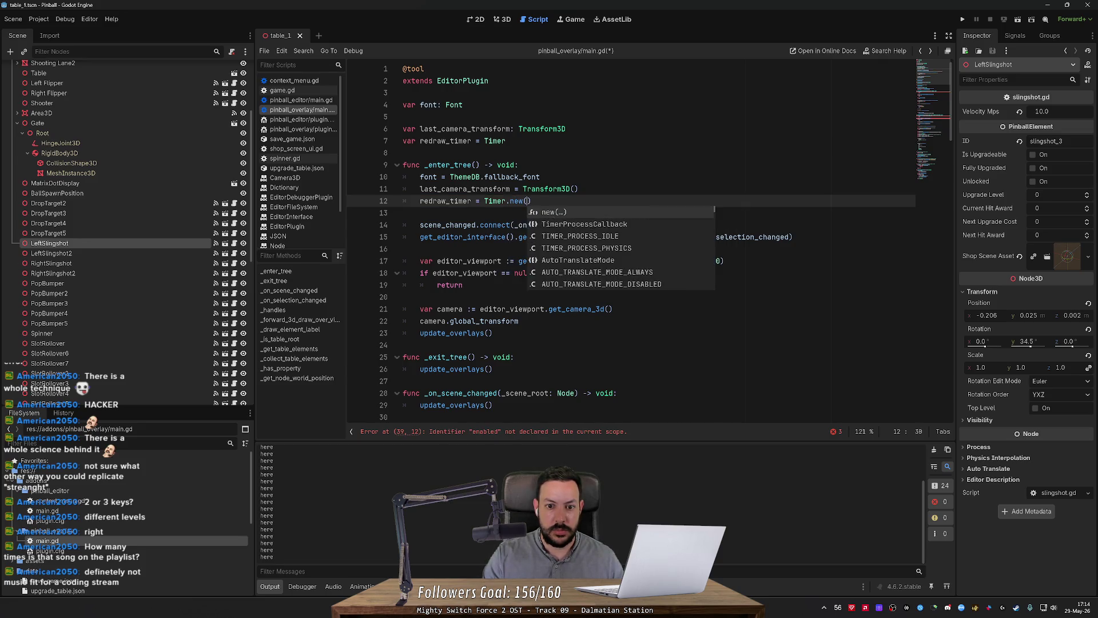
key(Return)
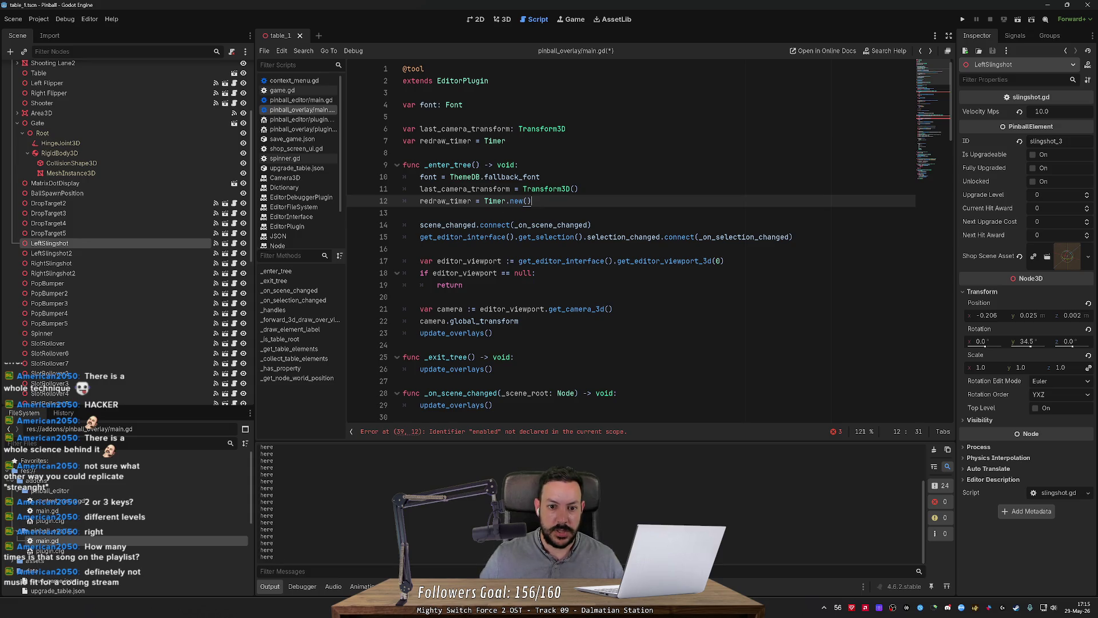
ctrl+click(500, 203)
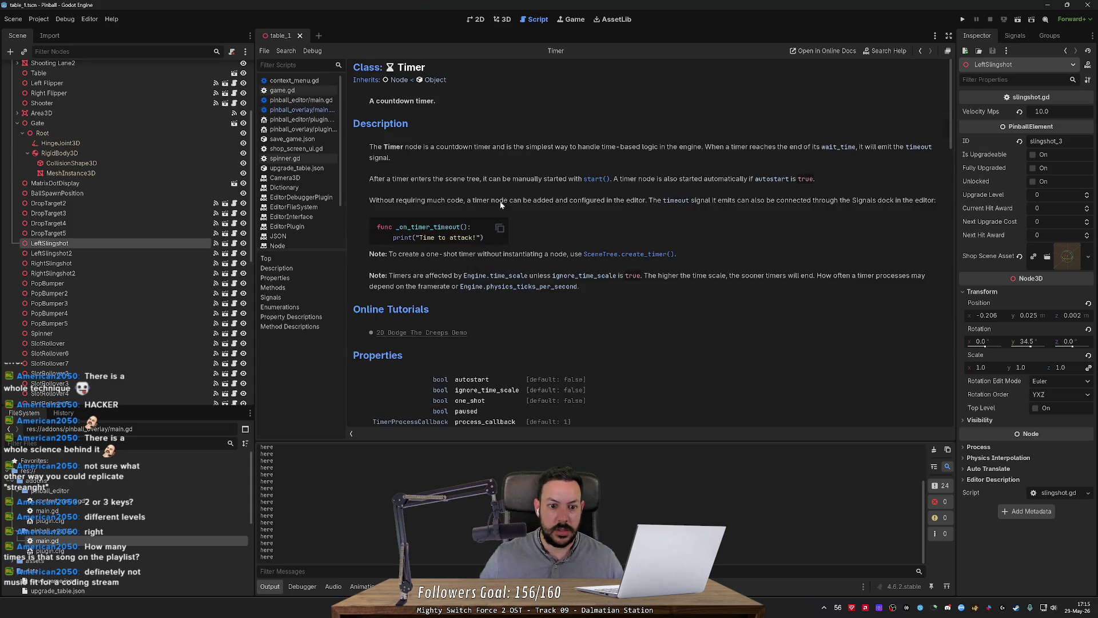
scroll(553, 283, down, 4)
scroll(554, 277, down, 3)
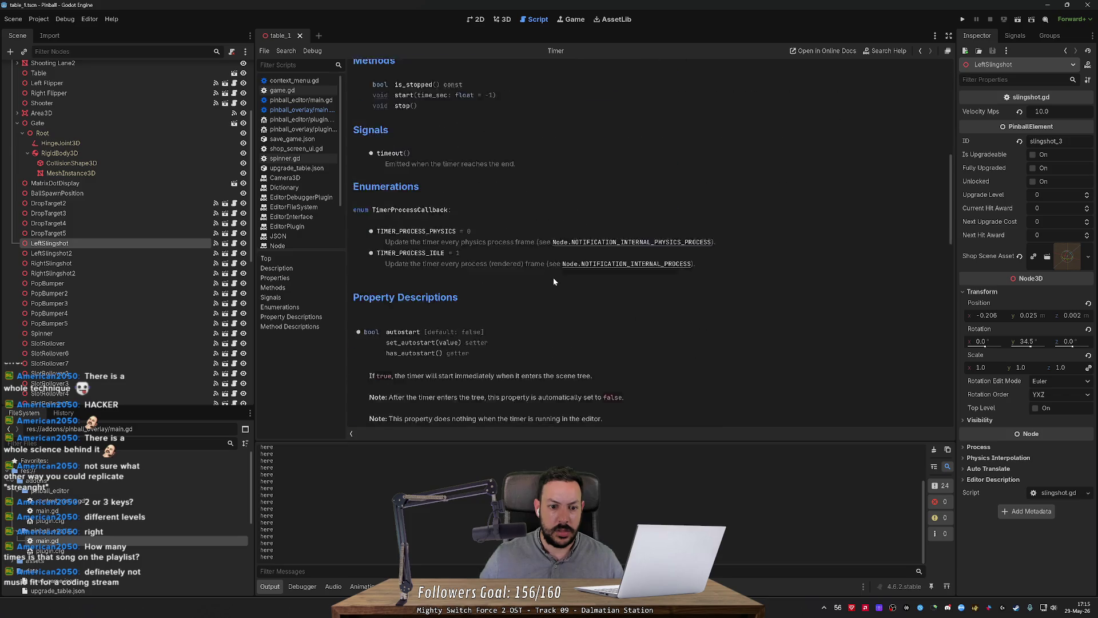
scroll(552, 276, up, 2)
scroll(549, 277, up, 3)
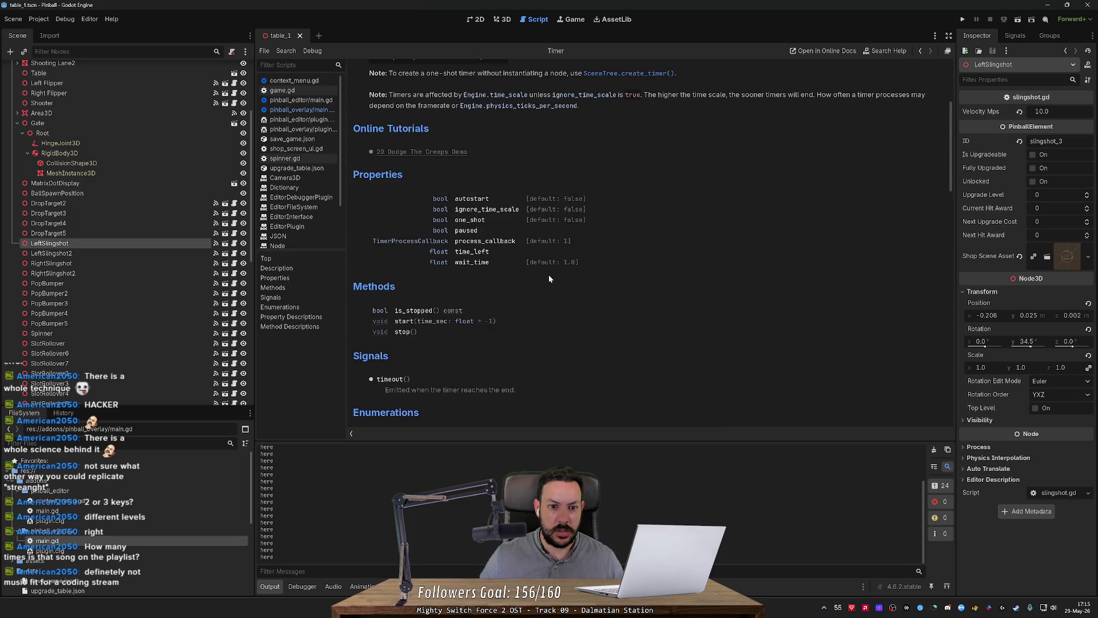
key(alt+Tab)
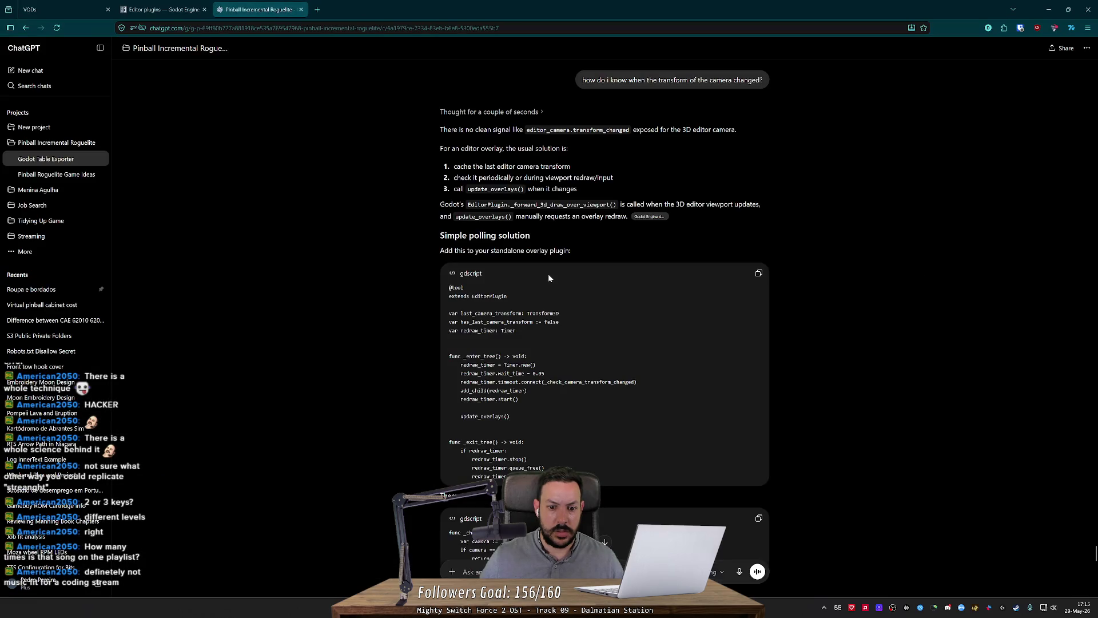
key(alt+Tab)
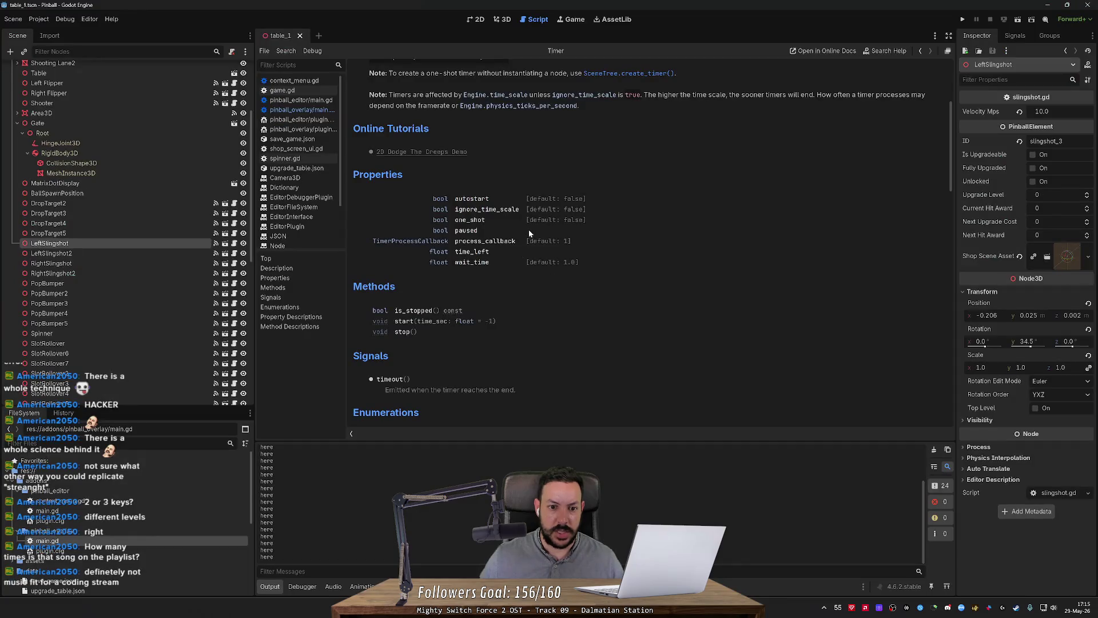
key(alt+Tab)
key(alt+Tab)
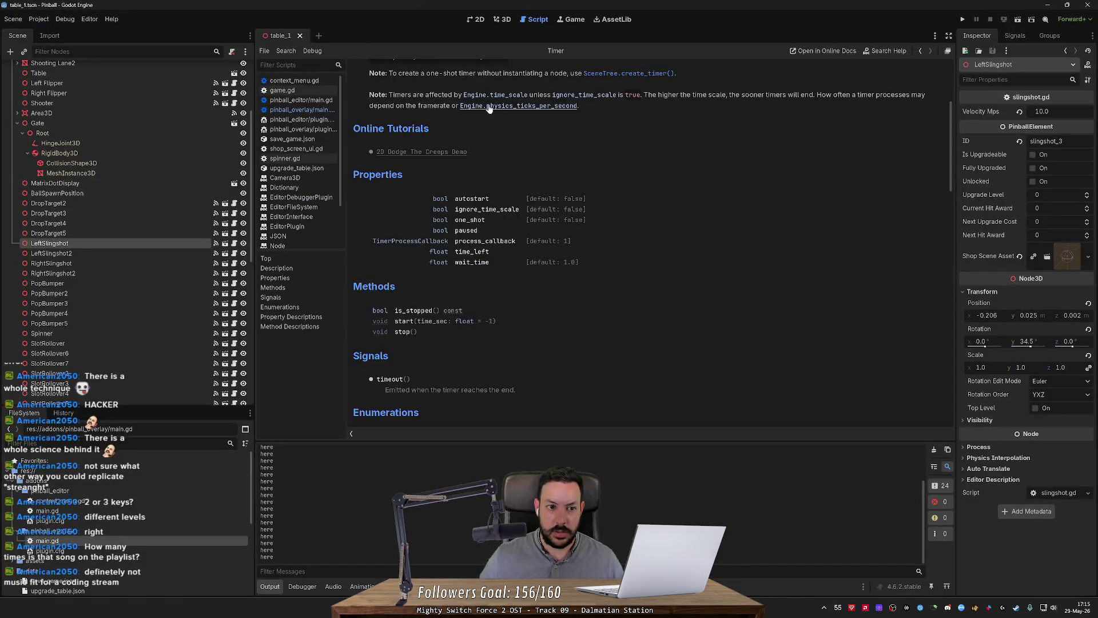
key(alt+Left)
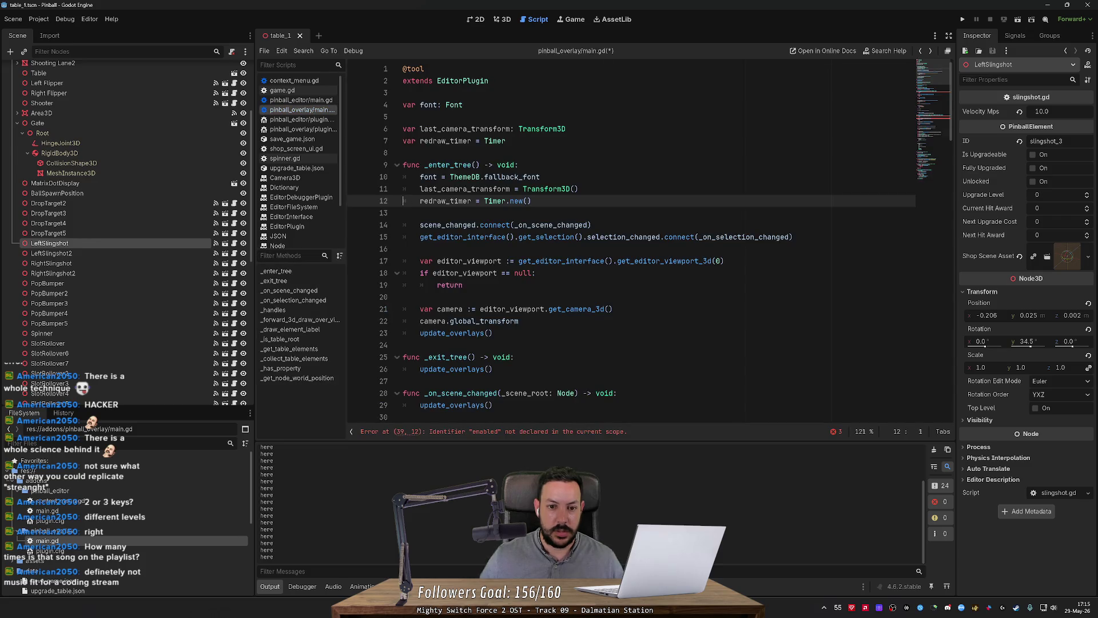
Type redraw_timer.timeout.connect on line 13 and check the Timer timeout signal docs.
key(End)
key(Return)
text(redraw_timer.c)
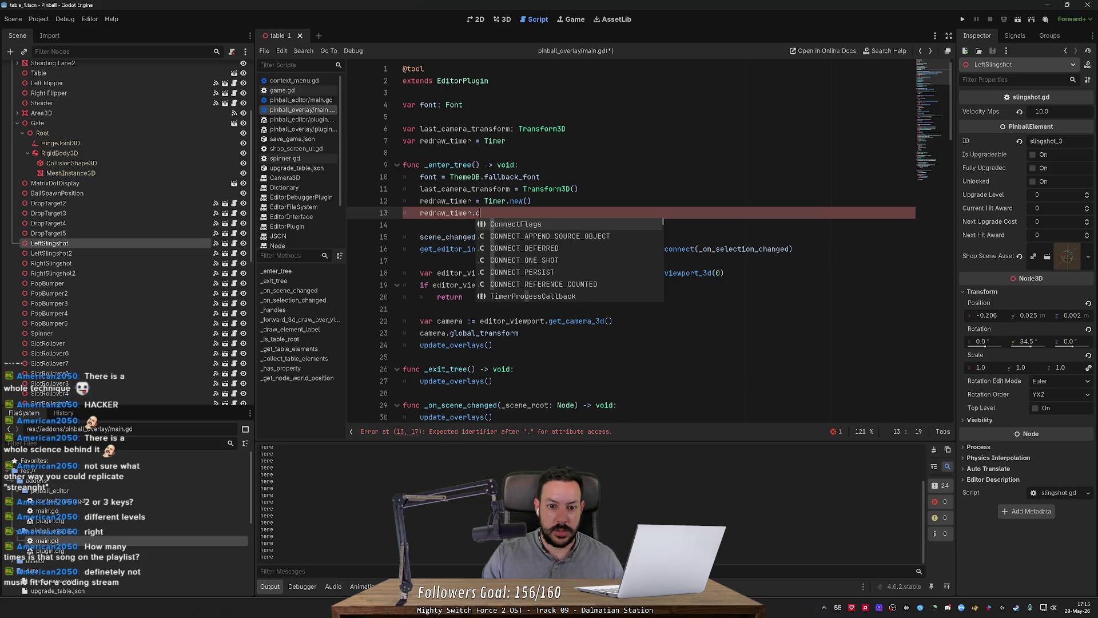
key(BackSpace)
text(timeo)
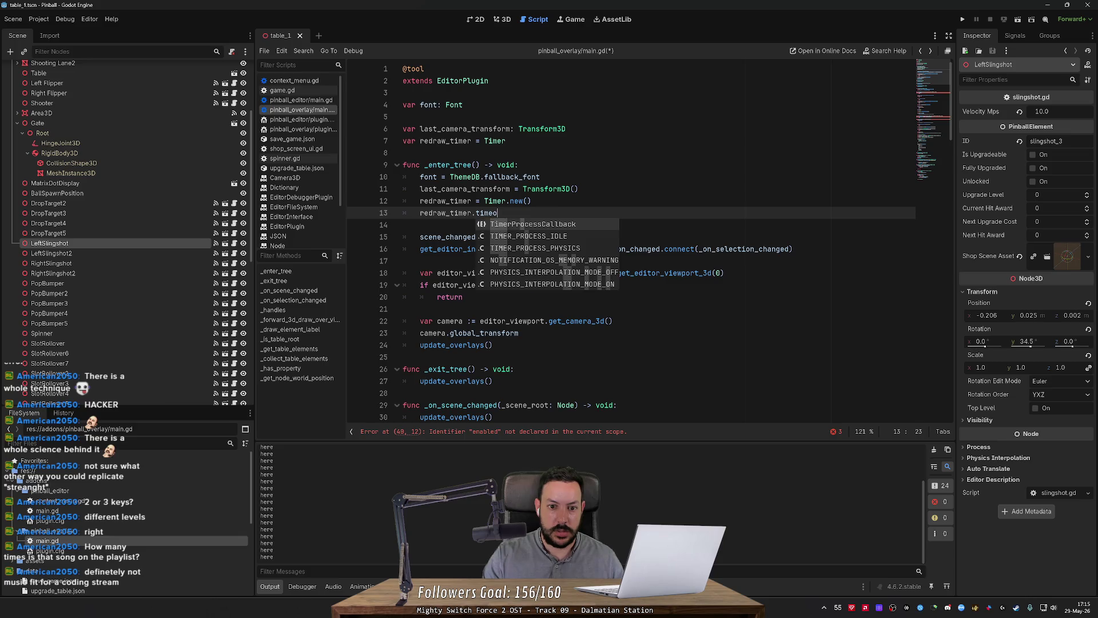
text(ut.)
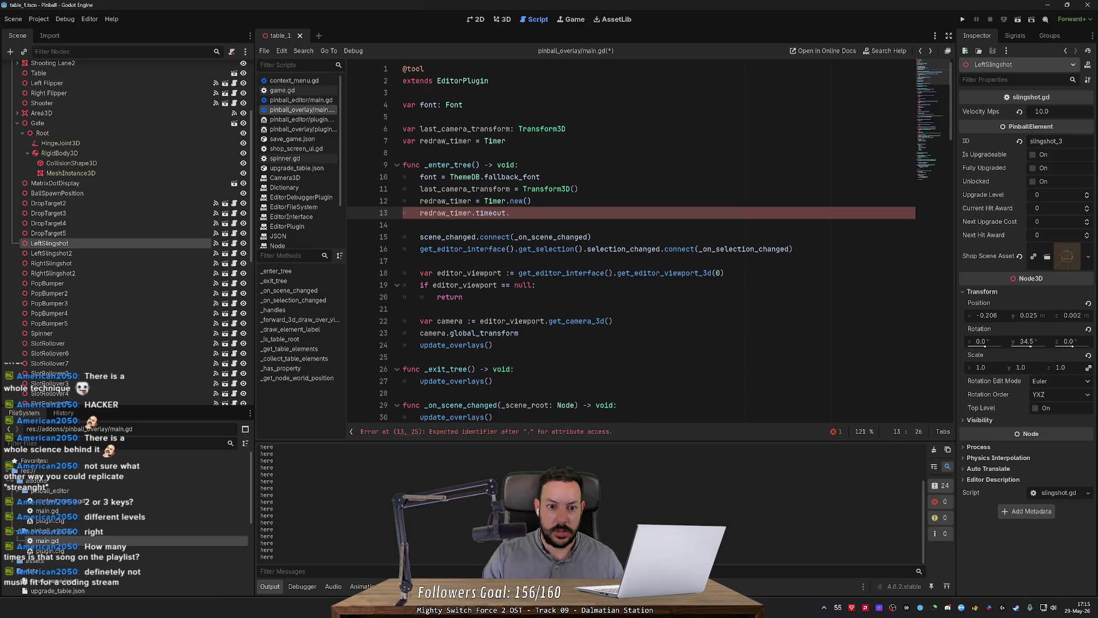
text(connect)
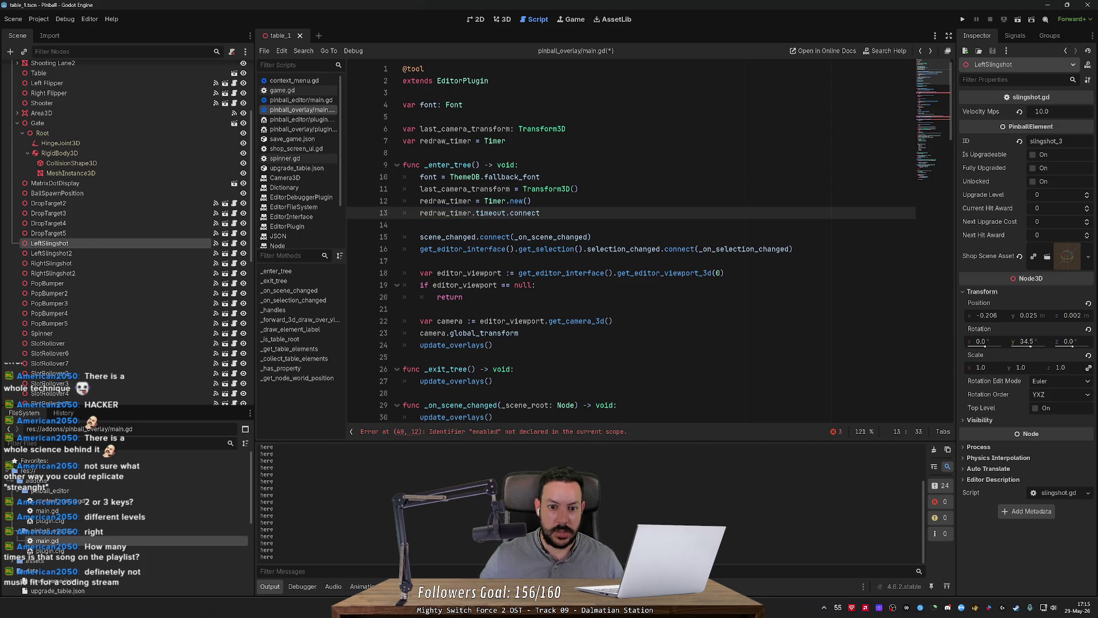
ctrl+click(492, 214)
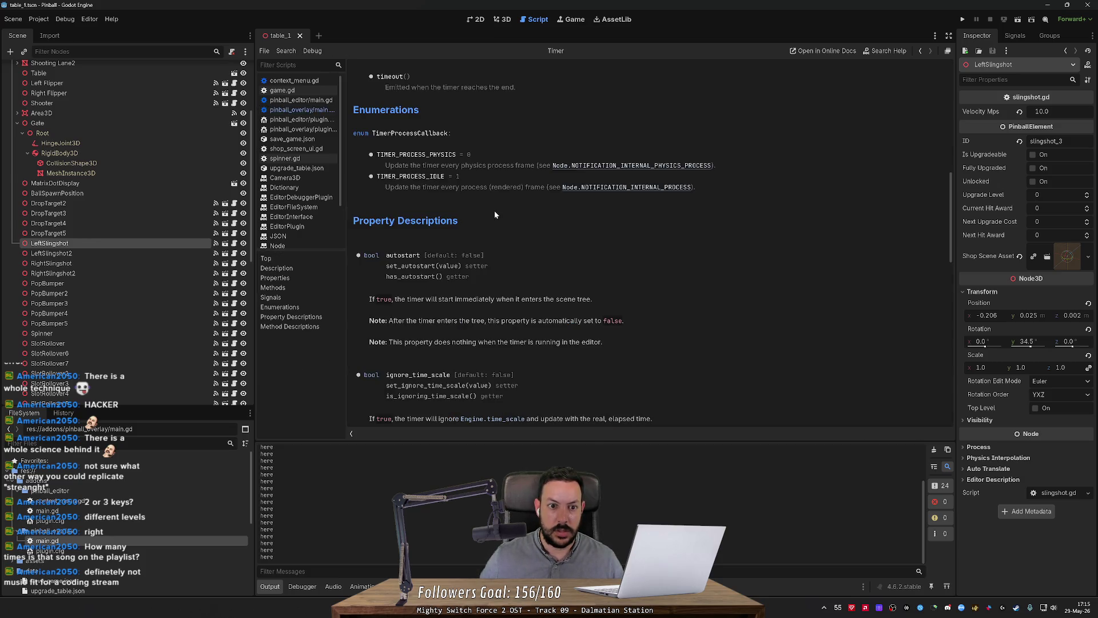
scroll(458, 213, up, 3)
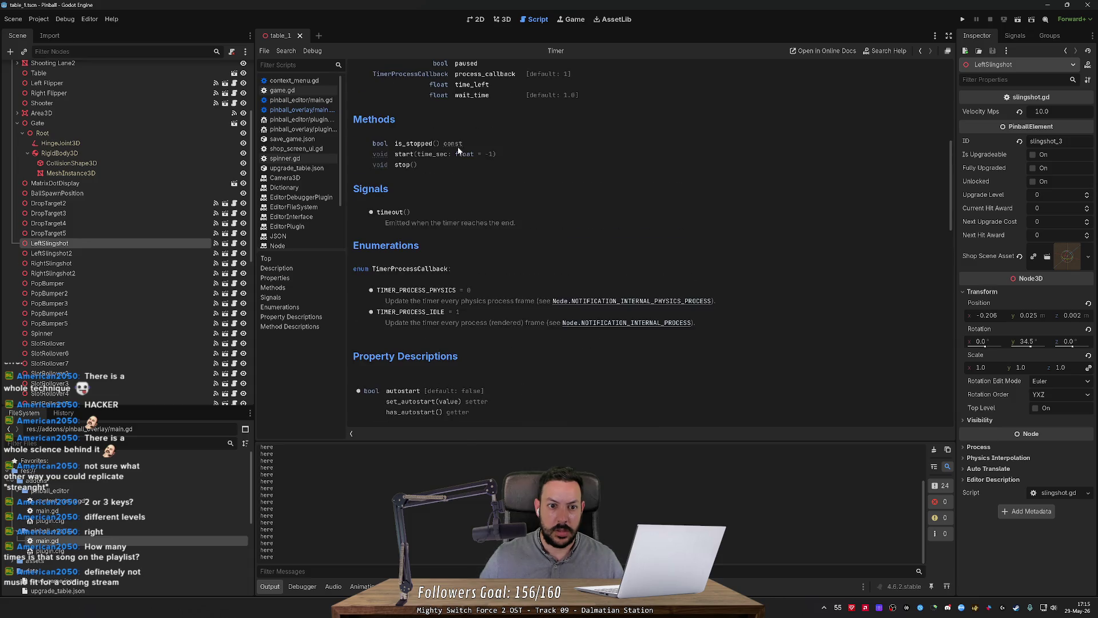
key(alt+Left)
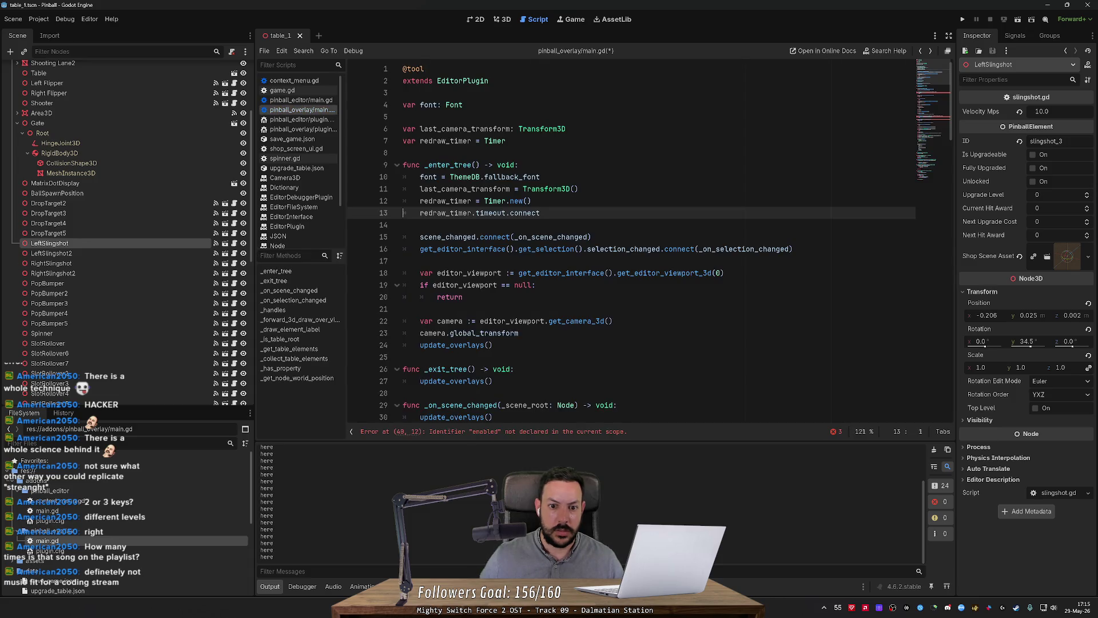
Pass _on_redraw_timer_finished as the timeout callback.
text((_on-)
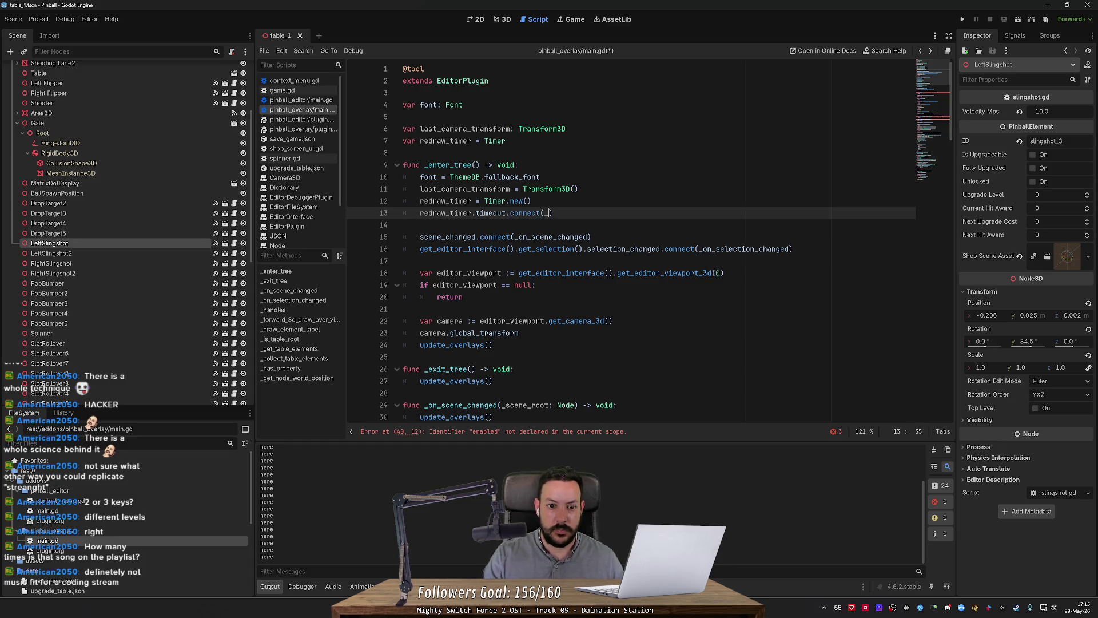
key(BackSpace)
text(_redr)
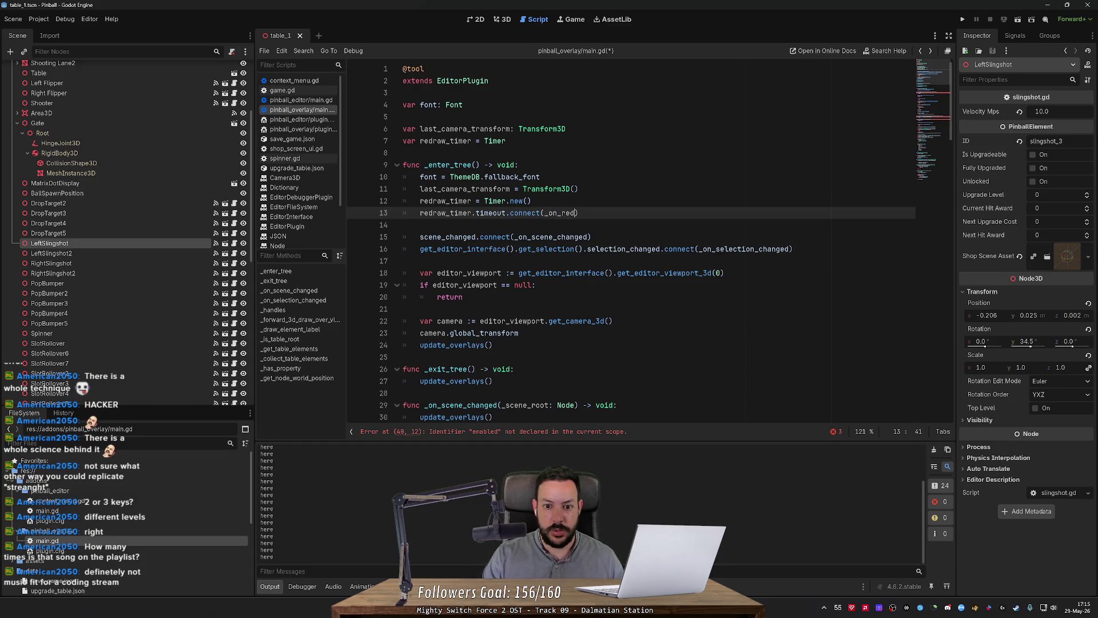
text(aw)
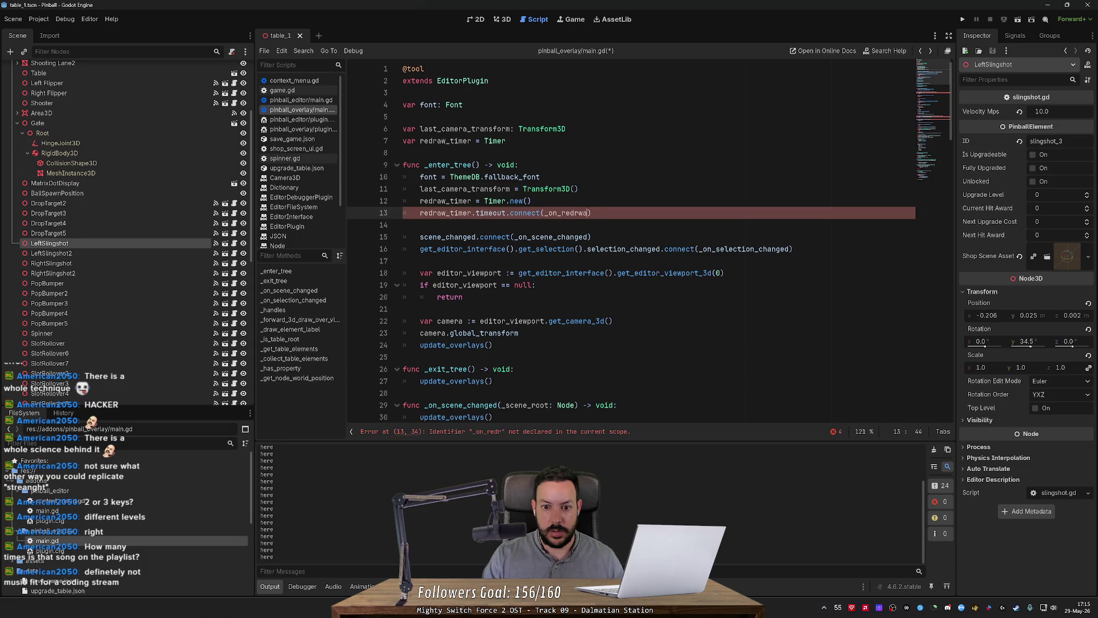
text(_timer_fins)
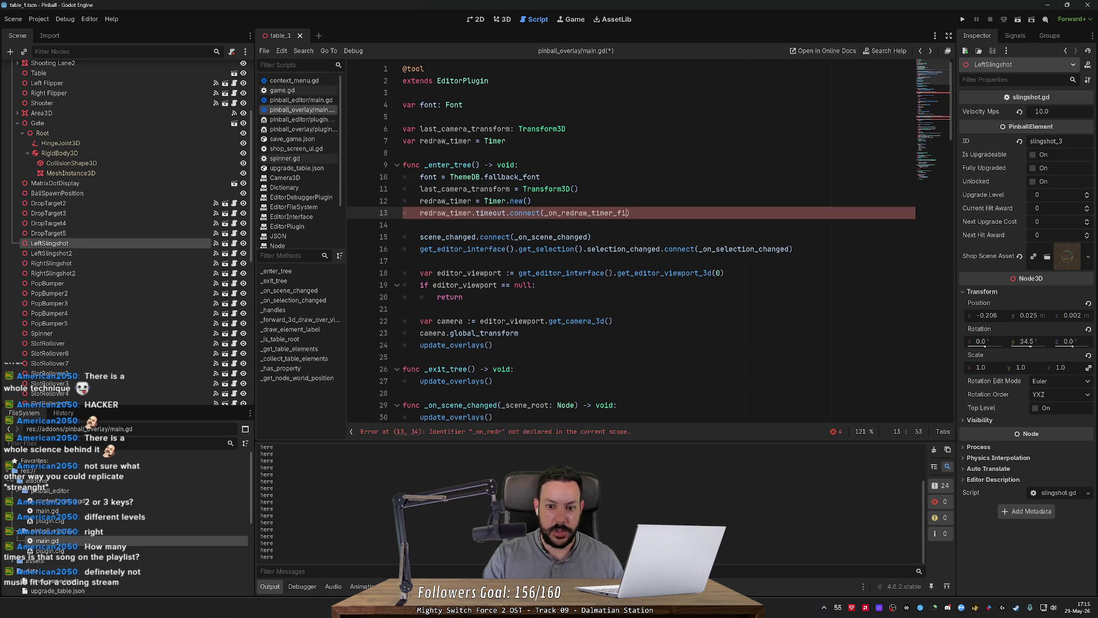
key(BackSpace)
text(ished)
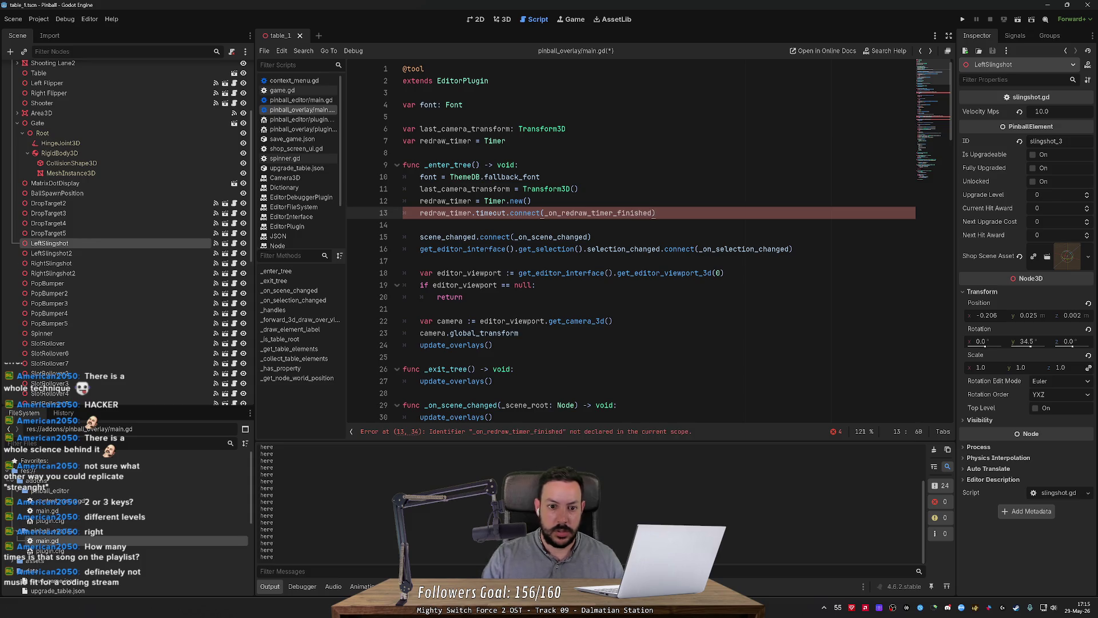
click(403, 357)
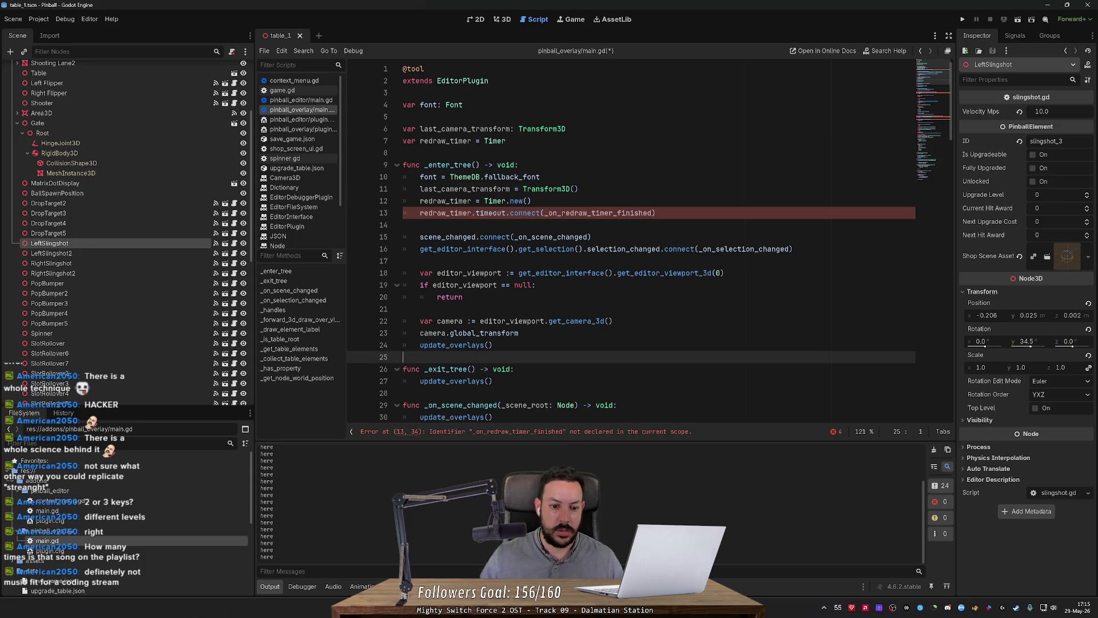
Add func _on_redraw_timer_finished() -> void: with a pass body below update_overlays().
key(Return)
text(func _on)
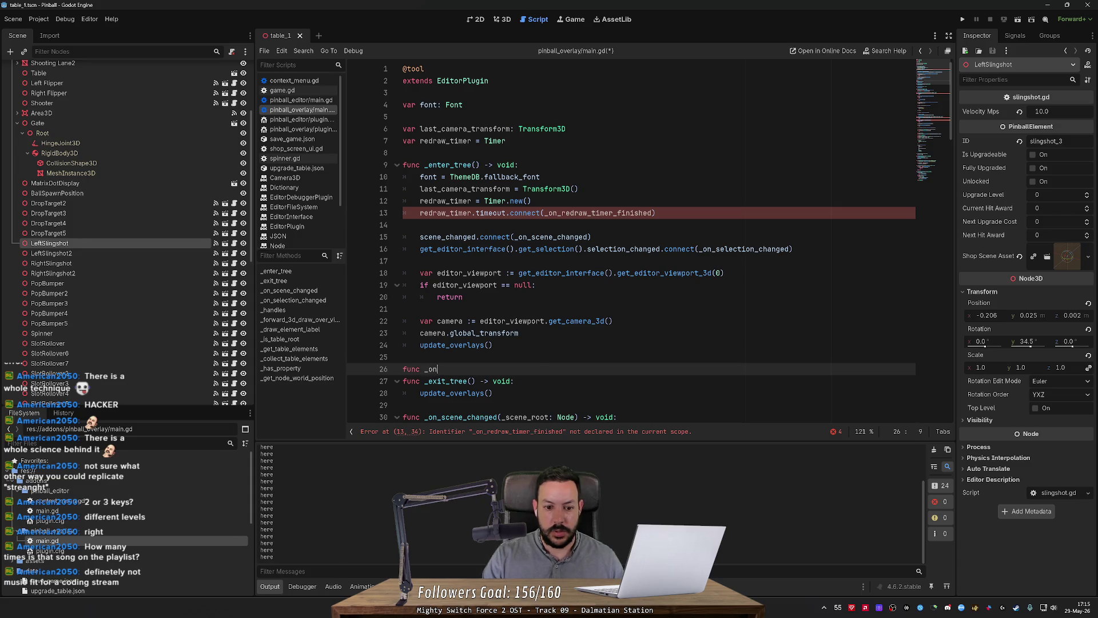
text(_redraw_timer_finishe)
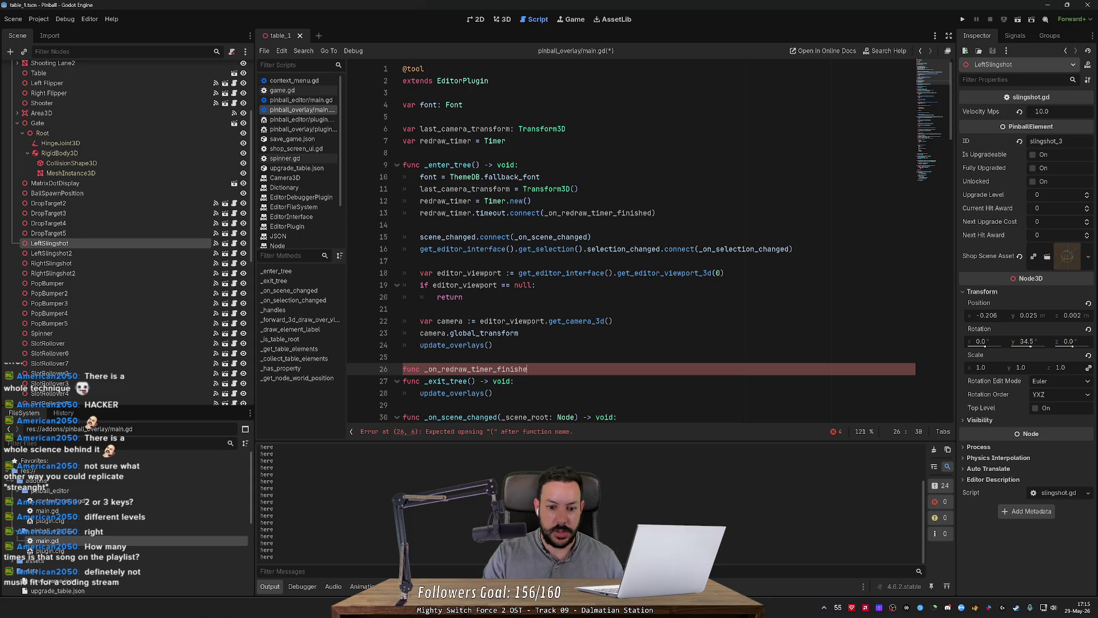
text(d() -> void:)
key(Return)
text(pass)
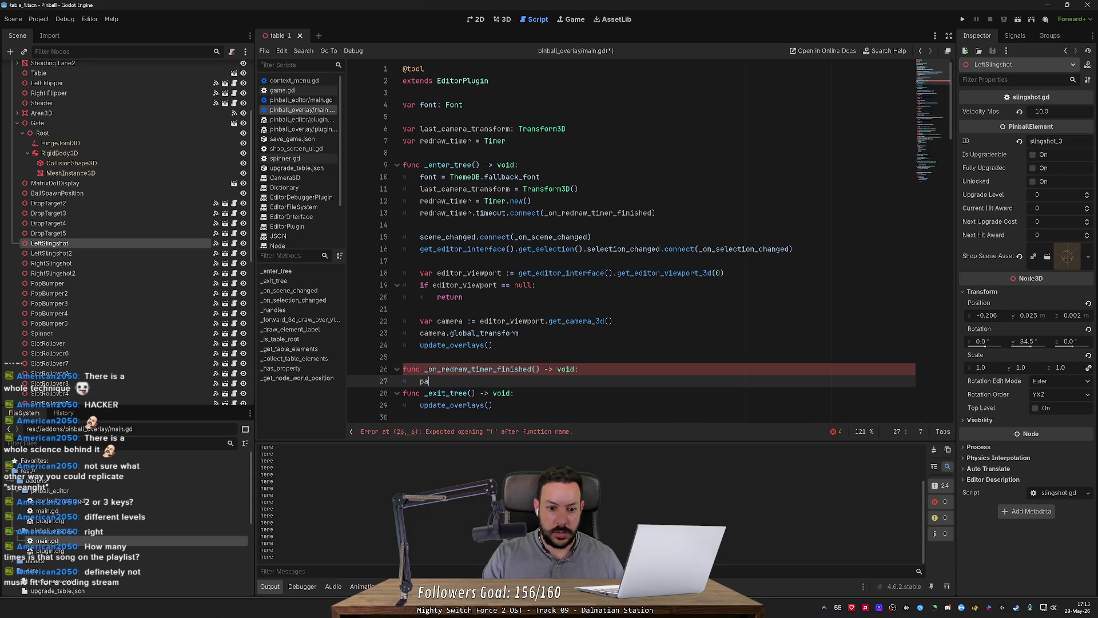
key(Return)
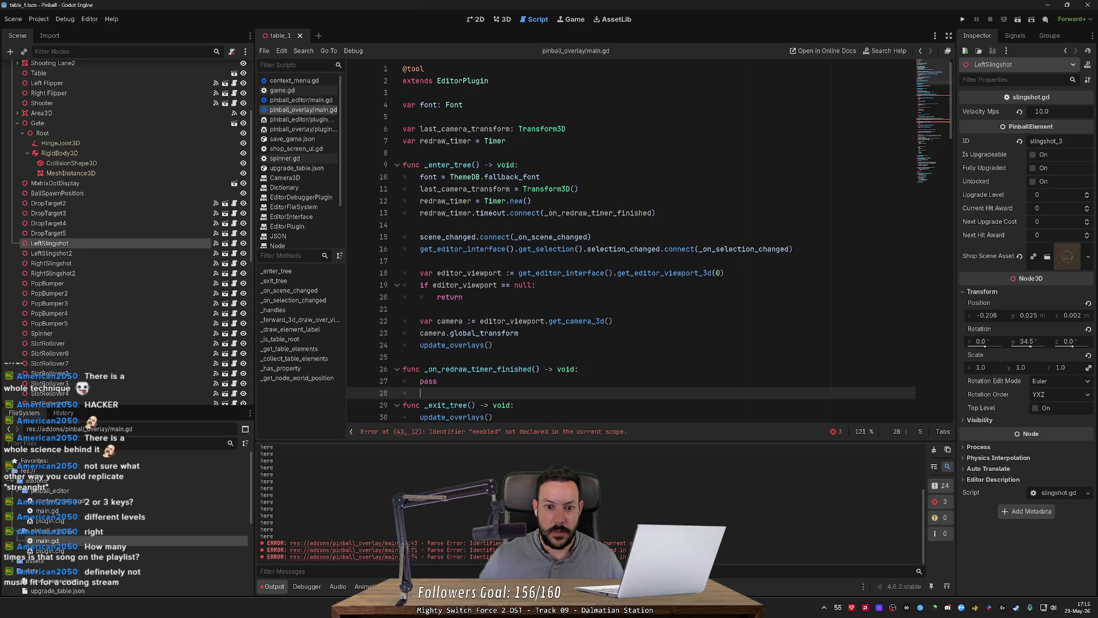
Insert redraw_timer.elapsed = 0 above pass and check the Timer class documentation.
key(Up)
key(Up)
key(End)
key(Return)
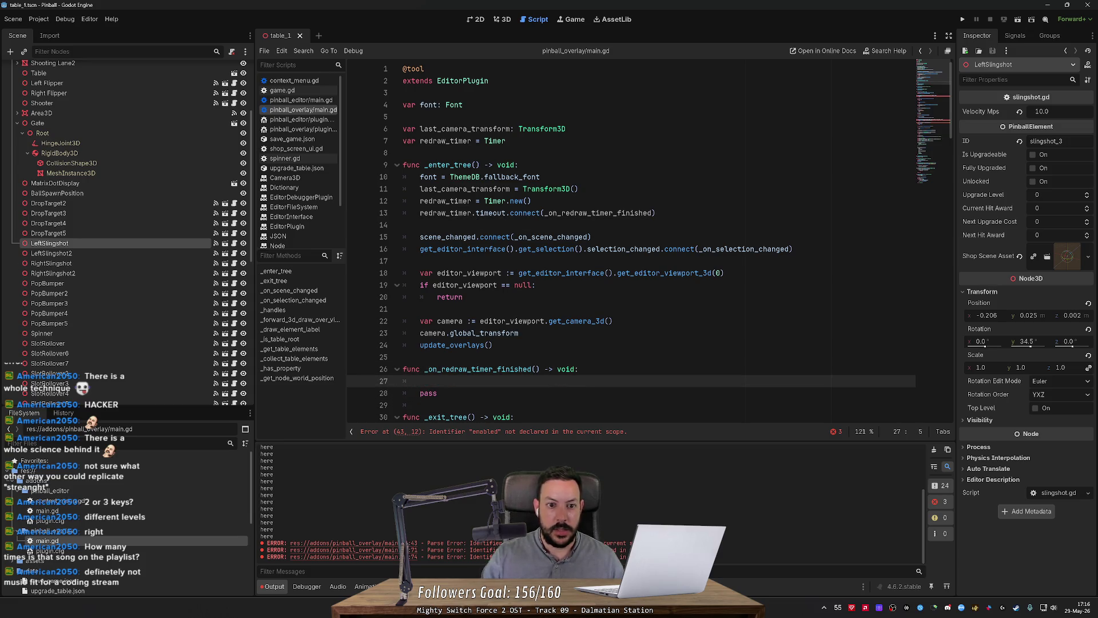
text(redraw_timer.)
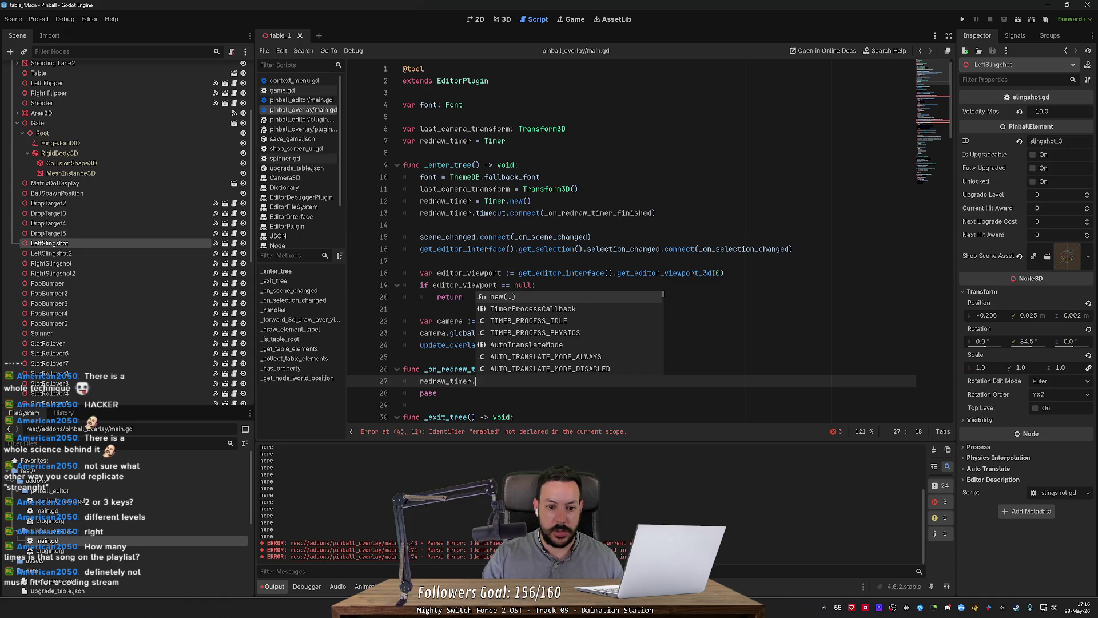
text(reststa)
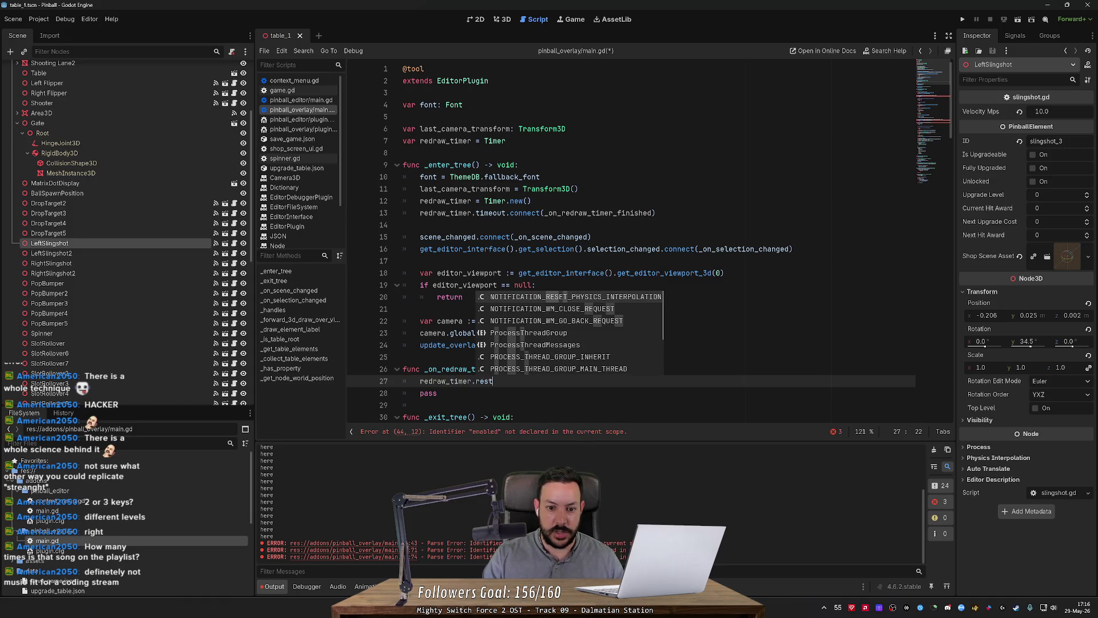
key(BackSpace)
key(BackSpace)
key(BackSpace)
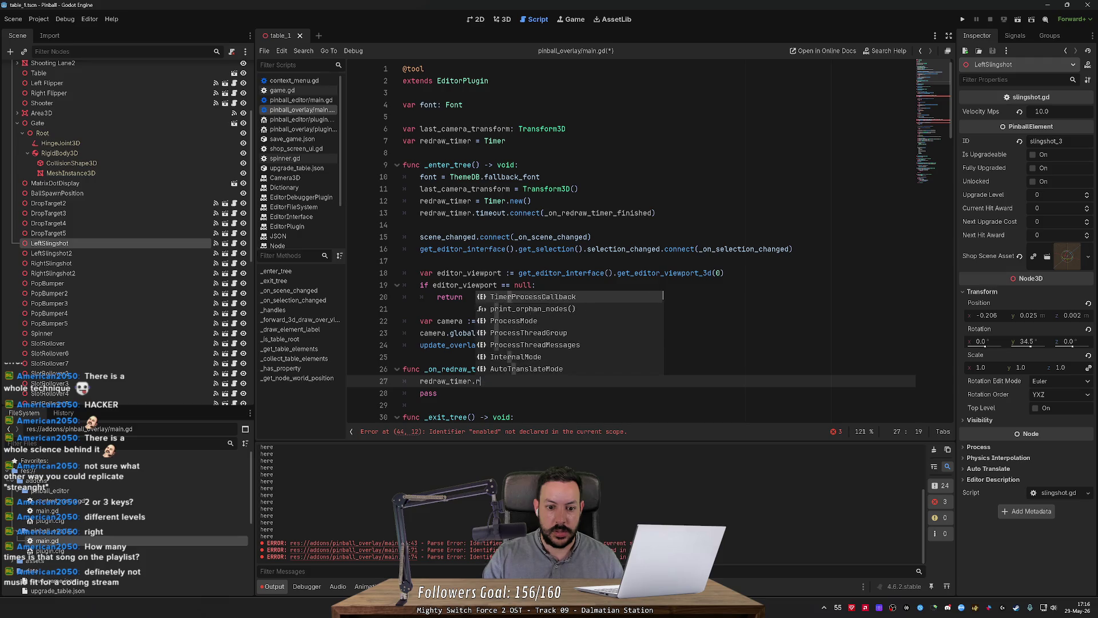
text(elap)
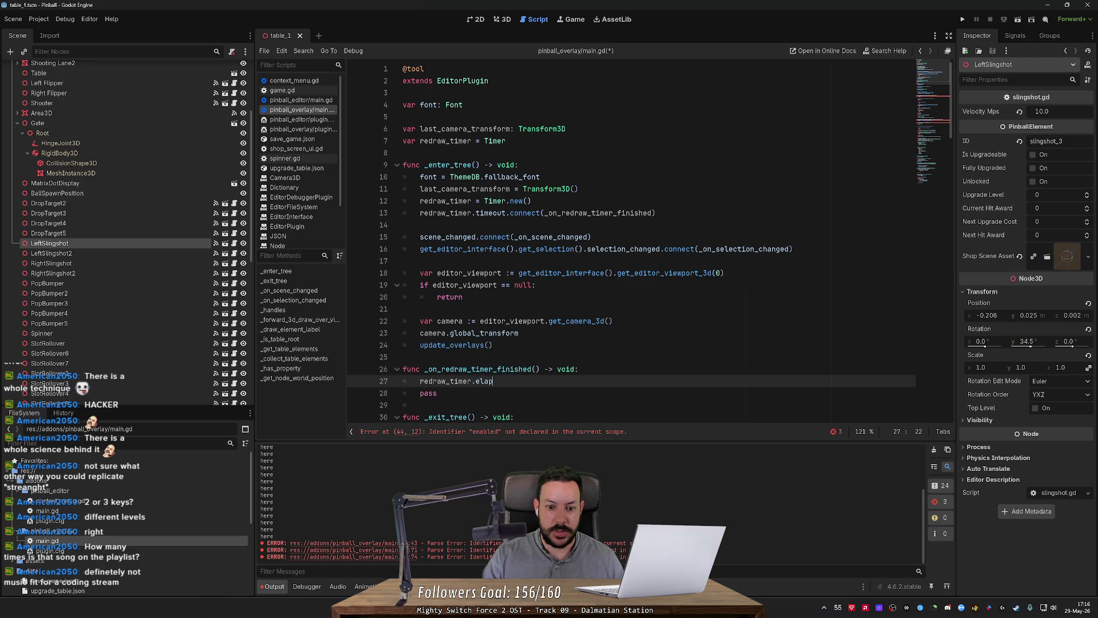
text(sed = )
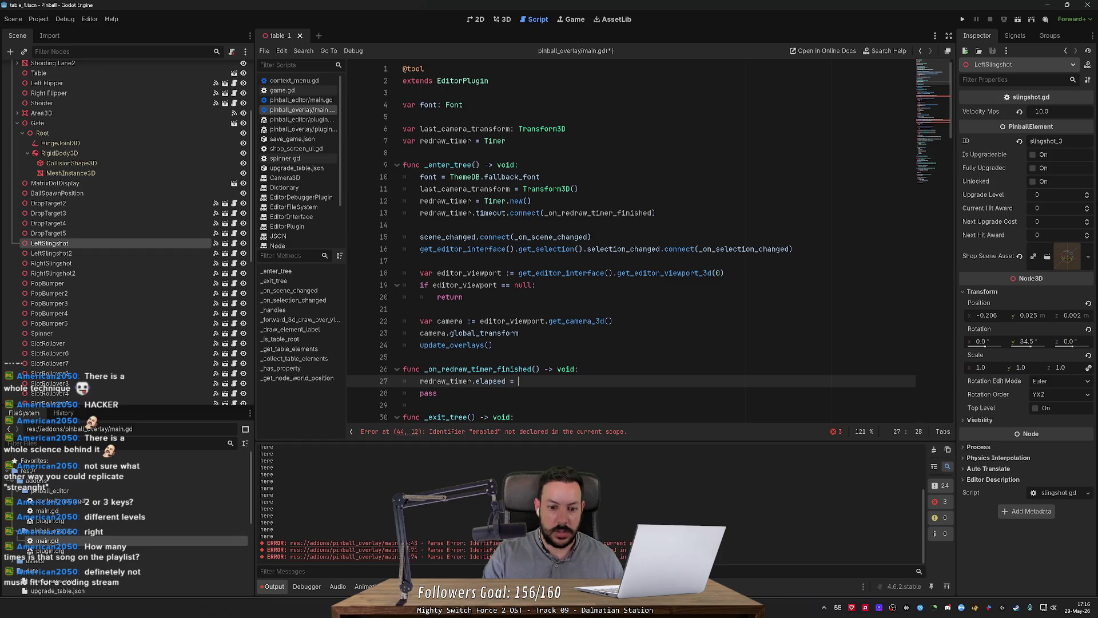
text(0)
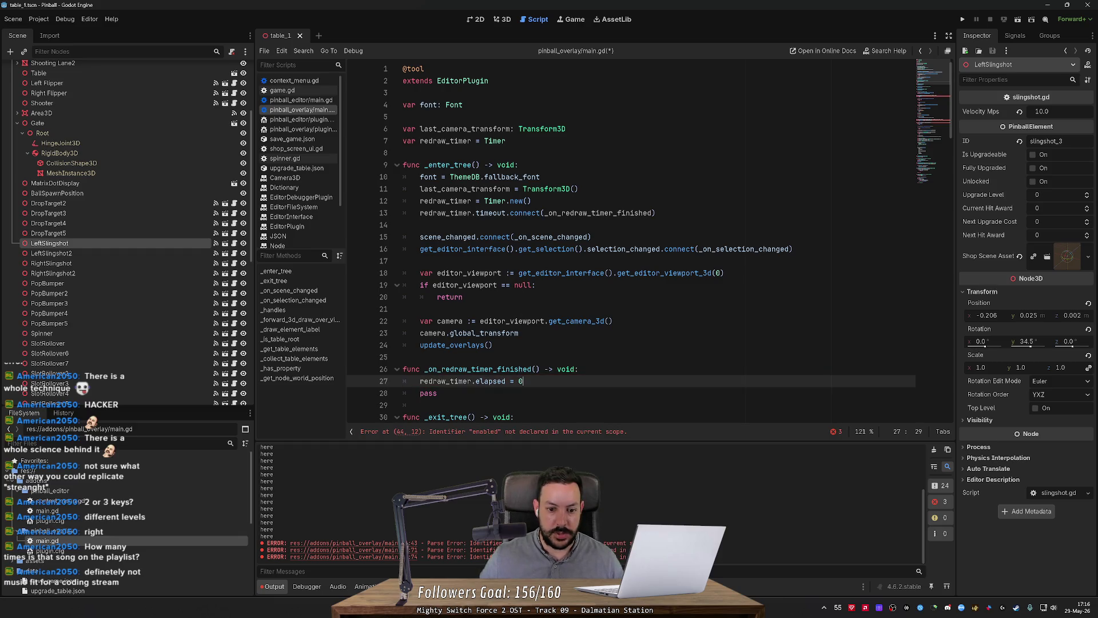
ctrl+click(486, 214)
Add 'redraw_timer.autostart = true' above the timeout connect line, then view the Timer autostart docs.
scroll(485, 215, up, 5)
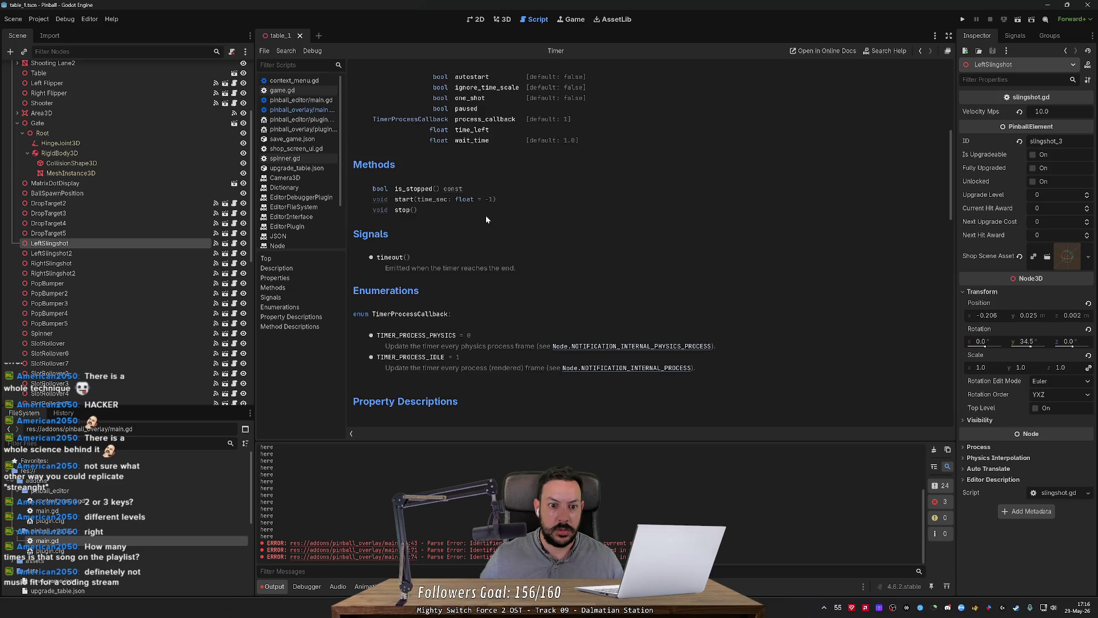
scroll(437, 223, up, 2)
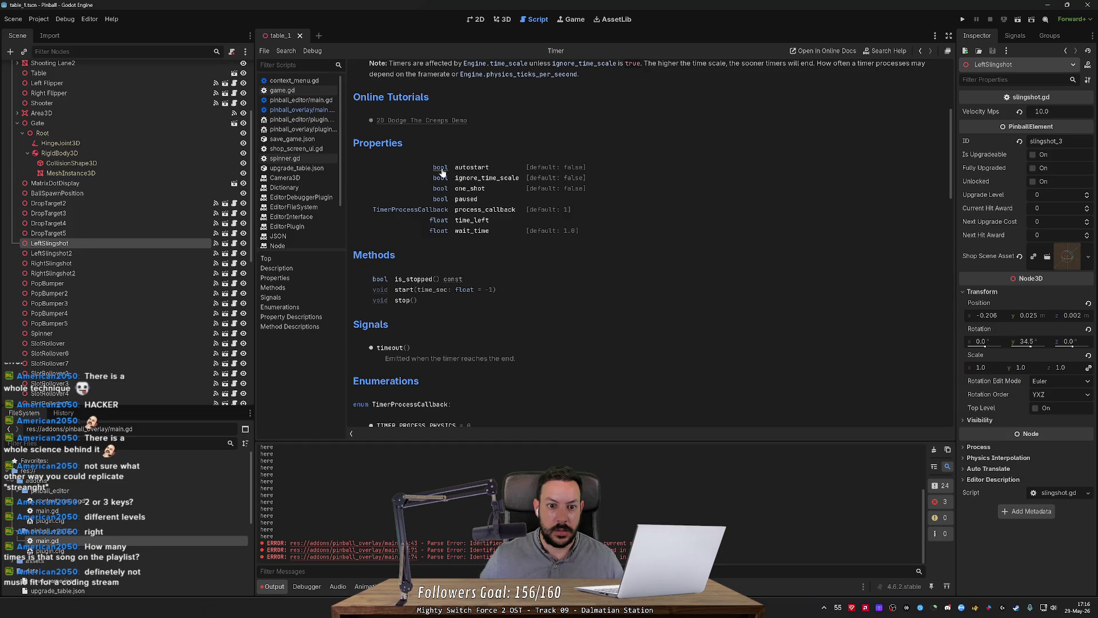
key(alt+Tab)
key(alt+Tab)
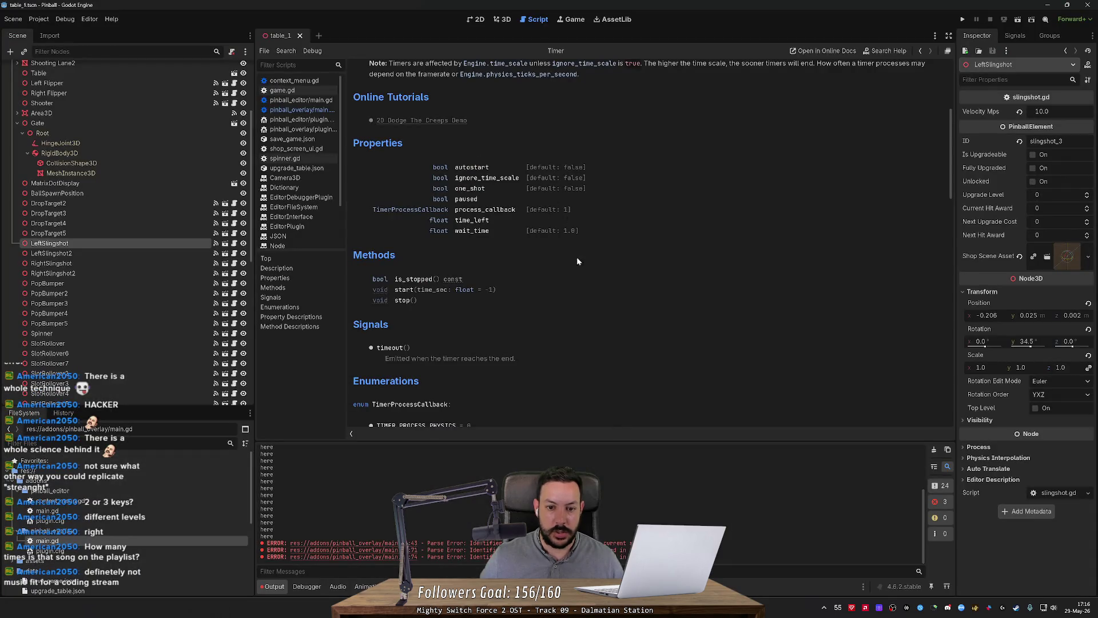
key(alt+Left)
key(ctrl+shift+Return)
text(redraw_timer.auto)
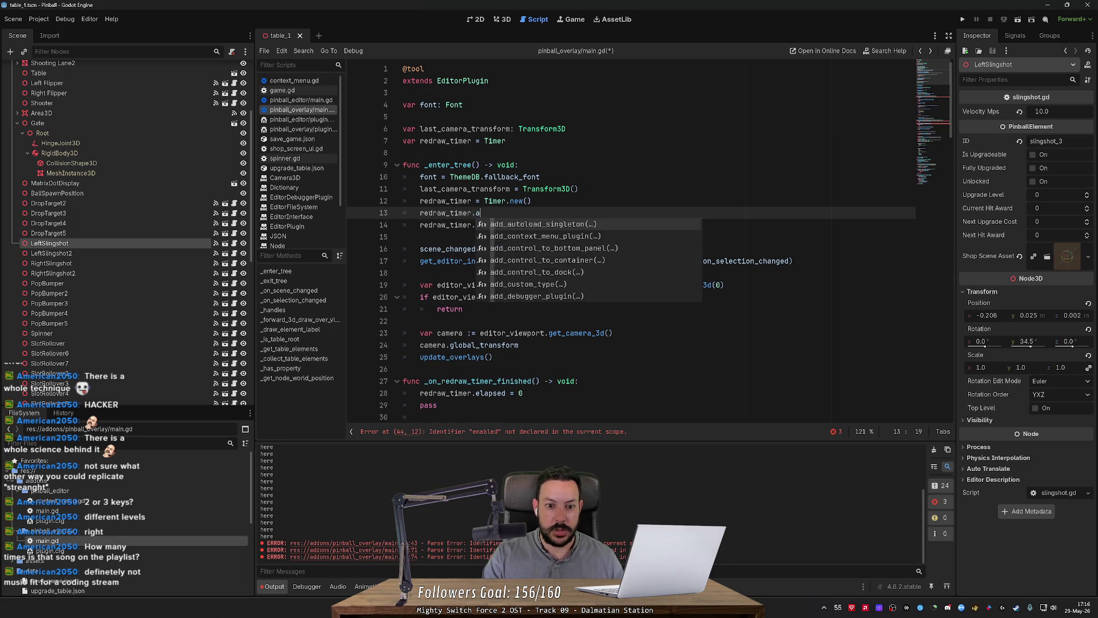
text(star)
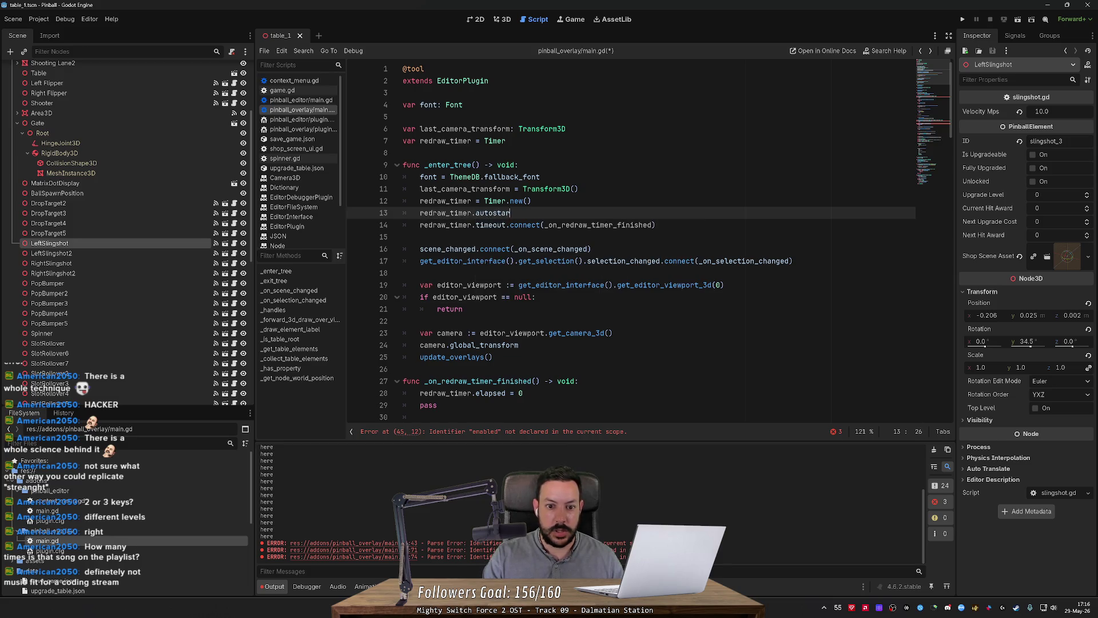
text(t = true)
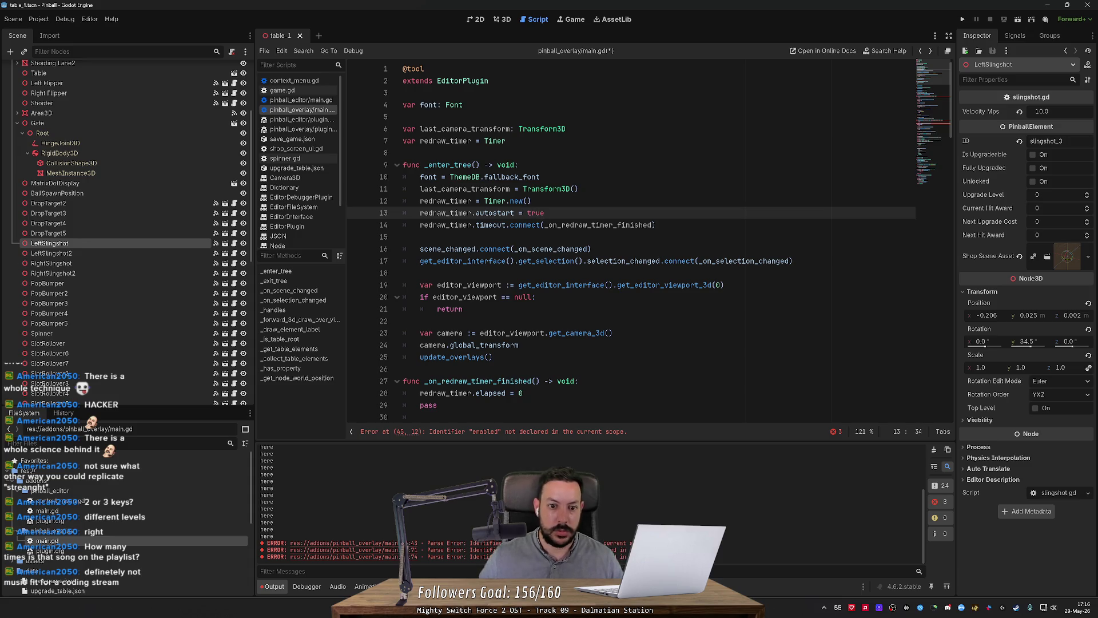
ctrl+click(499, 217)
scroll(499, 216, up, 10)
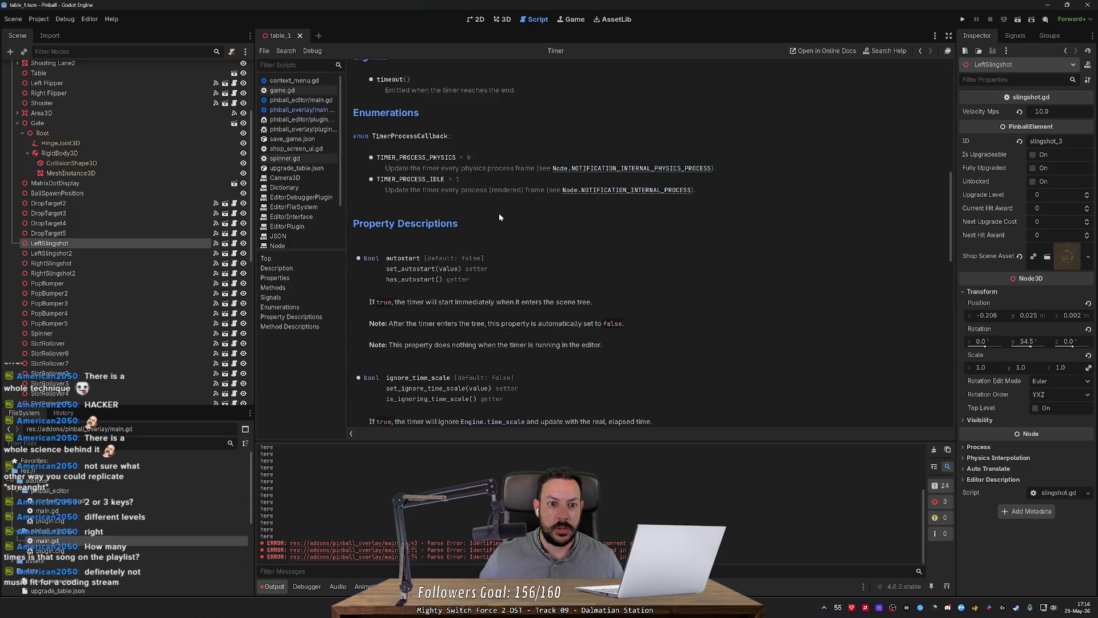
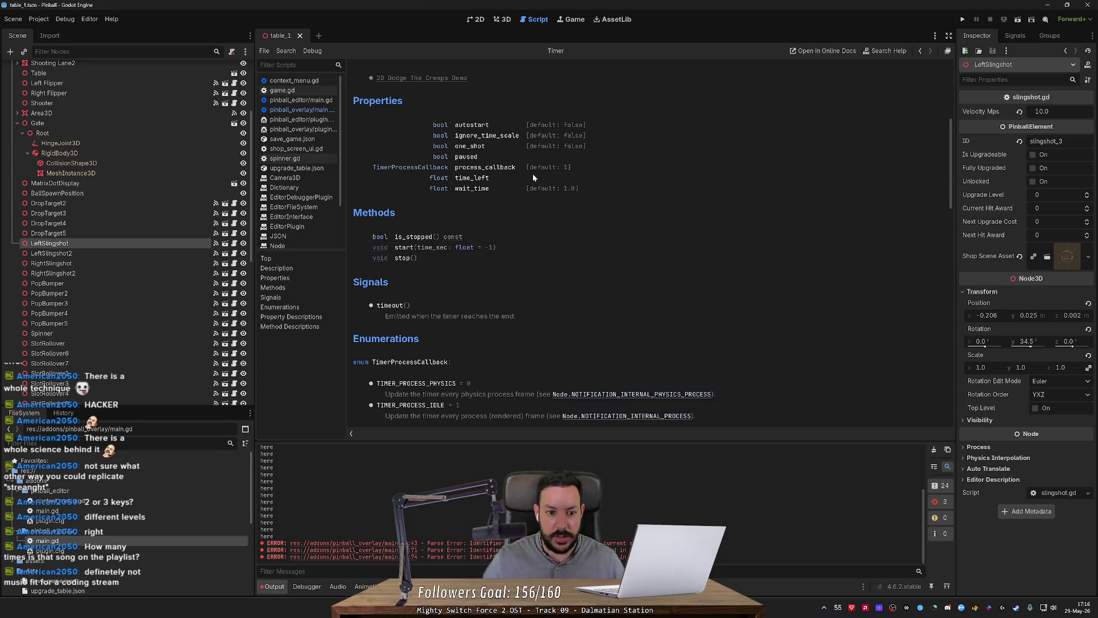
Replace the timer's autostart line with a redraw_timer.start() call.
key(alt+Tab)
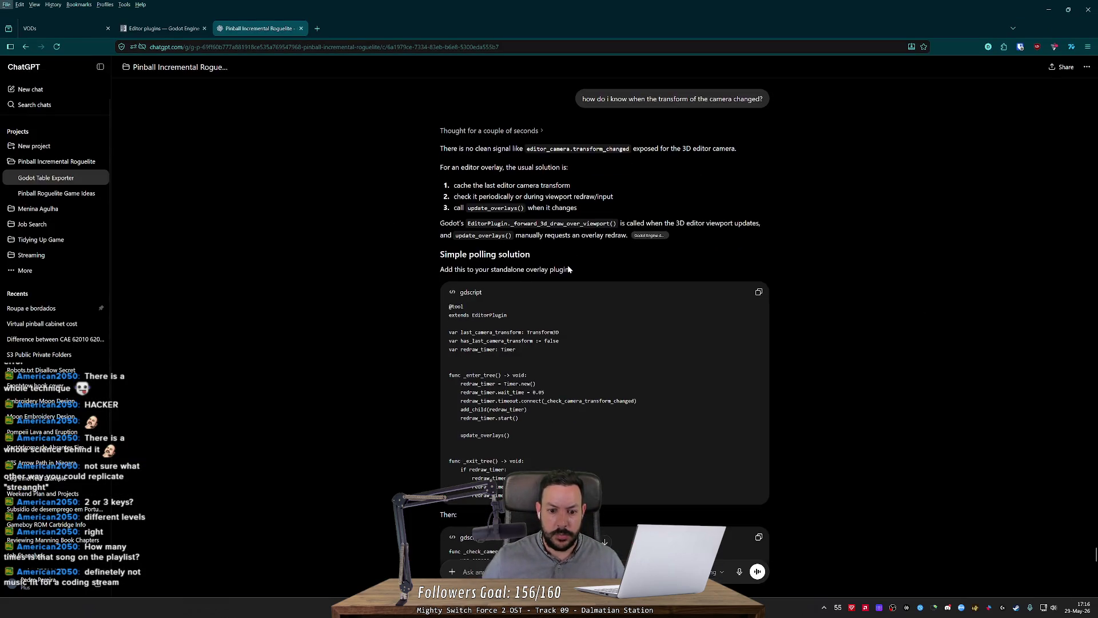
key(alt+Tab)
key(alt+Tab)
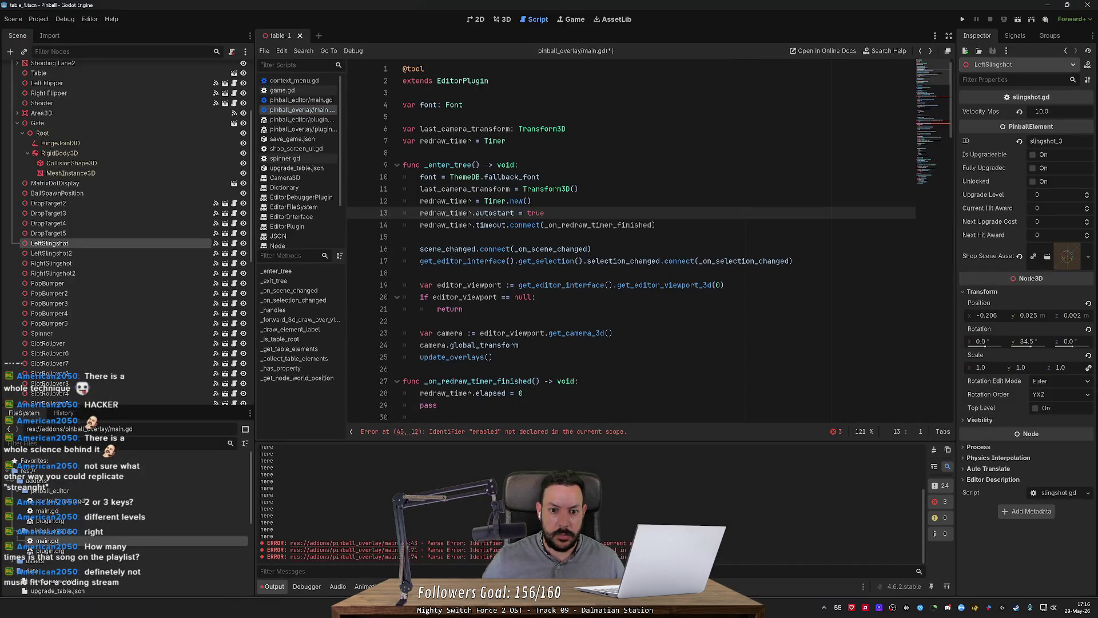
key(ctrl+shift+k)
key(End)
key(Return)
text(redraw_timer.start())
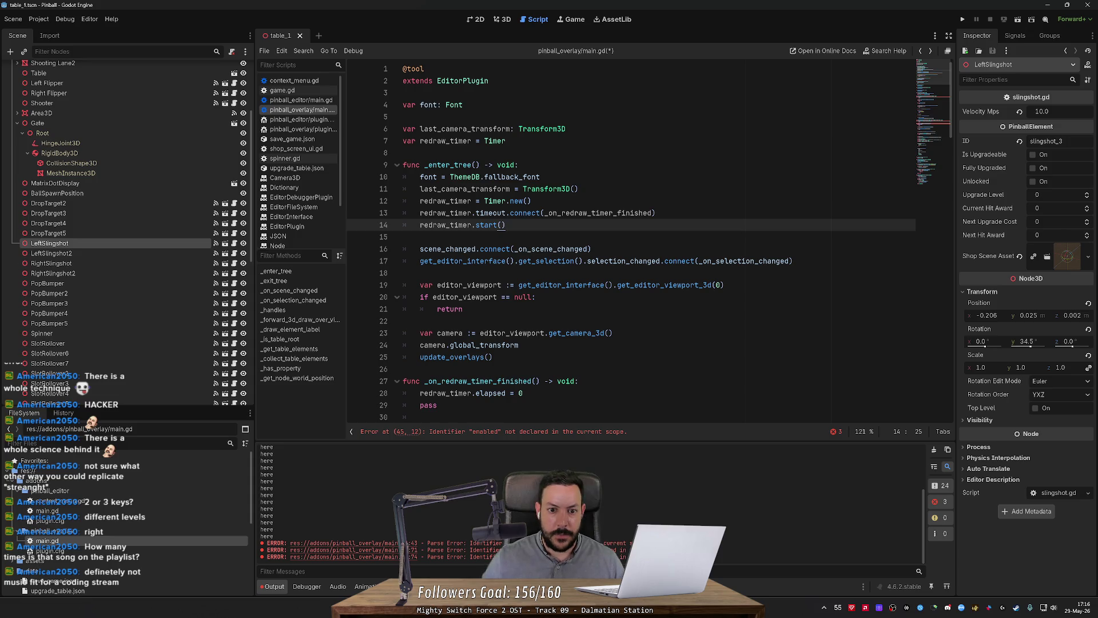
Add a redraw_timer.duration line below Timer.new() and bring up the Timer class reference.
click(532, 200)
key(Return)
text(redraw_timer.durat)
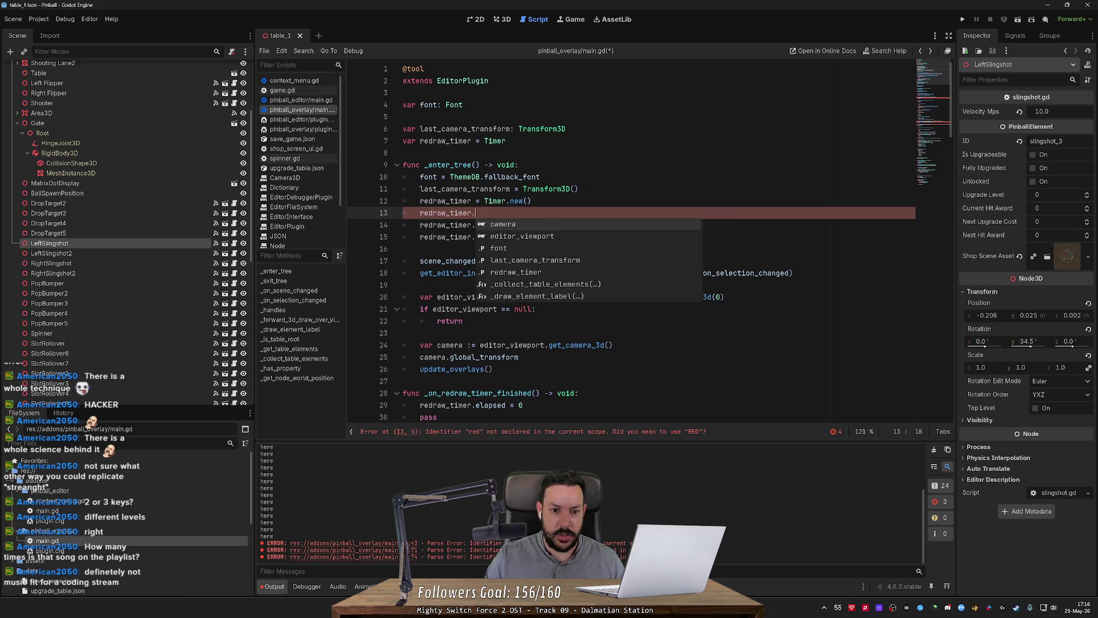
key(Escape)
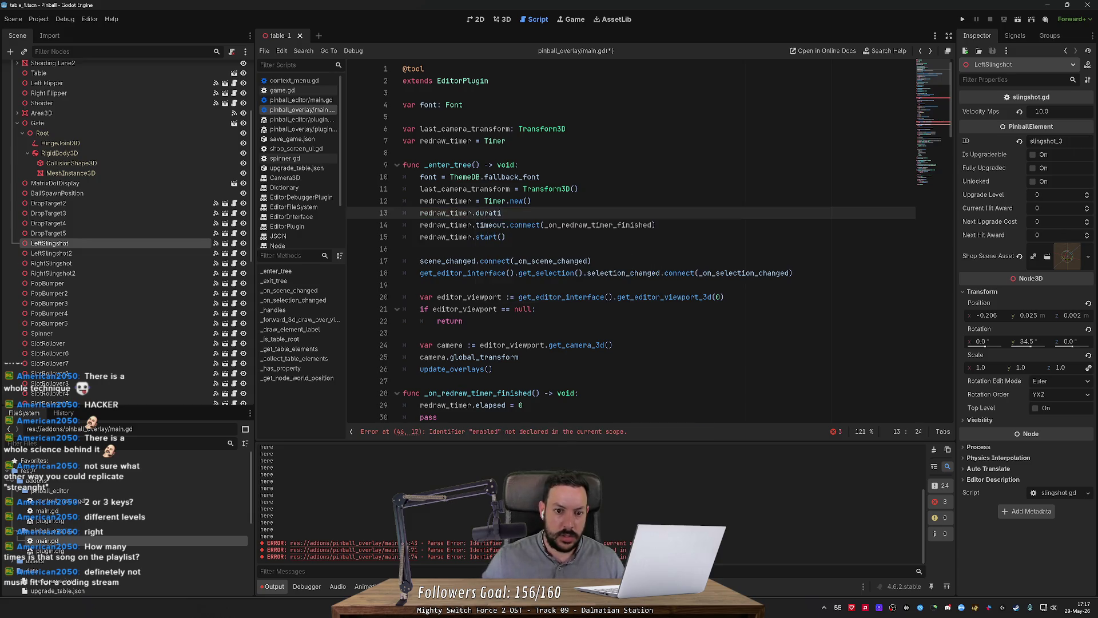
text(ion =)
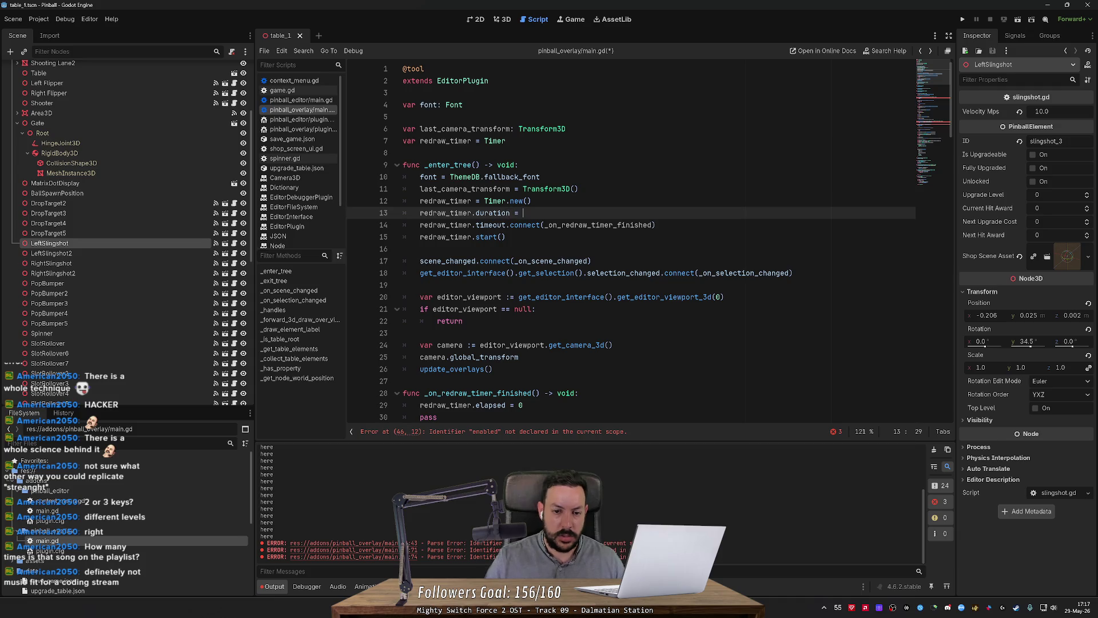
ctrl+click(514, 215)
scroll(514, 216, up, 3)
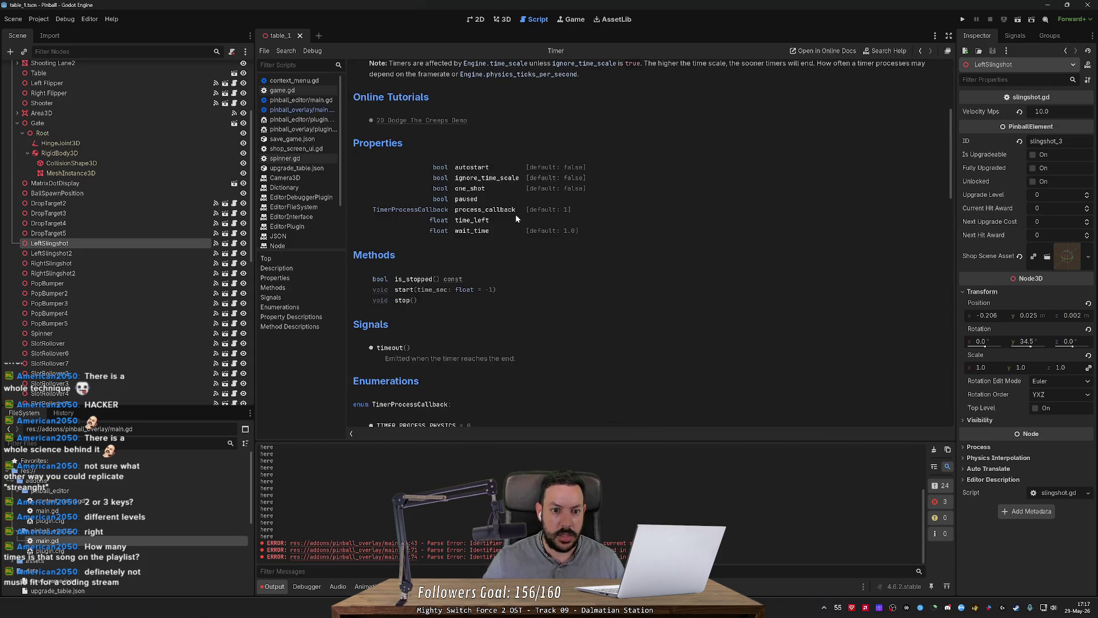
Set the redraw timer's wait_time to 0.1 and save the script.
scroll(418, 288, up, 4)
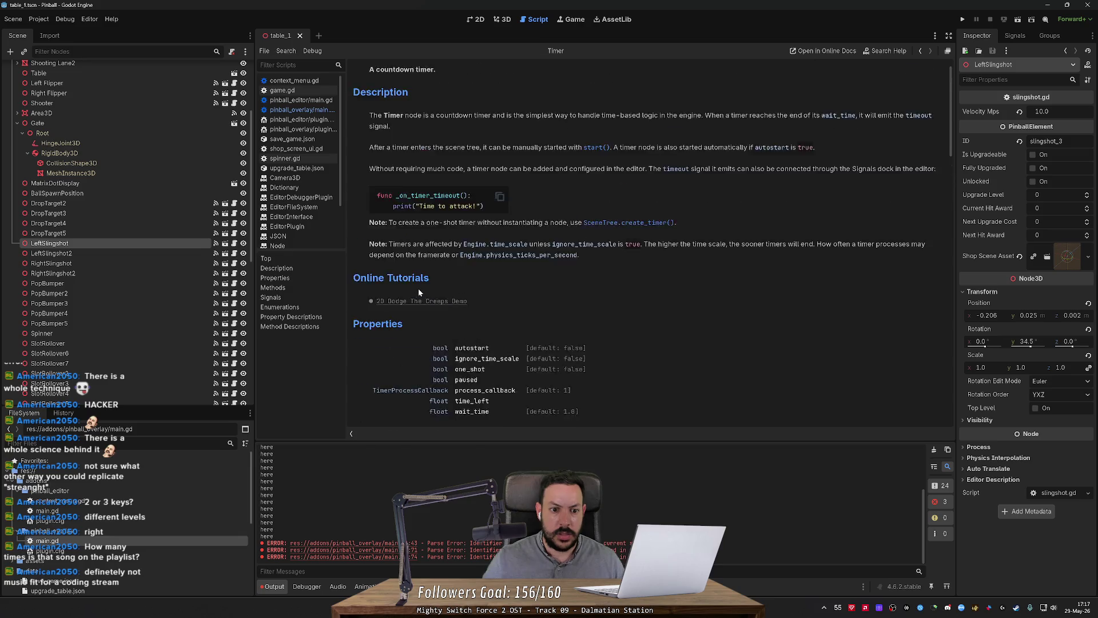
scroll(440, 278, down, 2)
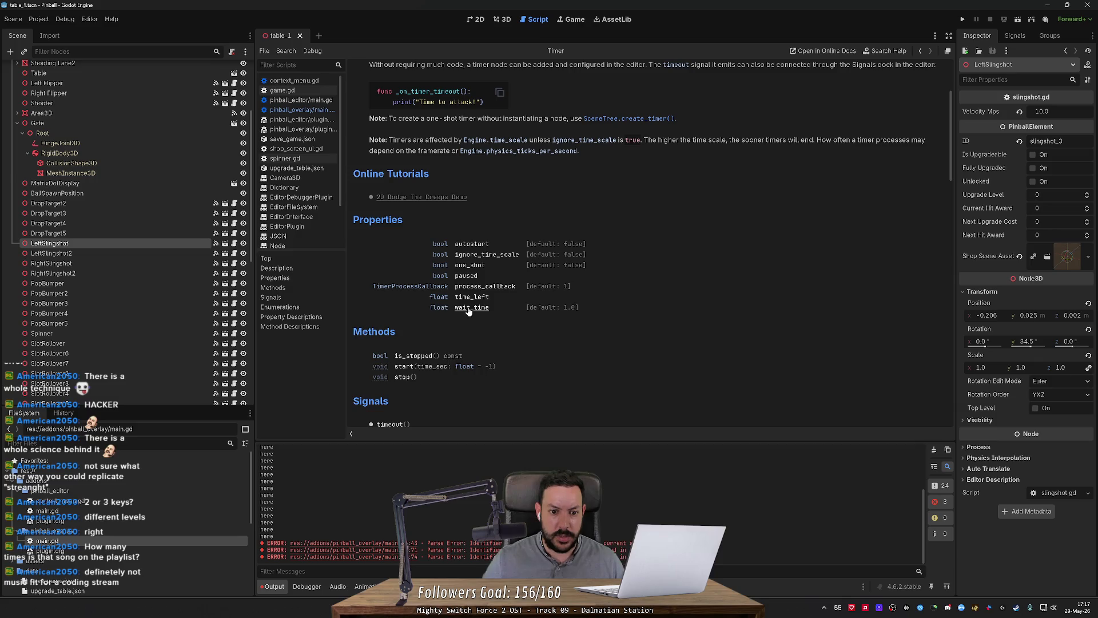
key(alt+Tab)
key(alt+Tab)
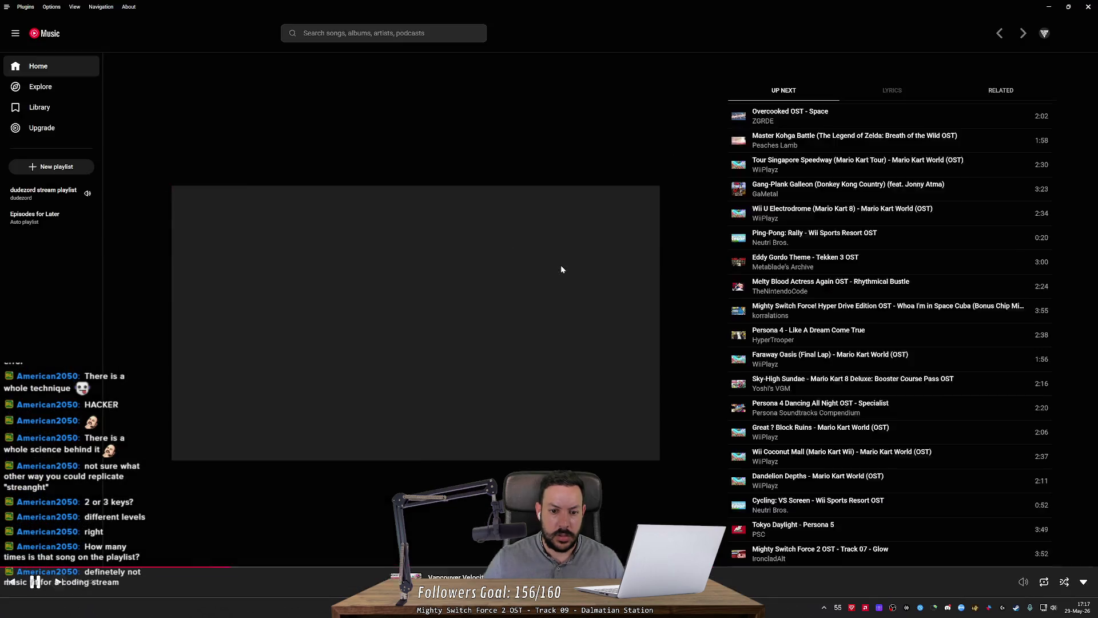
key(alt+Tab)
key(alt+Tab)
key(alt+Tab)
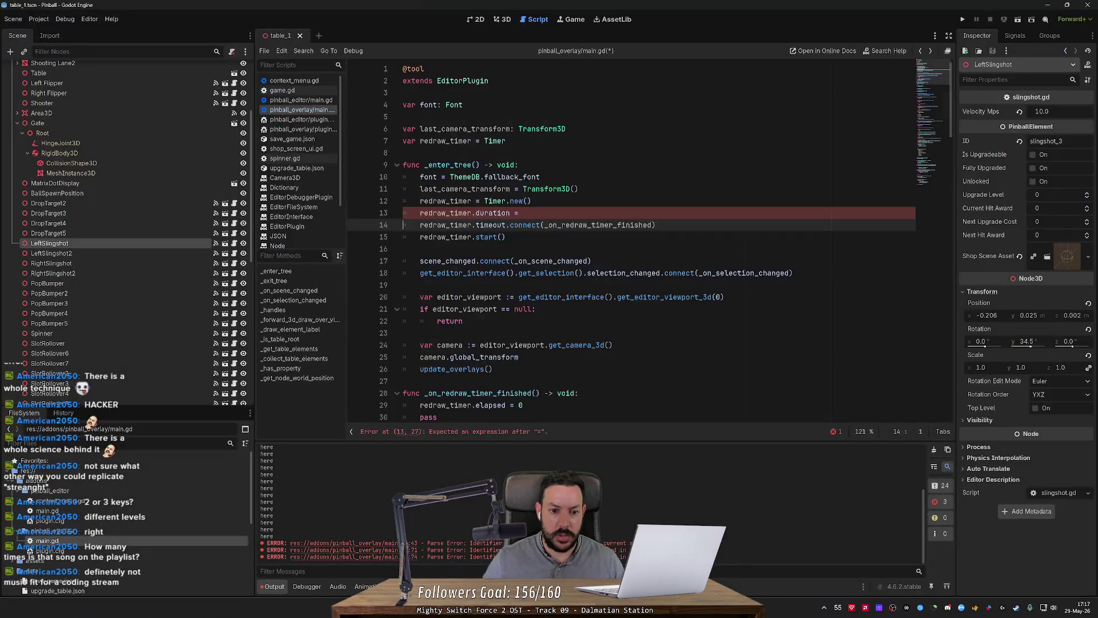
text(wait_time = )
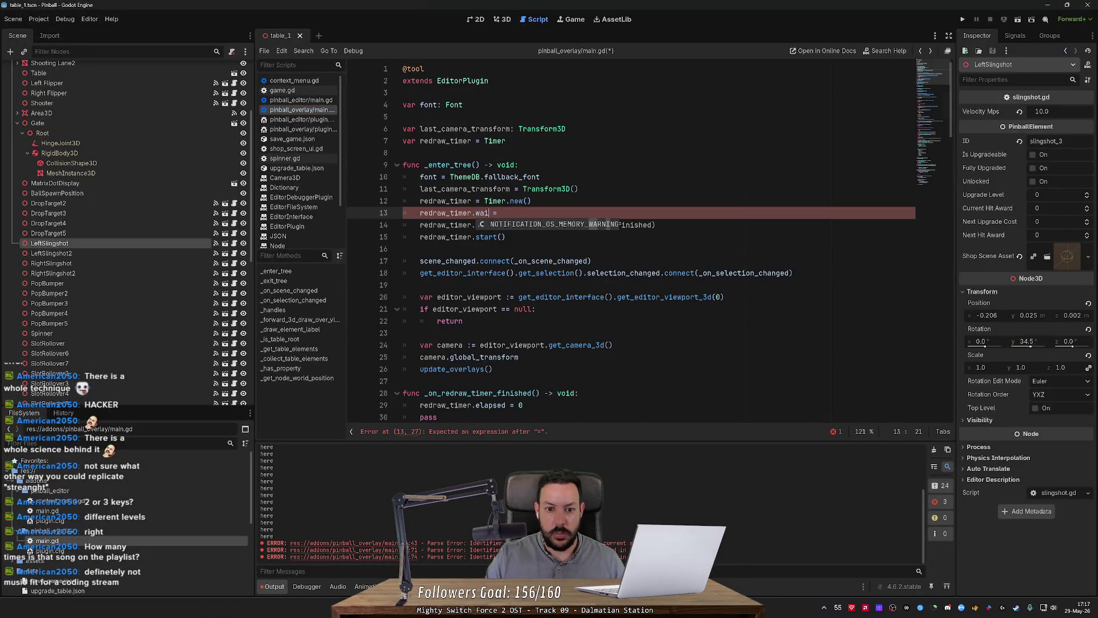
text(0)
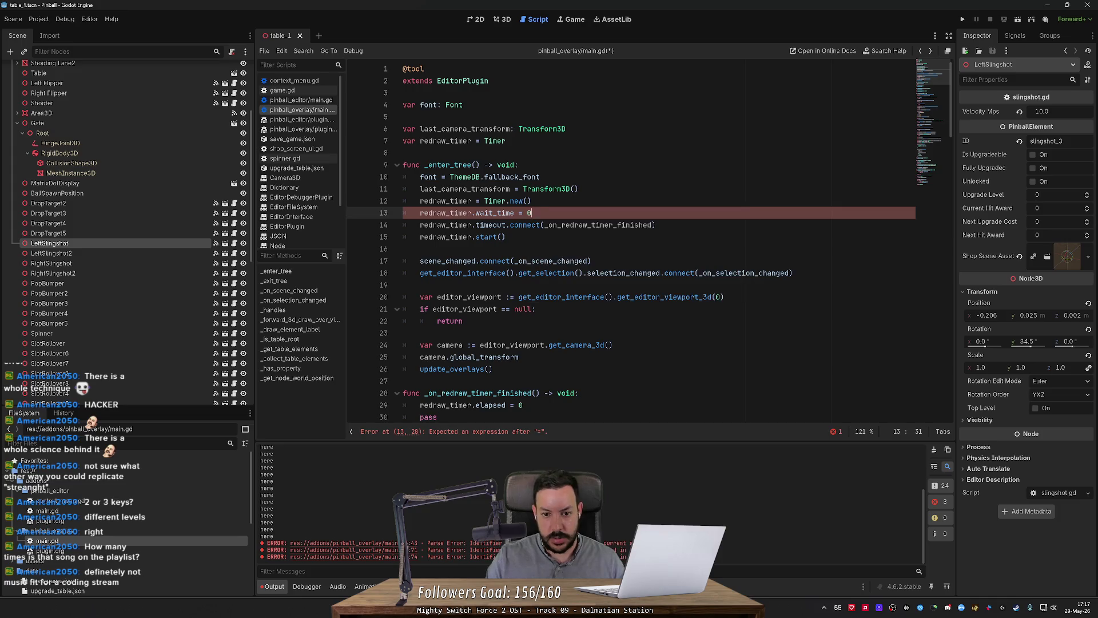
text(.1)
key(ctrl+s)
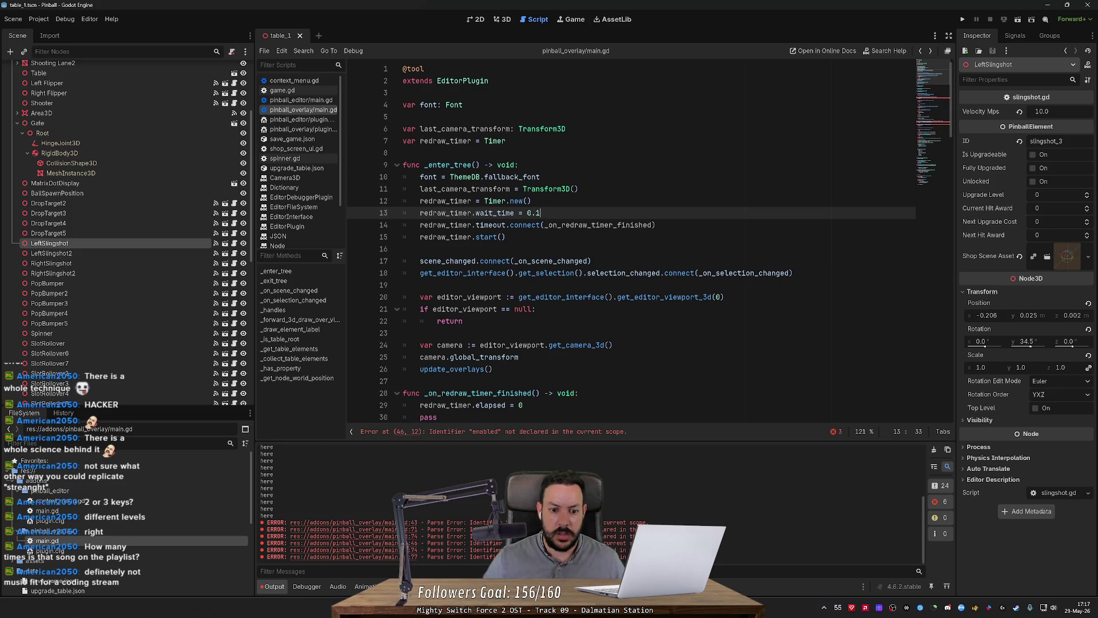
Replace the elapsed reset in _on_redraw_timer_finished with update_overlays() and save.
scroll(629, 240, down, 1)
drag(522, 369, 579, 357)
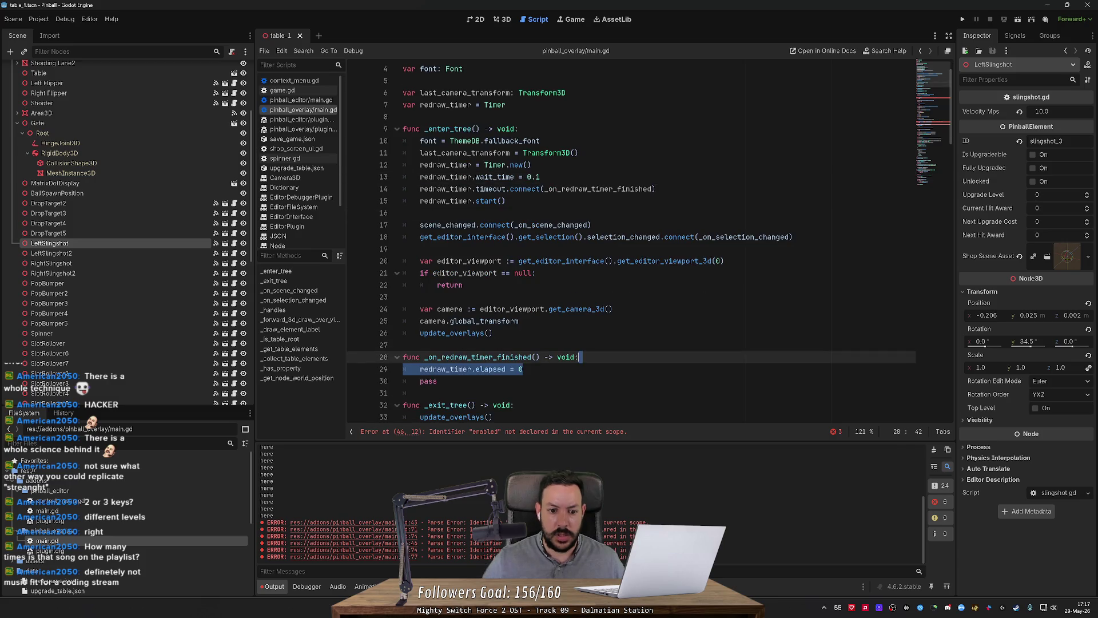
key(Return)
text(u)
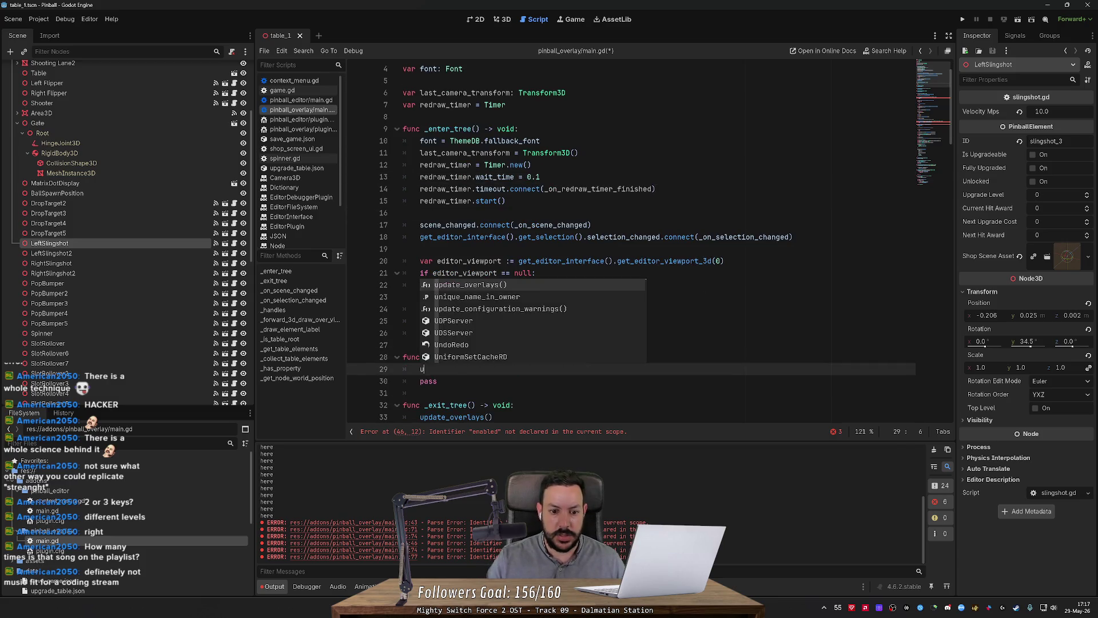
text(pdate_o)
key(Return)
key(Return)
key(ctrl+s)
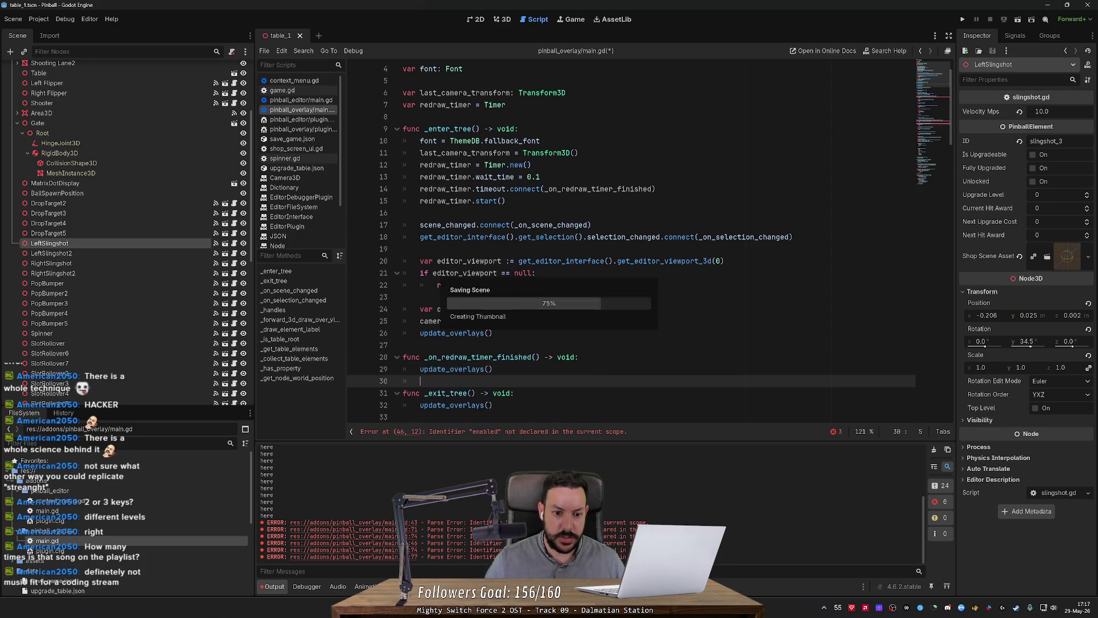
scroll(629, 240, down, 2)
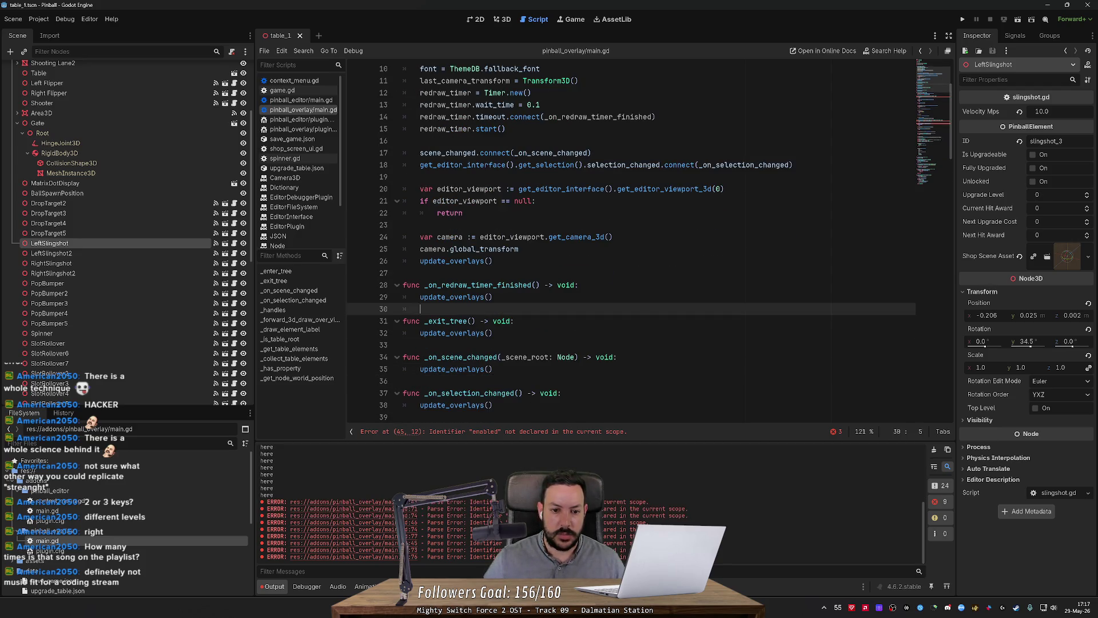
scroll(629, 240, up, 2)
scroll(629, 240, down, 1)
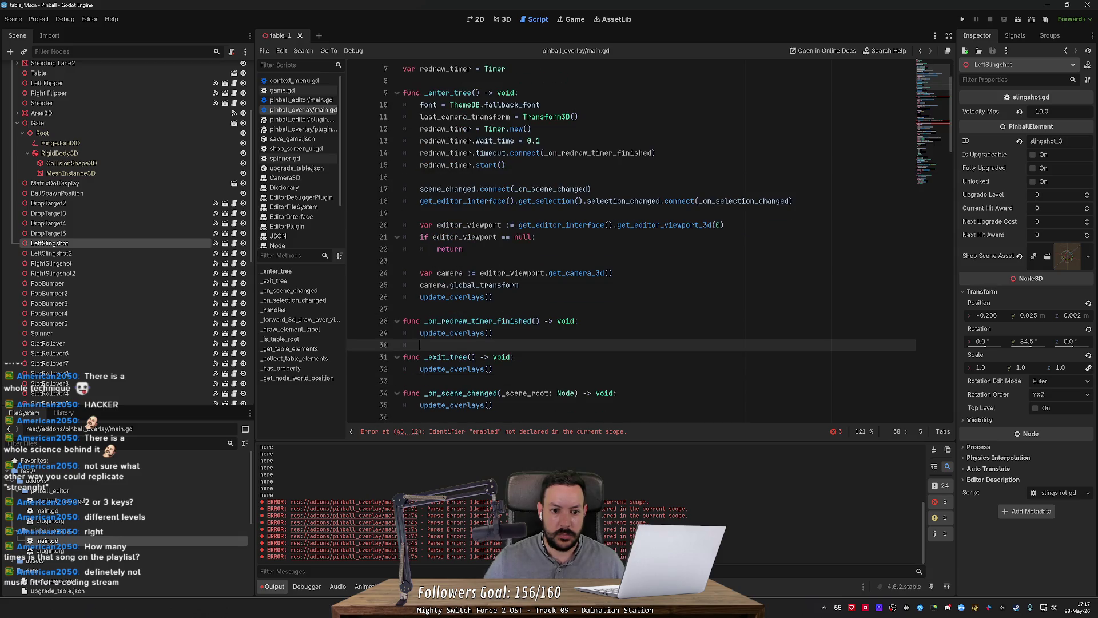
click(579, 321)
Move the viewport and camera lookup lines into the redraw timer handler.
key(Return)
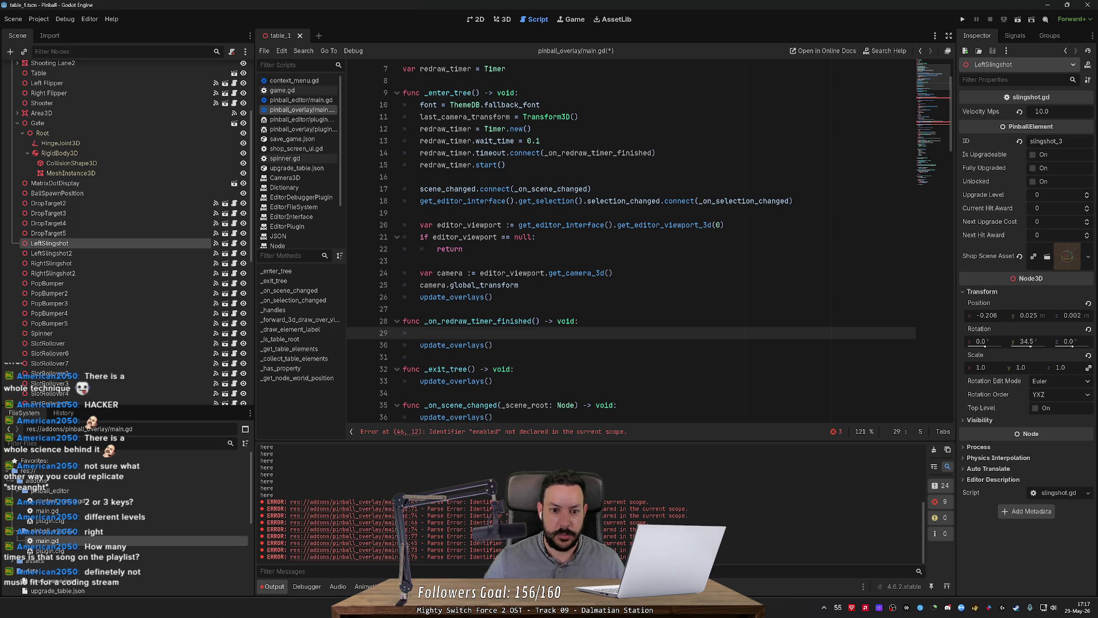
mouse_move(420, 225)
mouse_down()
mouse_move(588, 237)
mouse_move(613, 273)
mouse_up()
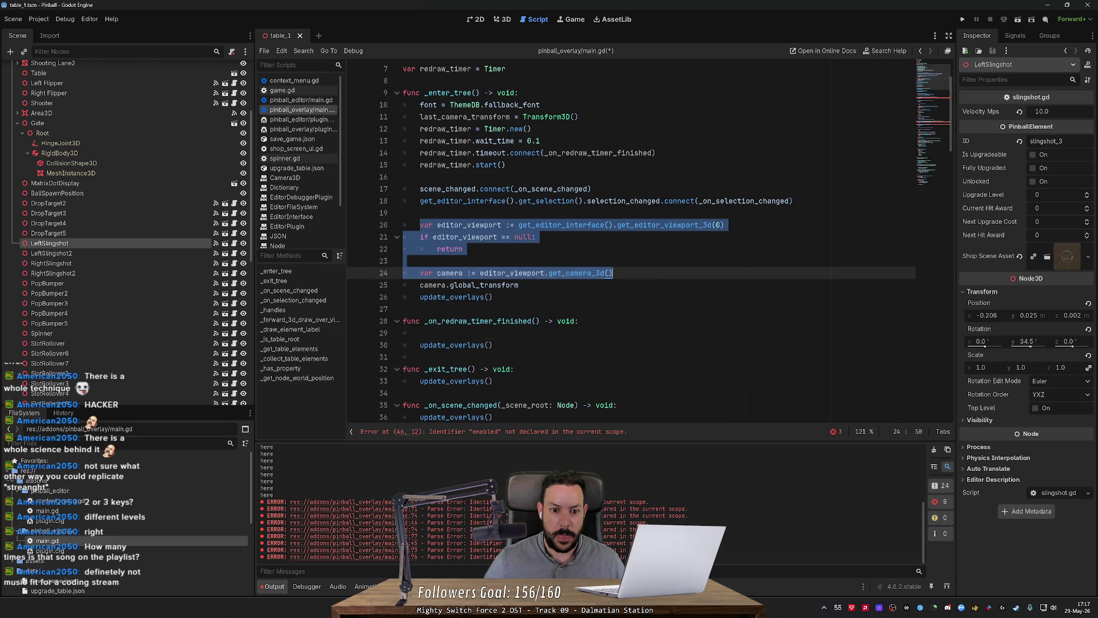
key(ctrl+x)
key(Down)
key(Down)
key(Down)
key(Up)
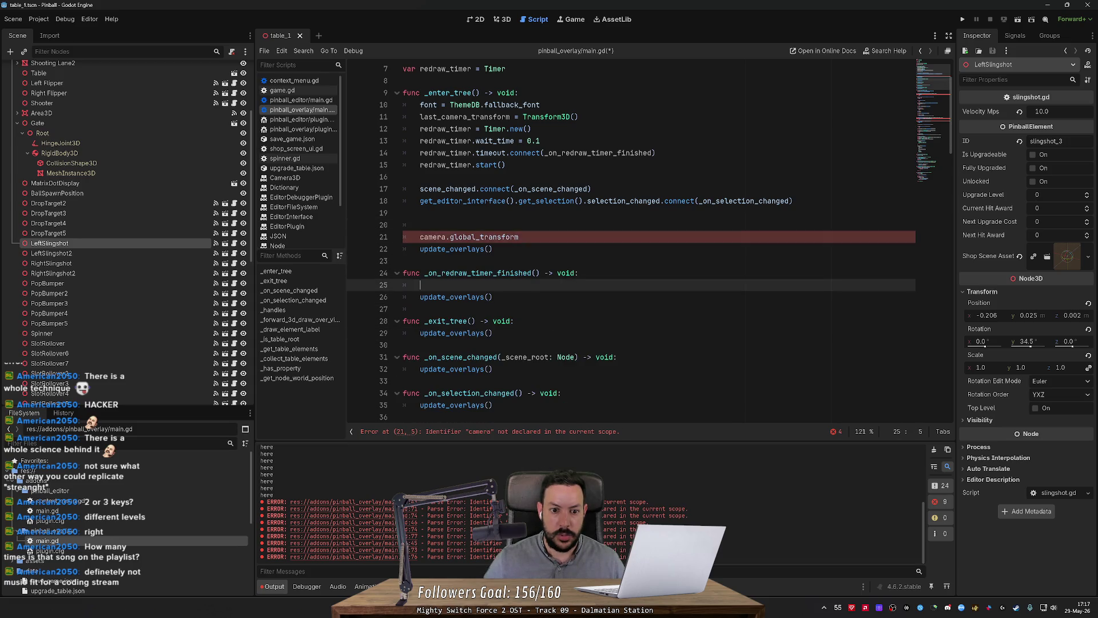
key(ctrl+v)
key(Return)
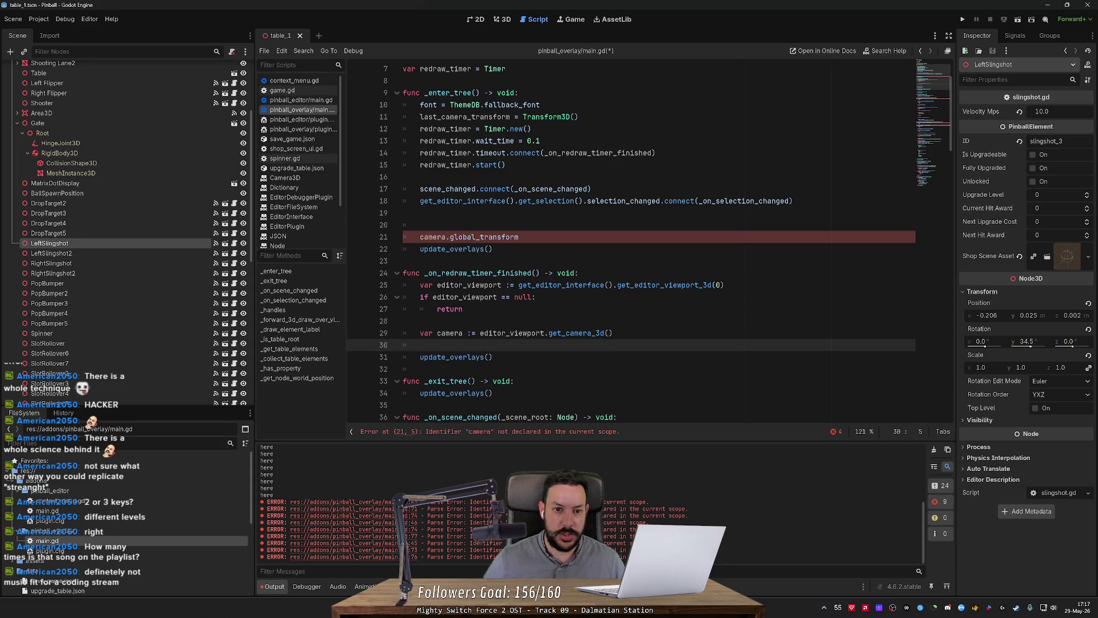
Add a check comparing last_camera_transform to camera.global_transform, storing the new transform.
scroll(629, 240, up, 2)
scroll(629, 240, down, 2)
key(Return)
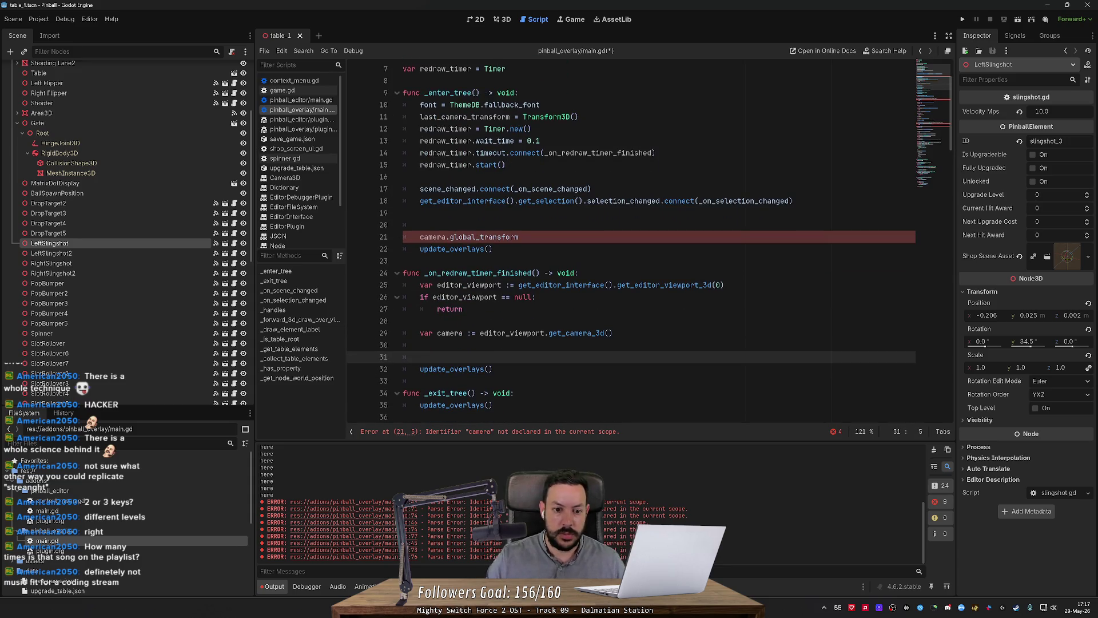
text(iflast_c)
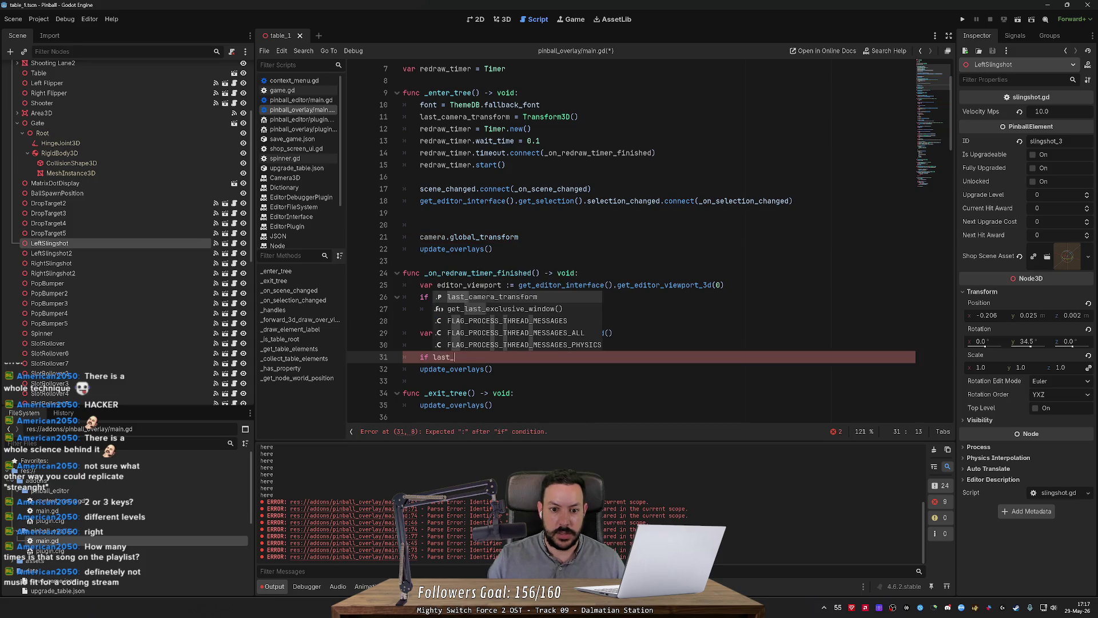
key(Return)
text(camera.)
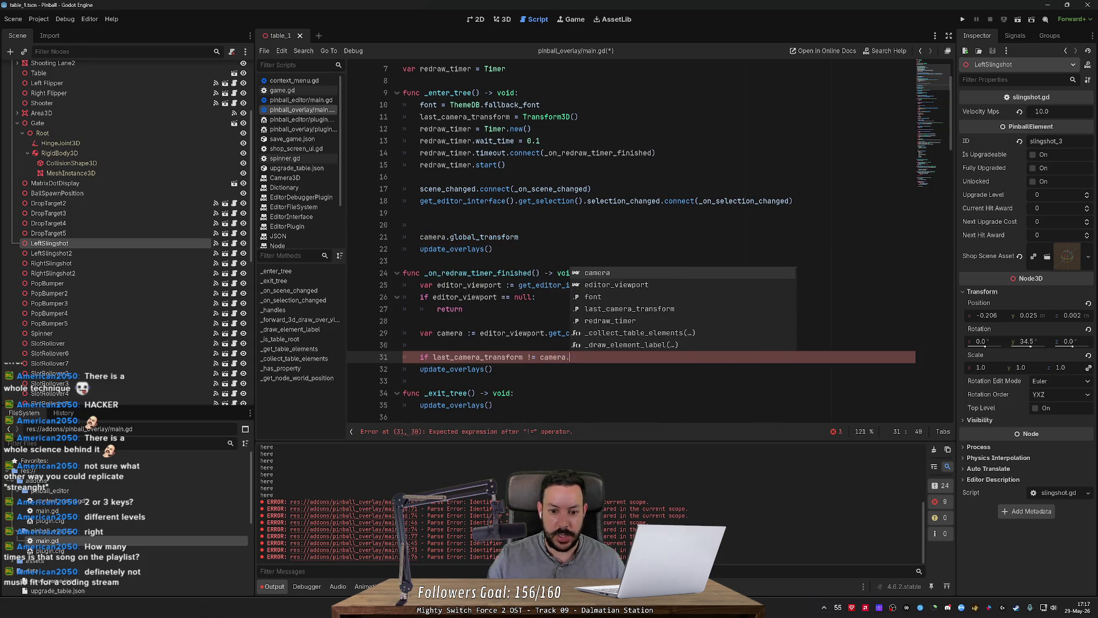
text(global)
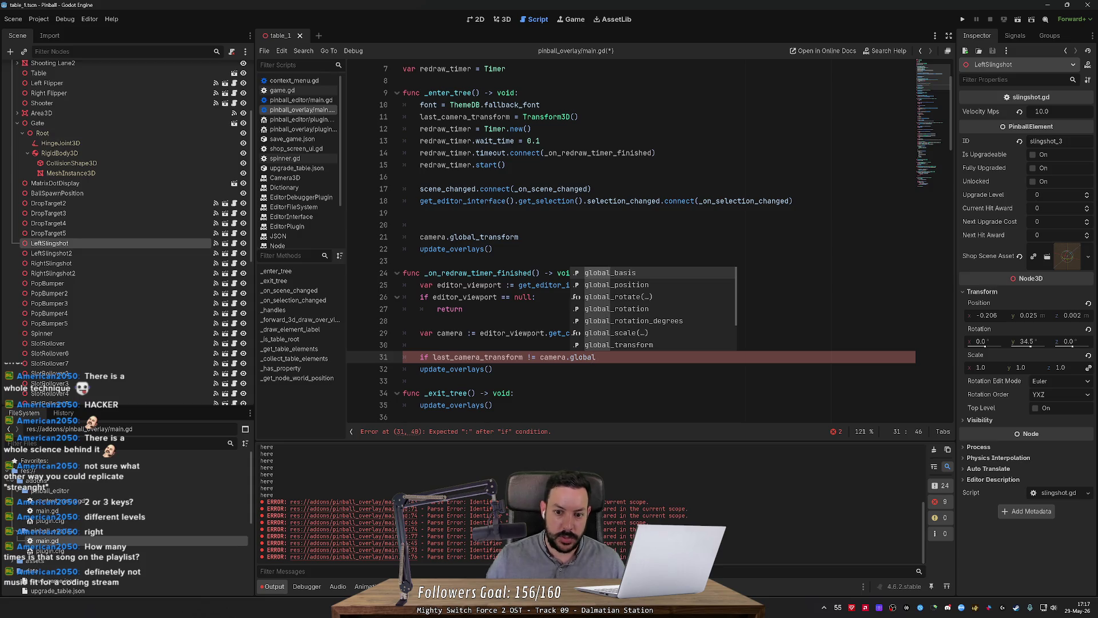
key(Down)
key(Down)
key(Down)
key(Return)
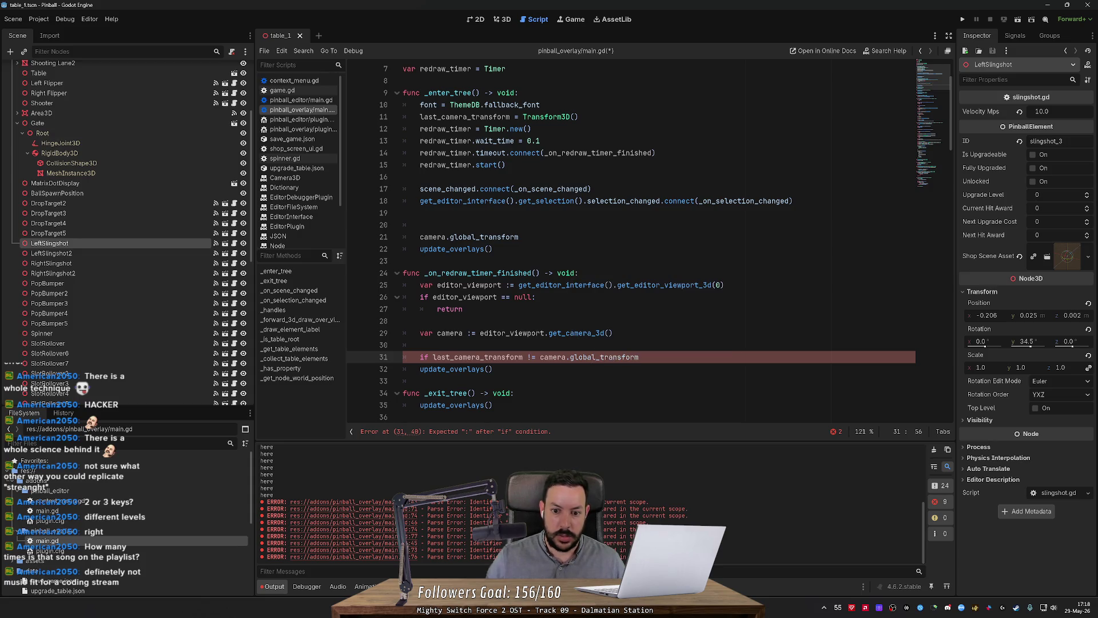
key(Return)
text(last)
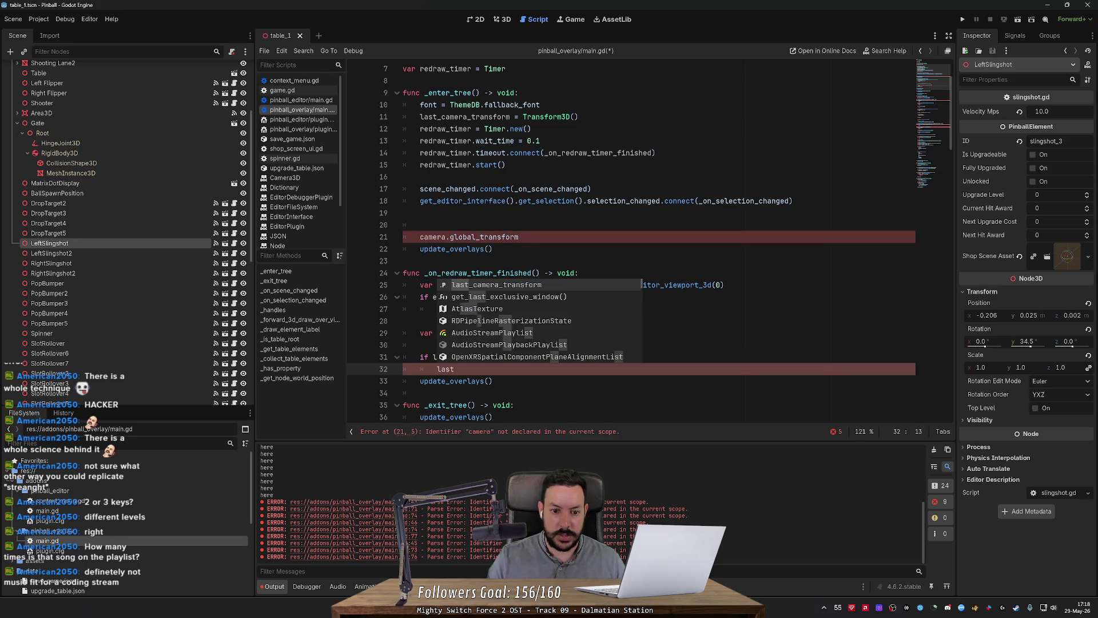
text(_camera_transform = camera.glo)
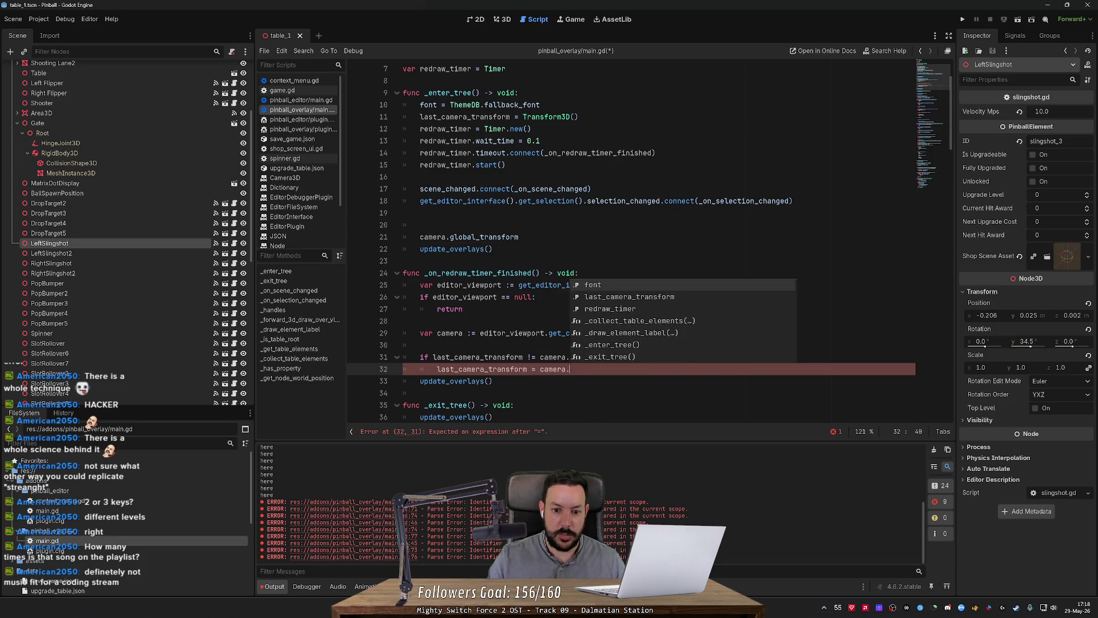
key(Down)
key(Down)
key(Down)
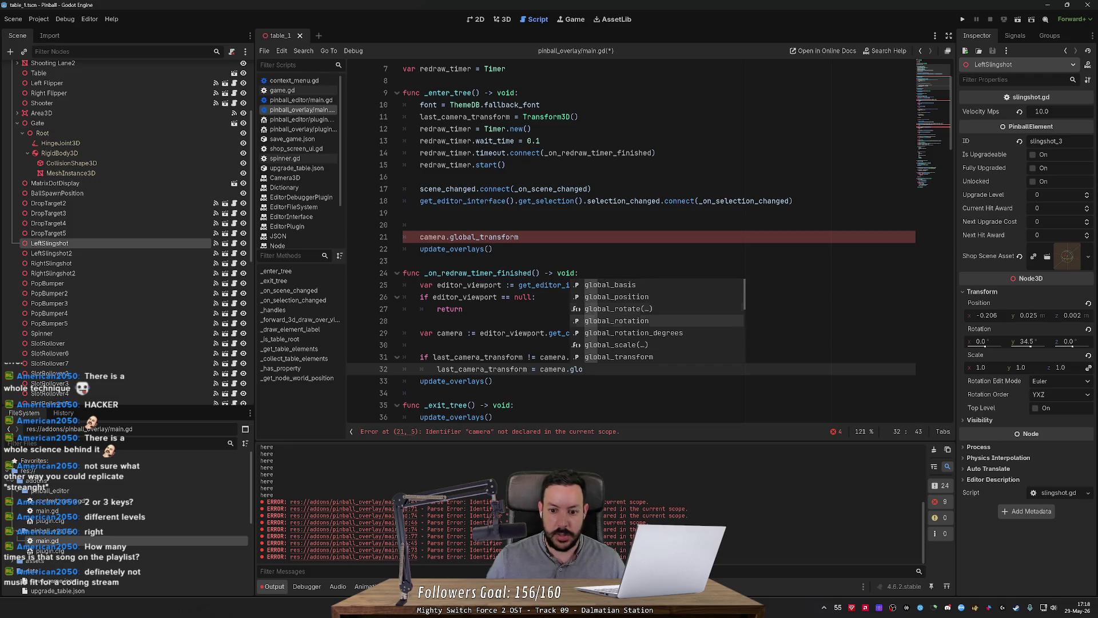
key(Return)
key(Return)
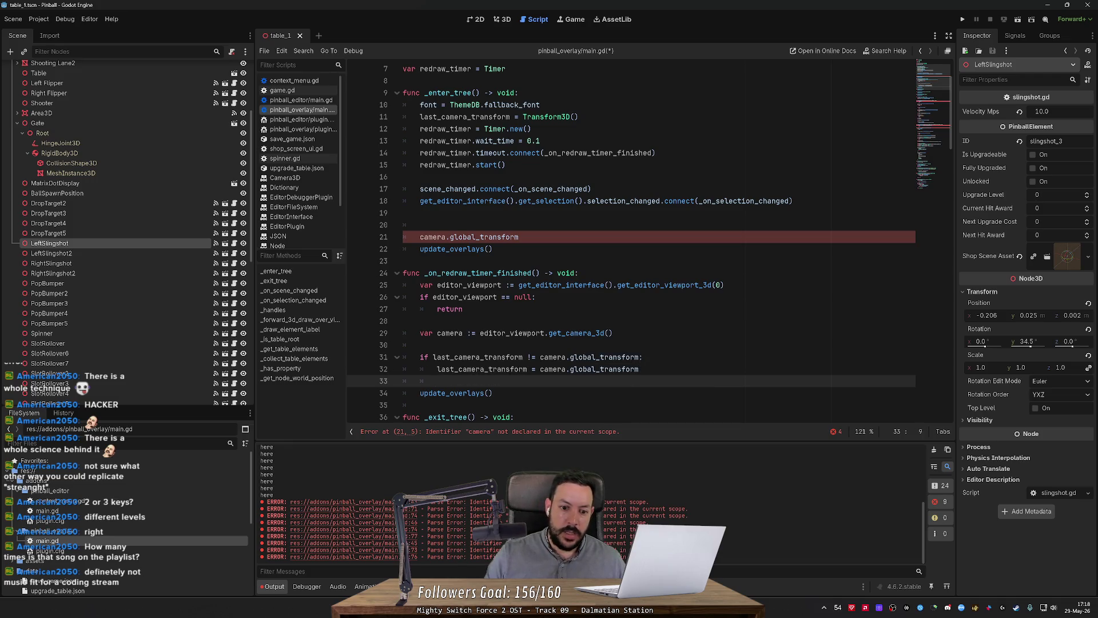
Indent update_overlays() into the transform-changed check and delete the stray camera.global_transform line.
click(433, 393)
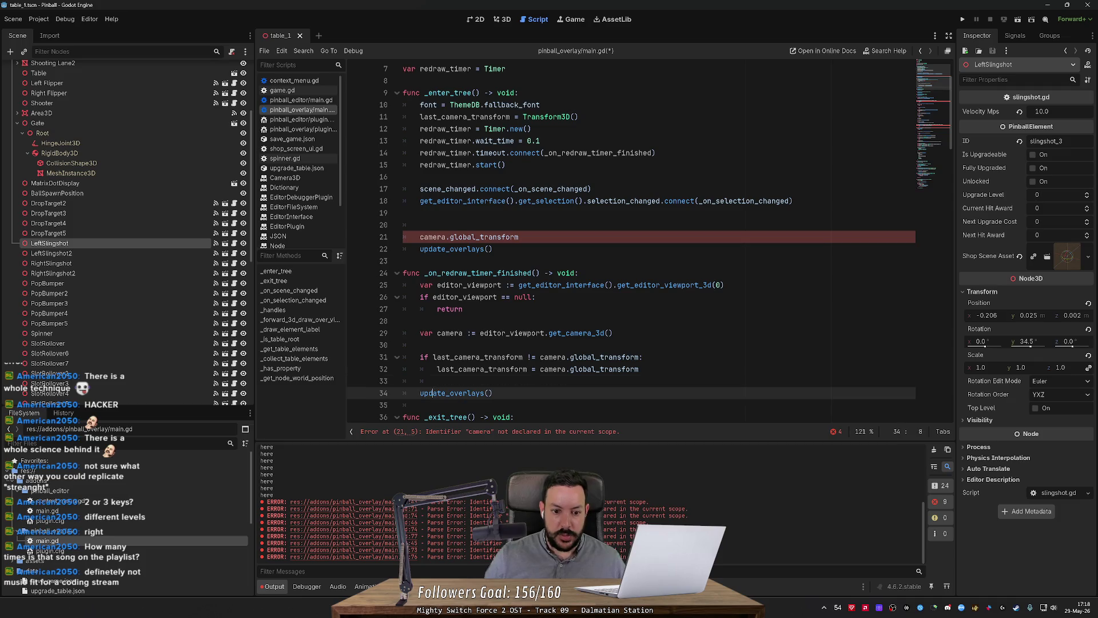
key(Tab)
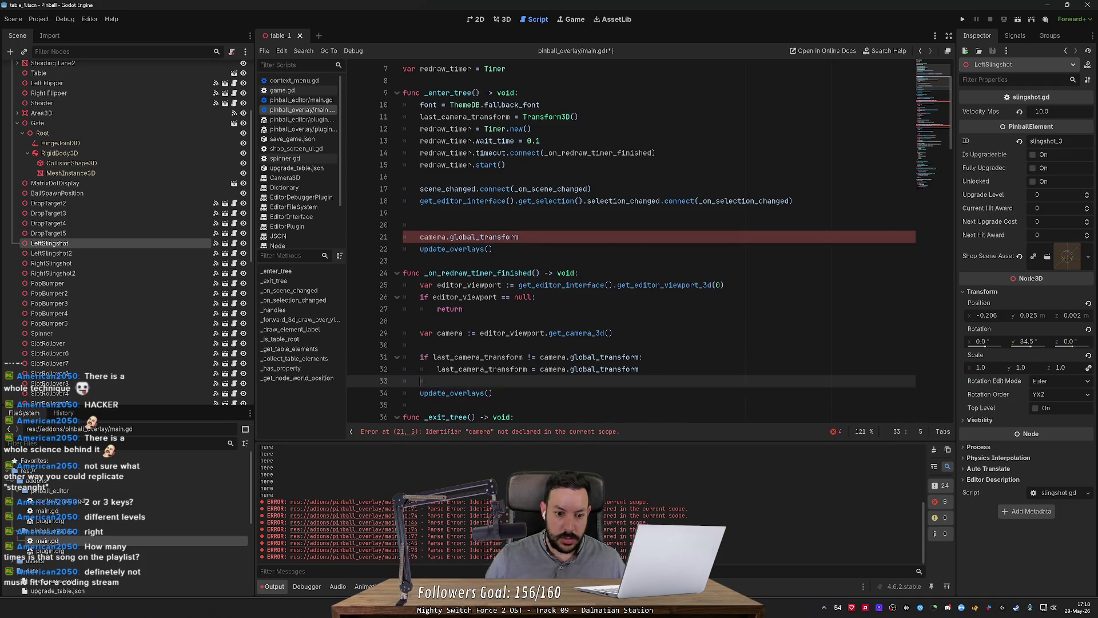
key(Up)
key(ctrl+shift+k)
click(423, 237)
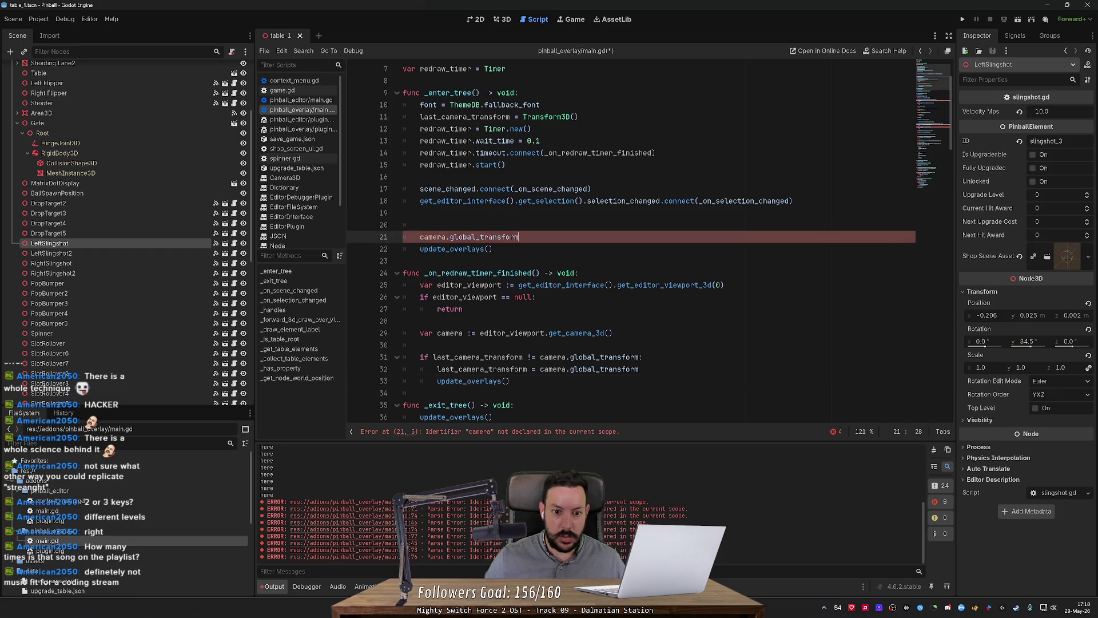
key(ctrl+shift+k)
key(Up)
key(BackSpace)
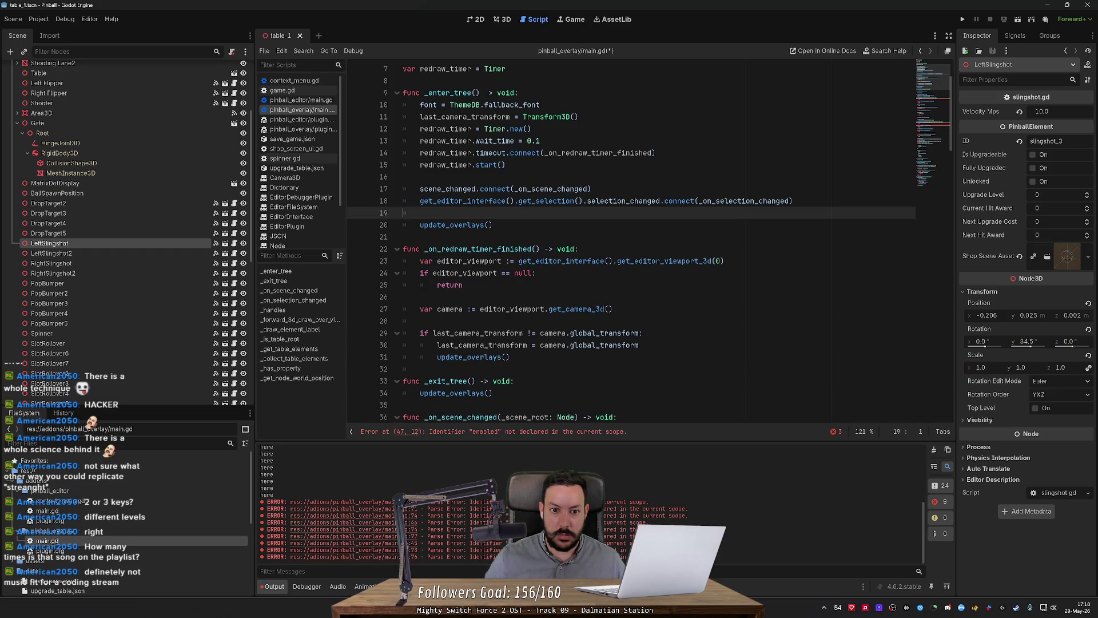
Save, clear the Output log, and delete the 'if not enabled' check in the draw function.
scroll(629, 241, up, 2)
click(628, 177)
key(Down)
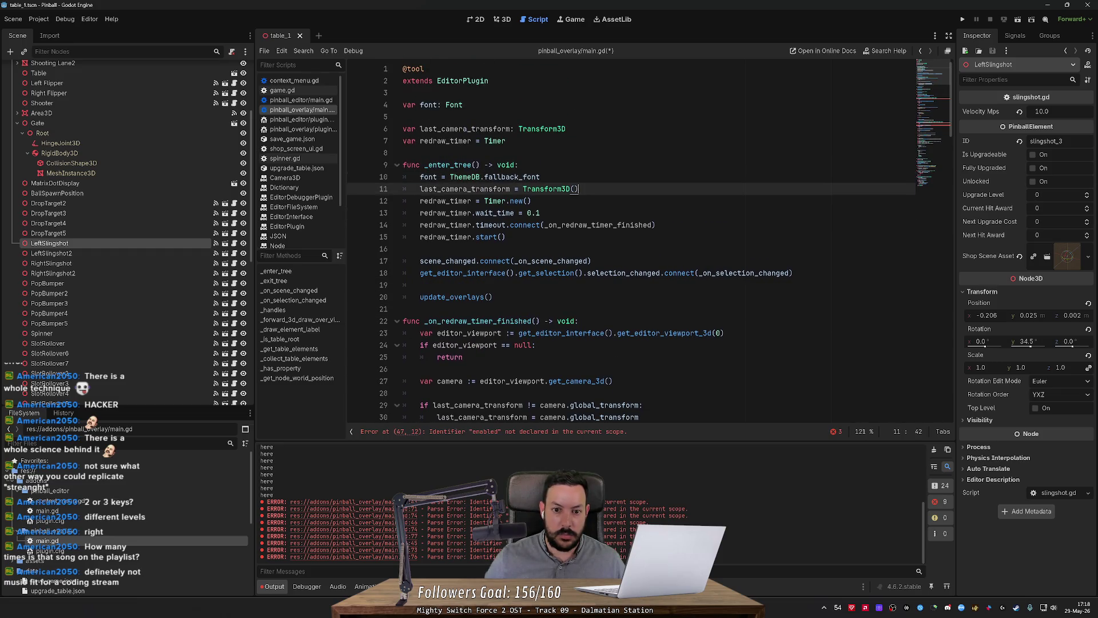
key(Return)
key(ctrl+s)
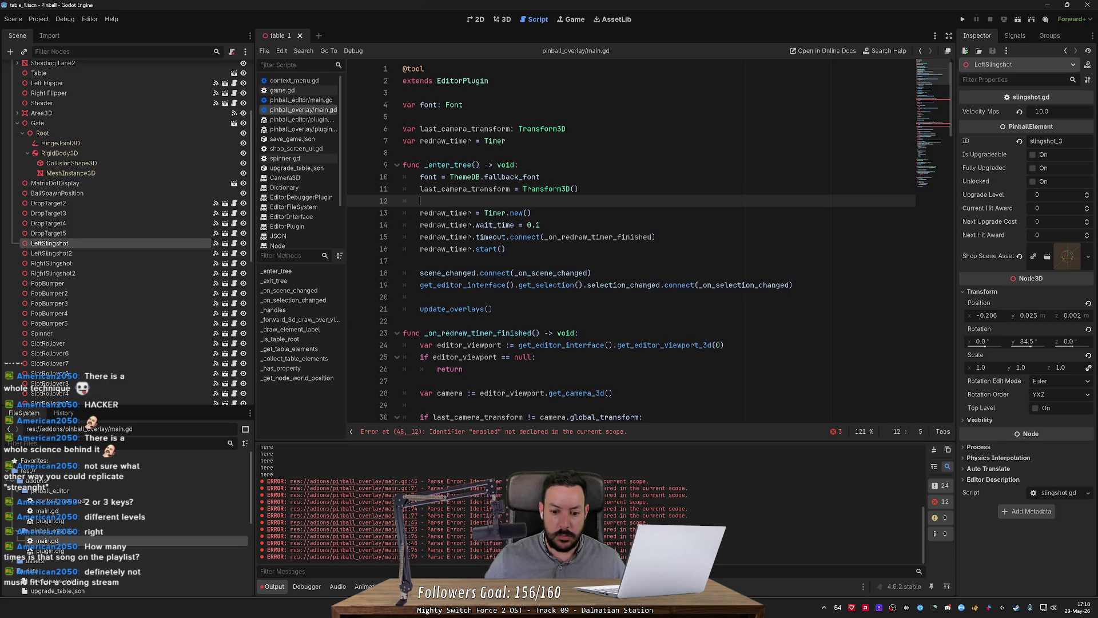
click(934, 449)
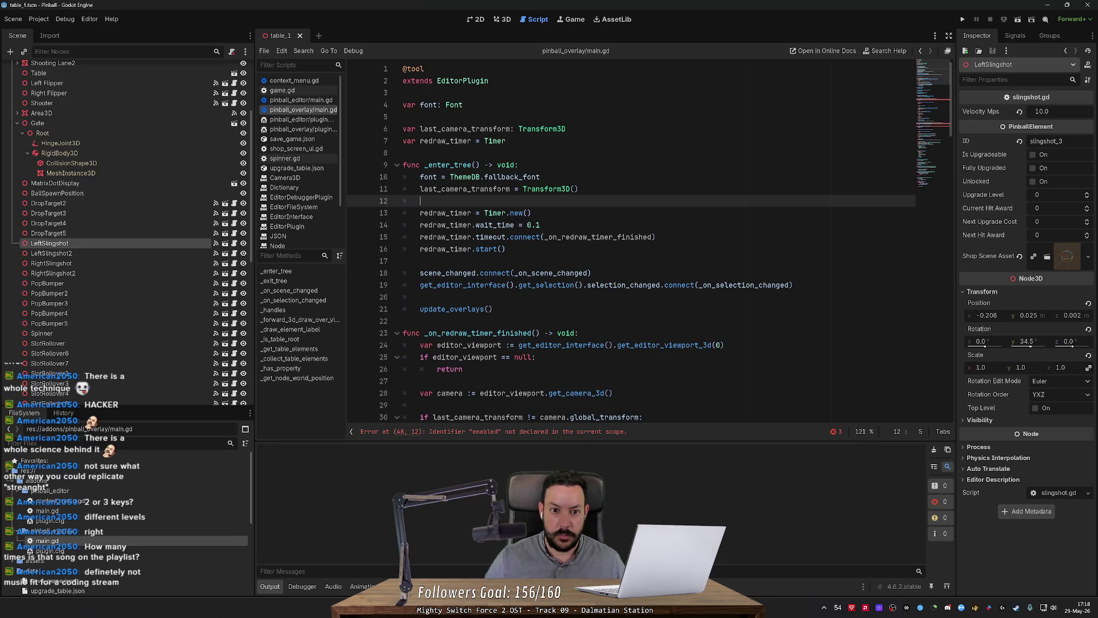
click(484, 272)
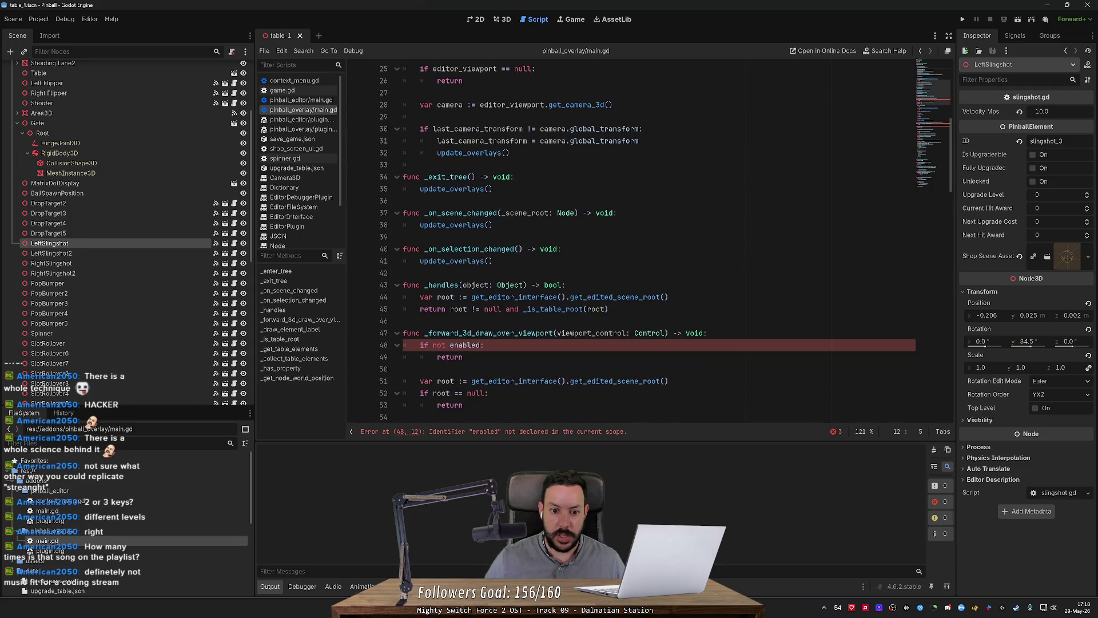
key(ctrl+shift+k)
key(ctrl+shift+k)
key(ctrl+shift+k)
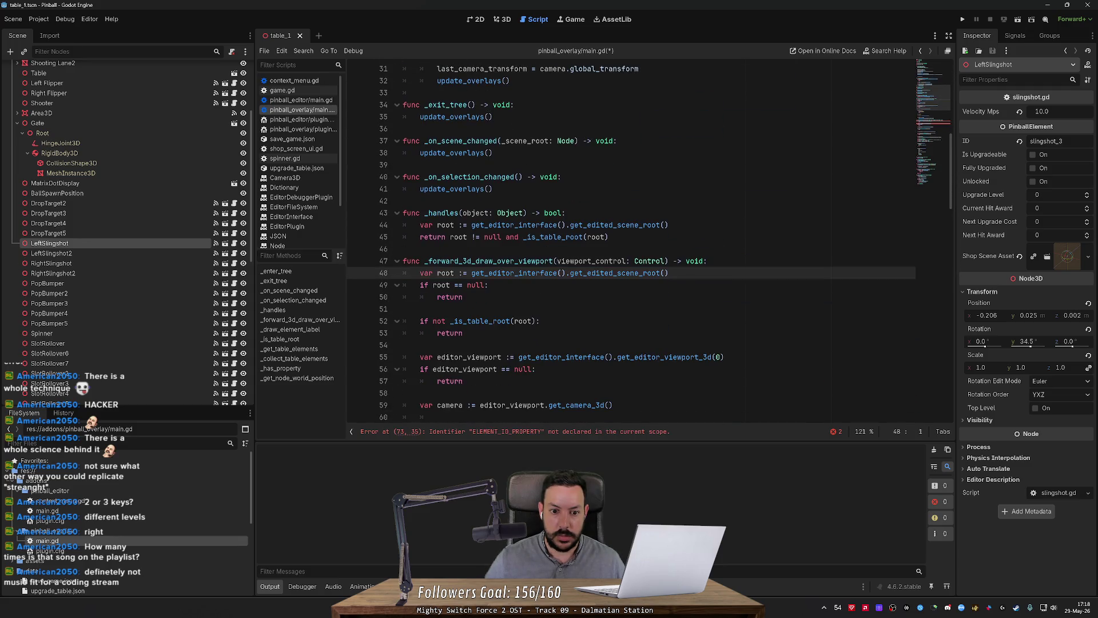
scroll(629, 240, down, 8)
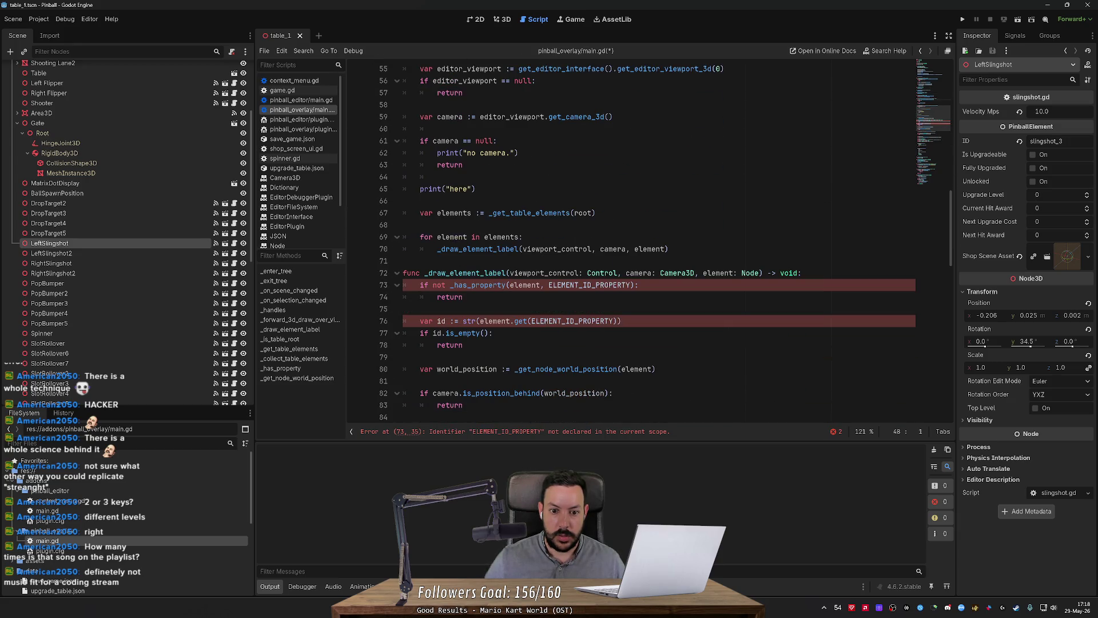
Replace the property lookup in _draw_element_label with element.id.
double_click(524, 285)
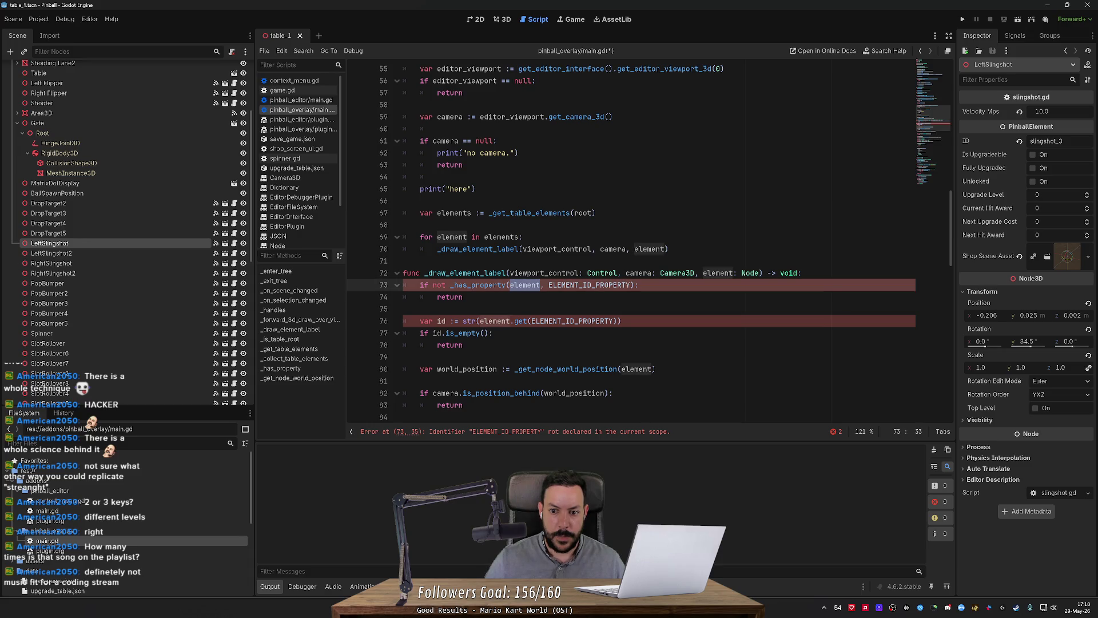
mouse_move(404, 285)
mouse_down()
mouse_move(467, 309)
mouse_move(621, 321)
mouse_up()
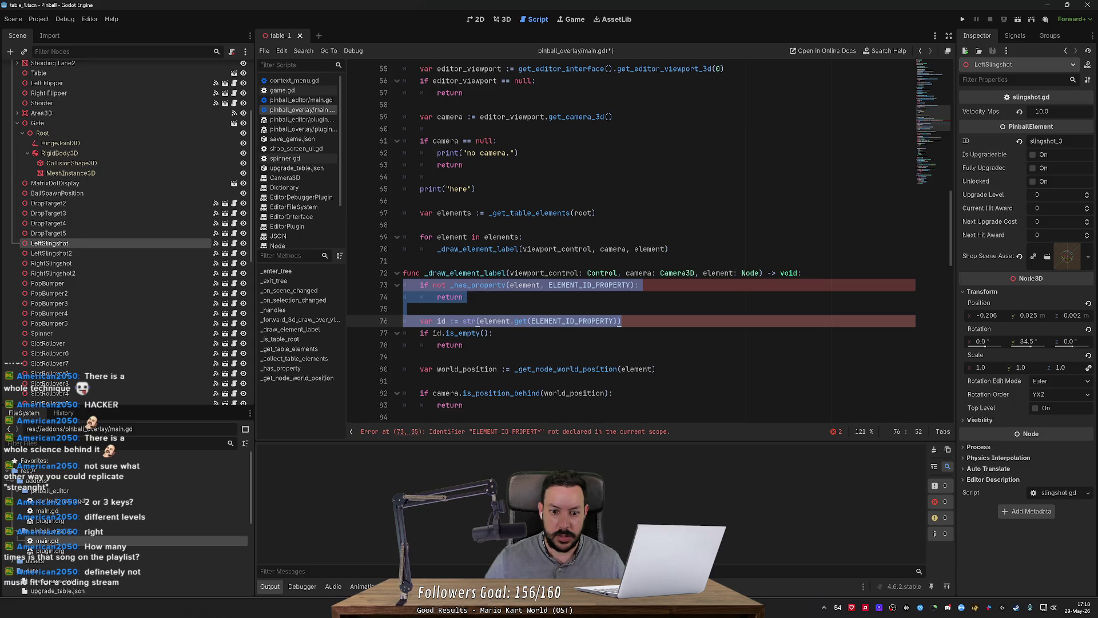
double_click(494, 321)
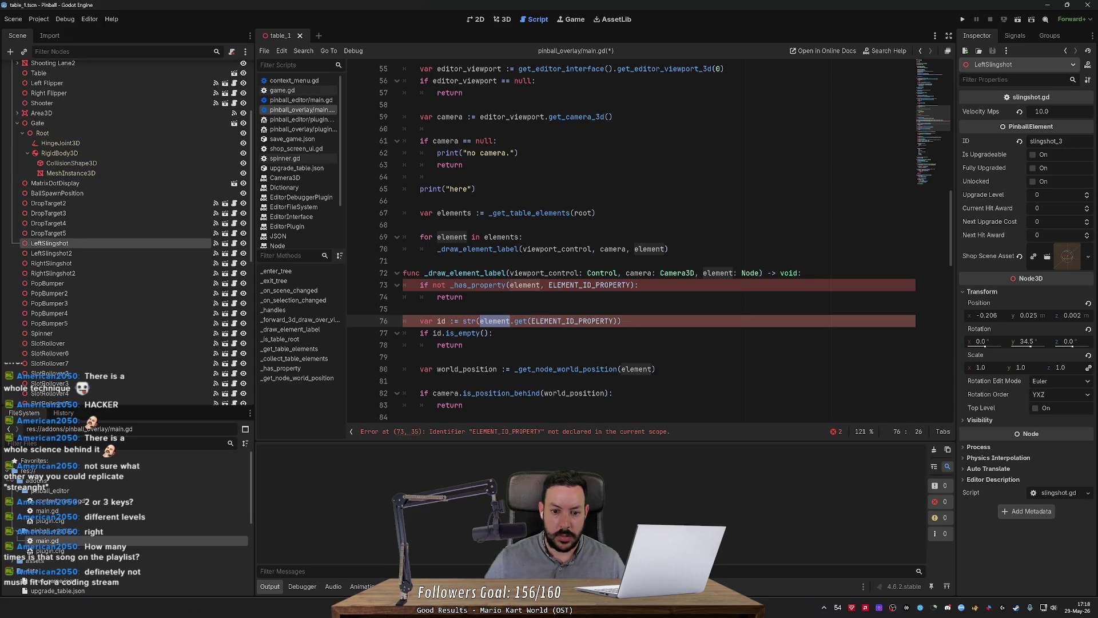
key(shift+End)
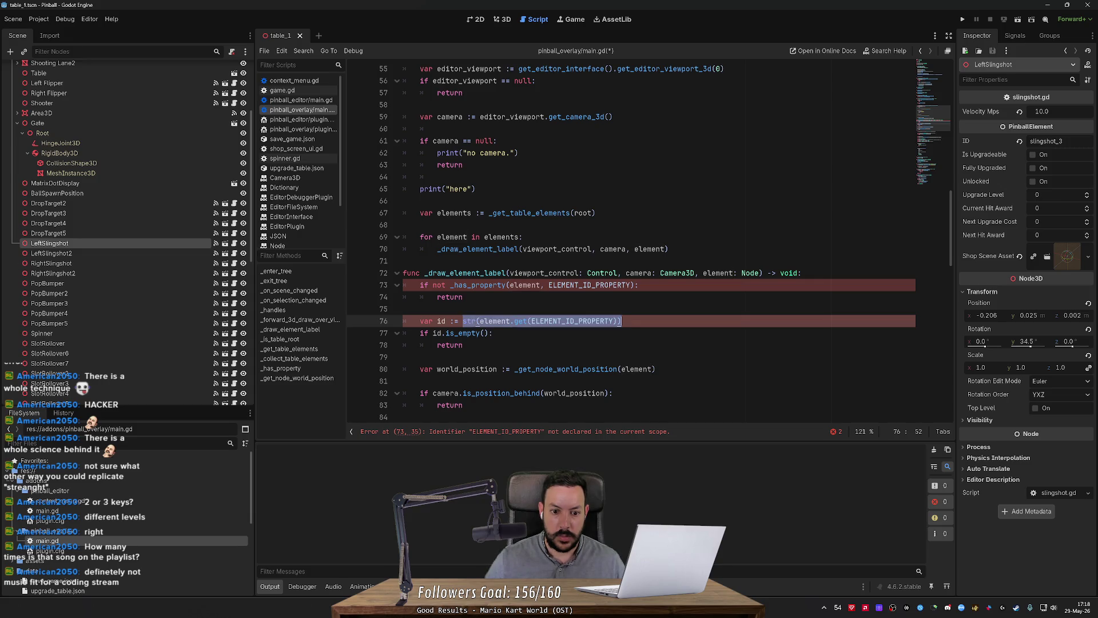
text(element.id)
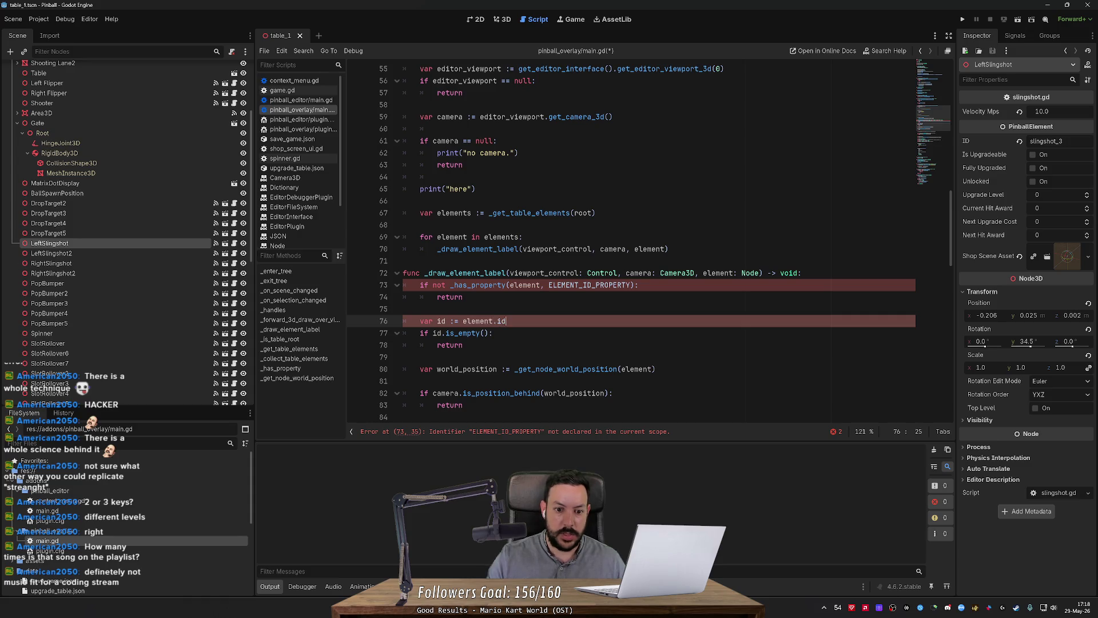
Type the element parameter as PinballElement, delete the _has_property check, and save.
click(621, 273)
double_click(750, 273)
text(PinballEleme)
key(Return)
key(Down)
key(ctrl+shift+k)
key(ctrl+shift+k)
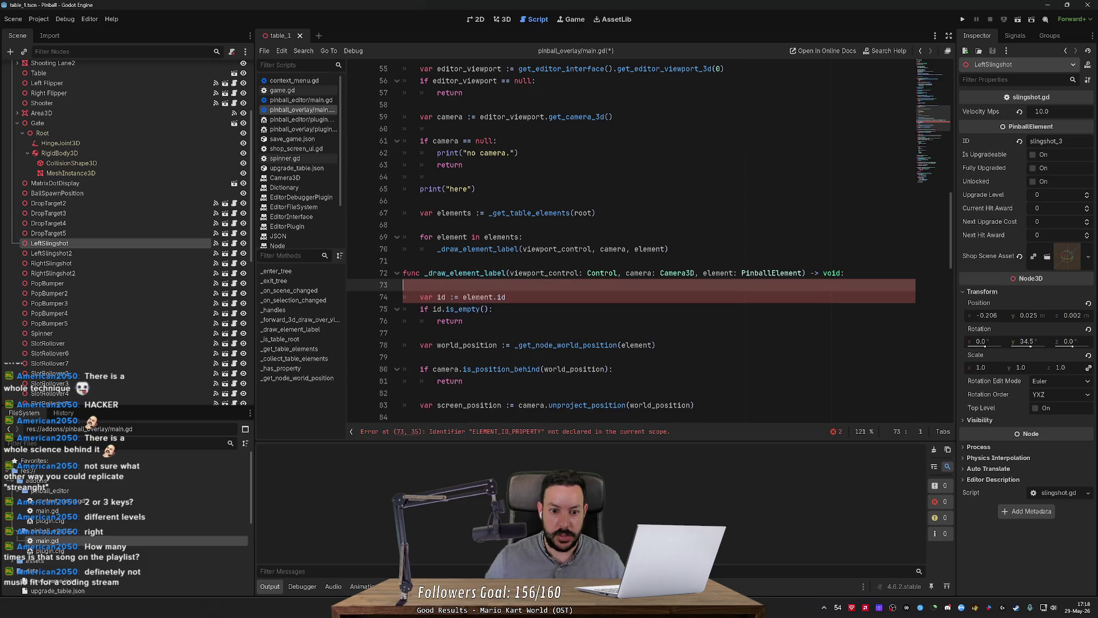
key(ctrl+shift+k)
key(ctrl+s)
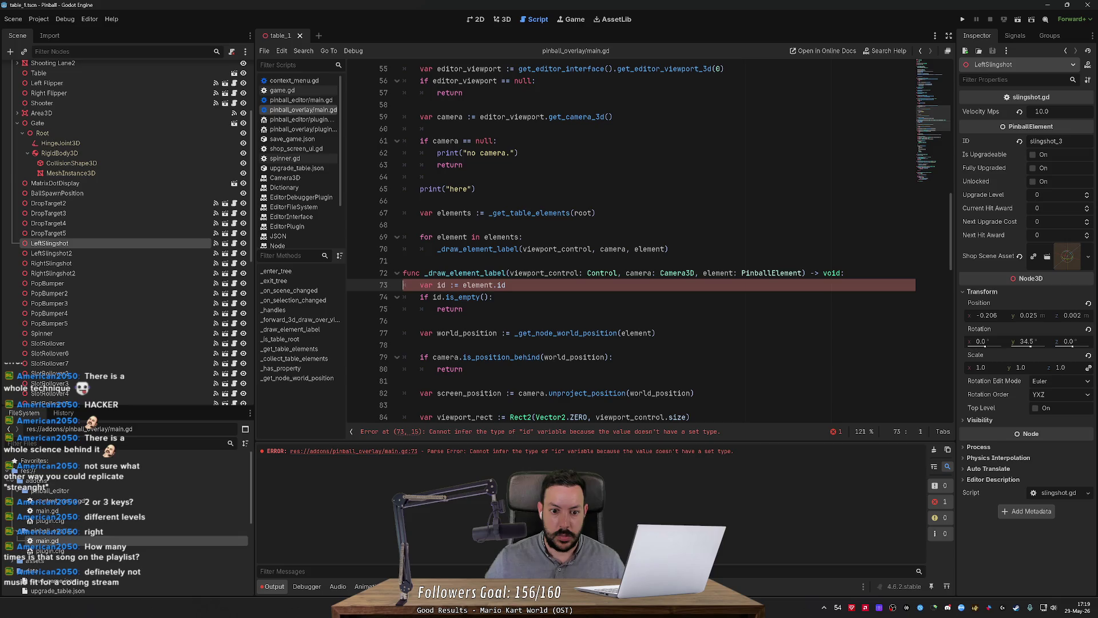
Make the id declaration an untyped '=' assignment to clear the parse error.
key(BackSpace)
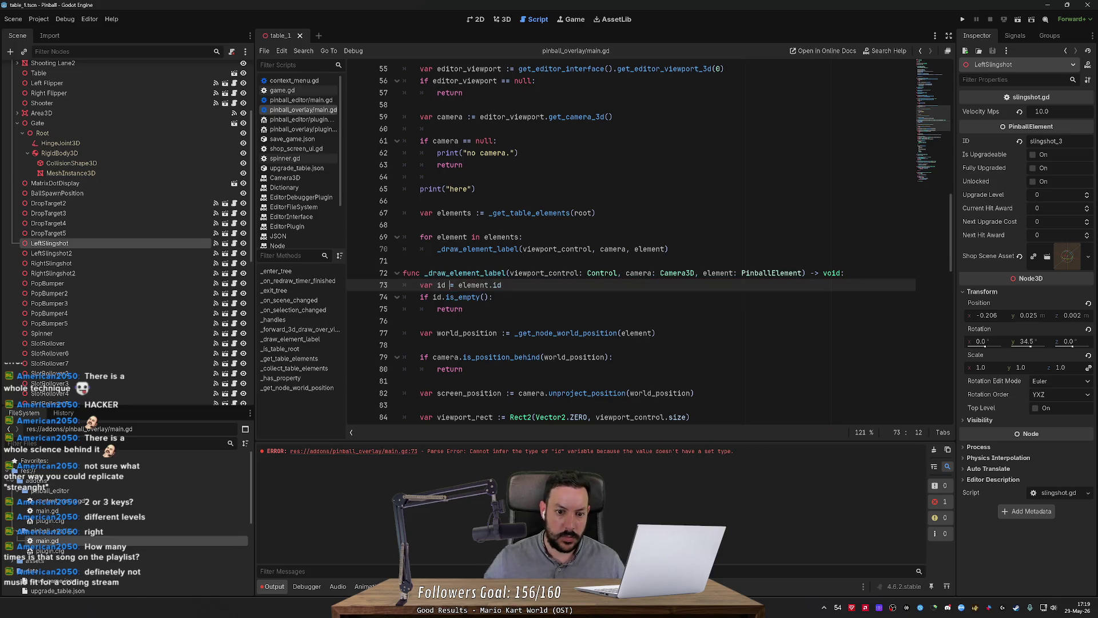
click(403, 321)
scroll(629, 246, down, 2)
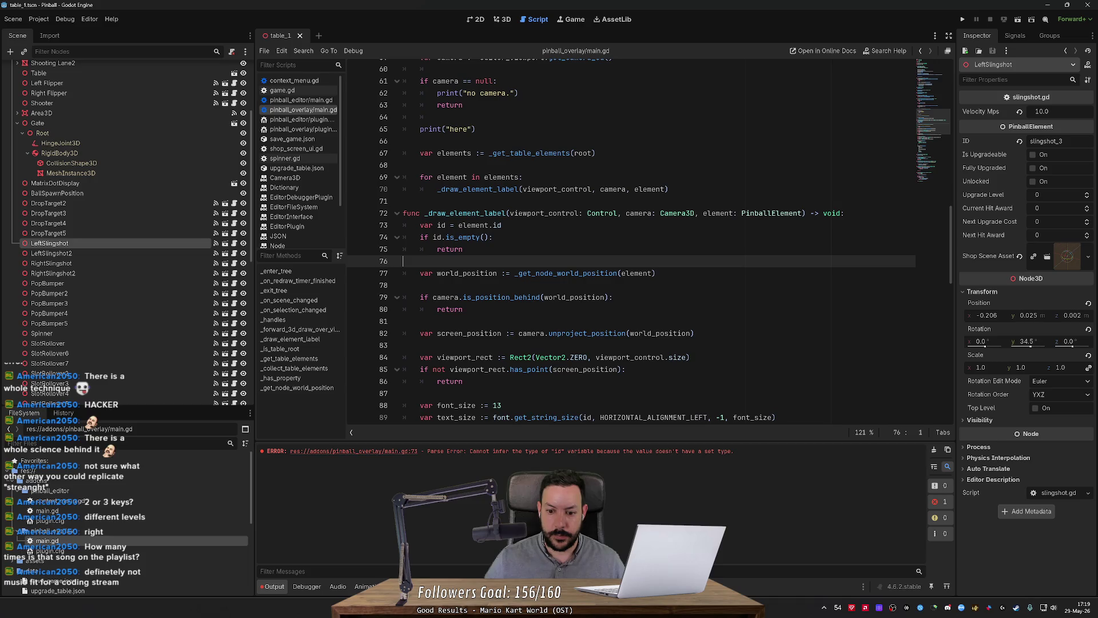
click(503, 20)
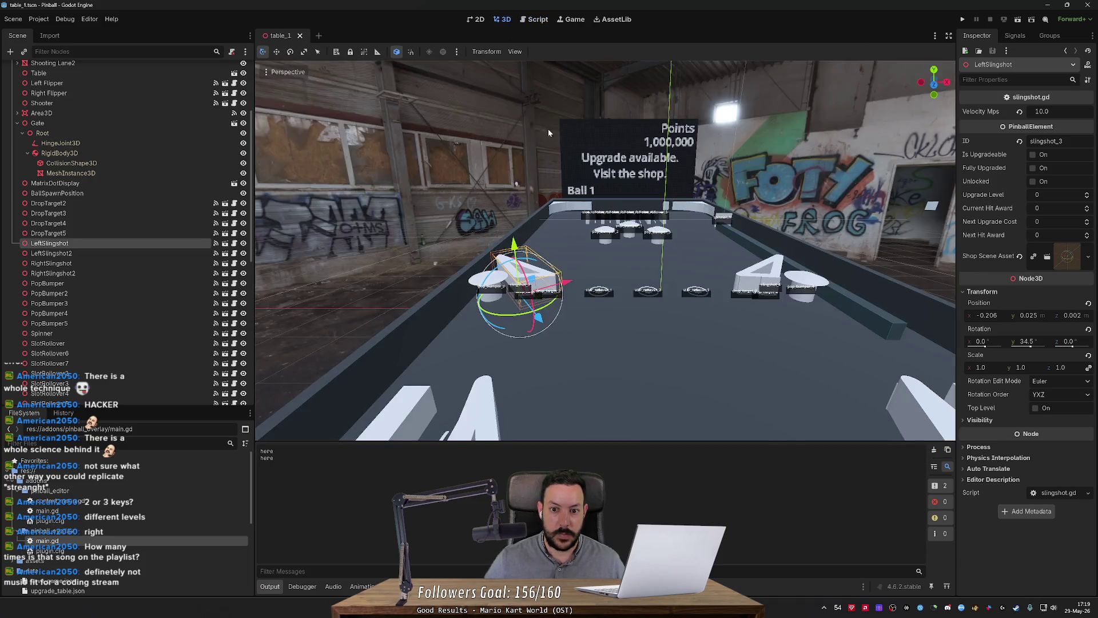
Orbit around the pinball table and select elements to inspect their dark-boxed ID labels.
mouse_move(562, 162)
mouse_down()
mouse_move(524, 235)
mouse_move(536, 113)
mouse_up()
click(598, 289)
click(506, 331)
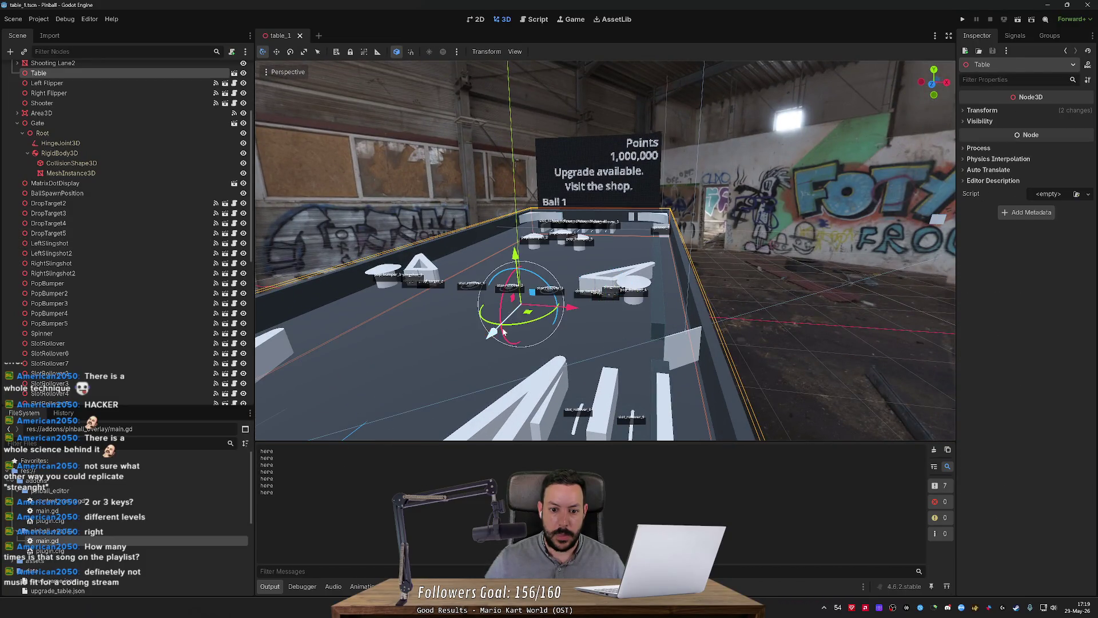
click(798, 283)
drag(774, 268, 434, 235)
click(497, 238)
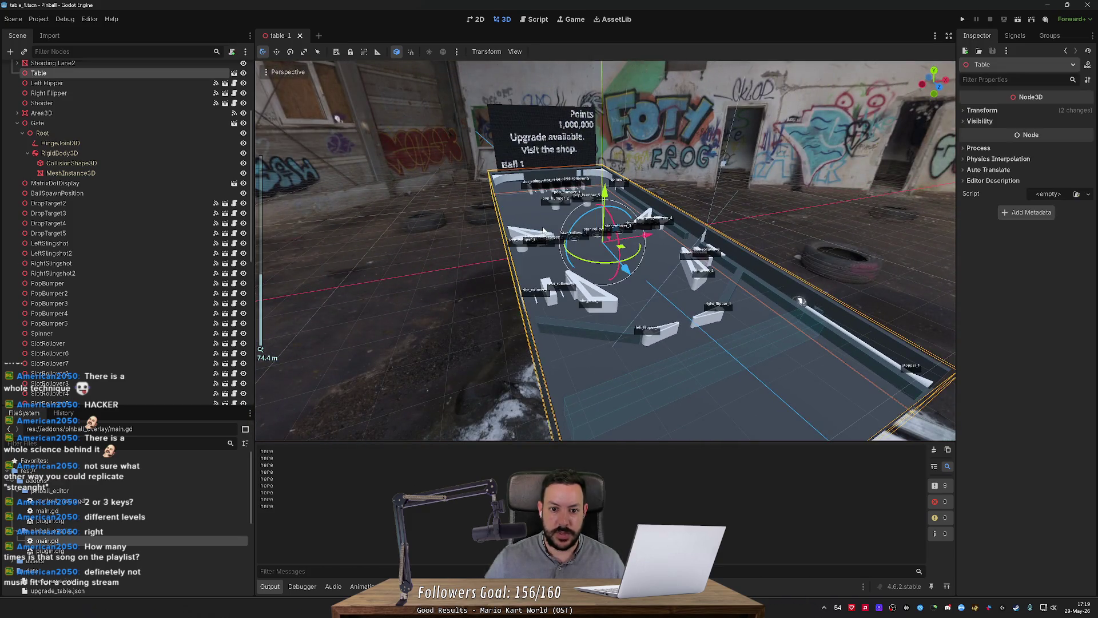
click(464, 246)
scroll(465, 245, up, 3)
Glance at the ChatGPT conversation, then return to the overlay script.
key(alt+Tab)
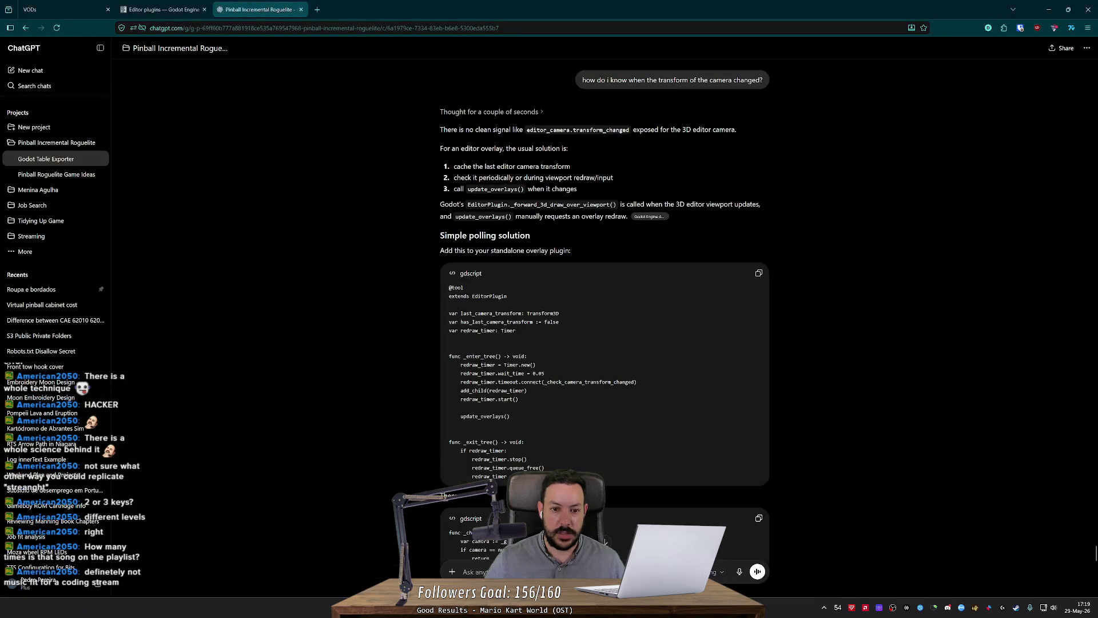
key(alt+Tab)
key(alt+Tab)
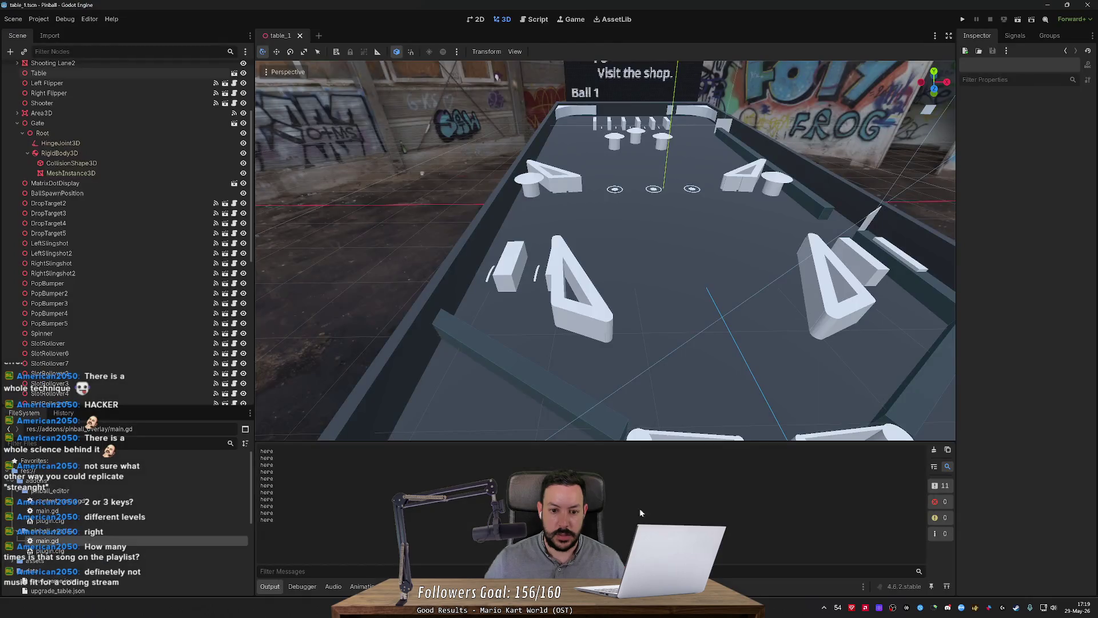
click(535, 19)
scroll(629, 240, up, 8)
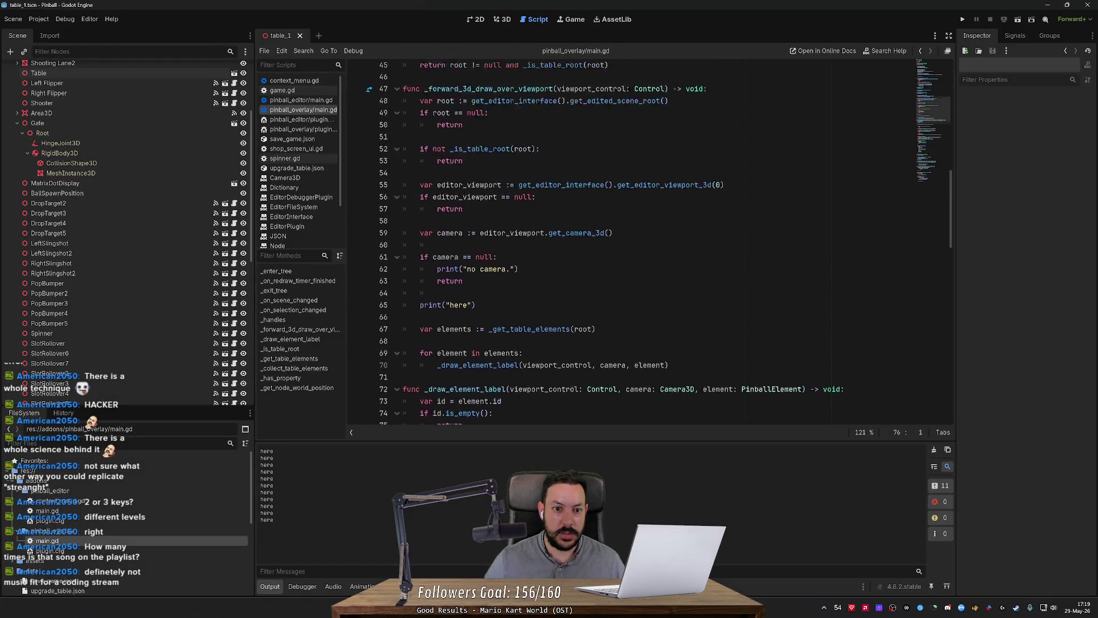
Delete the print("here") and no-camera debug prints and the camera null check.
scroll(629, 240, down, 2)
click(474, 320)
key(ctrl+shift+k)
click(518, 285)
key(ctrl+shift+k)
click(437, 261)
key(ctrl+shift+k)
key(ctrl+shift+k)
key(ctrl+shift+k)
scroll(629, 240, up, 7)
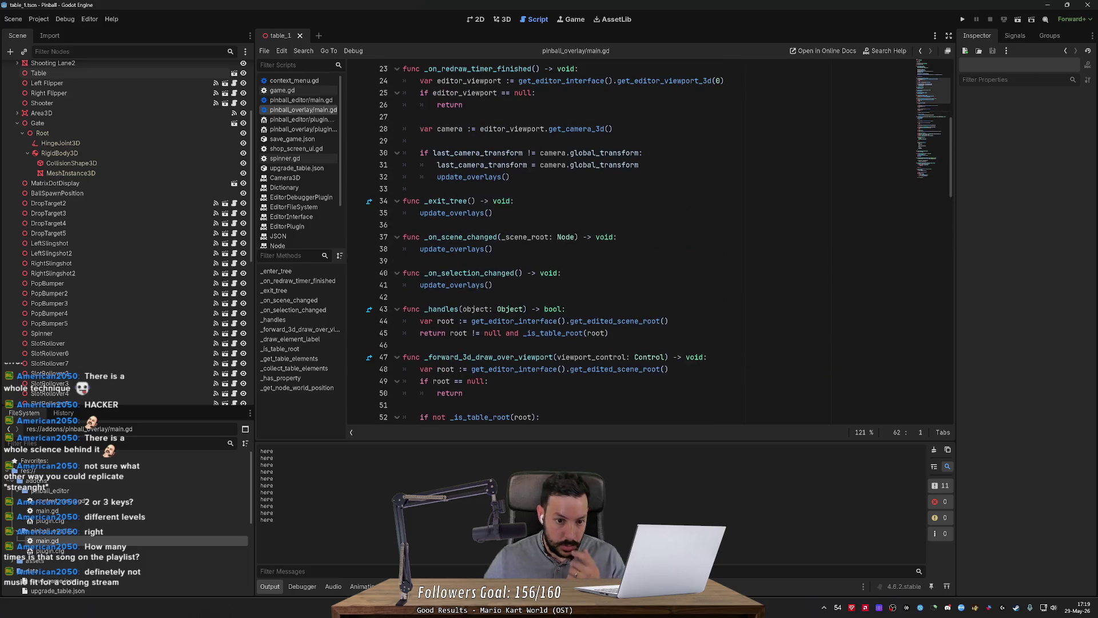
scroll(629, 241, down, 2)
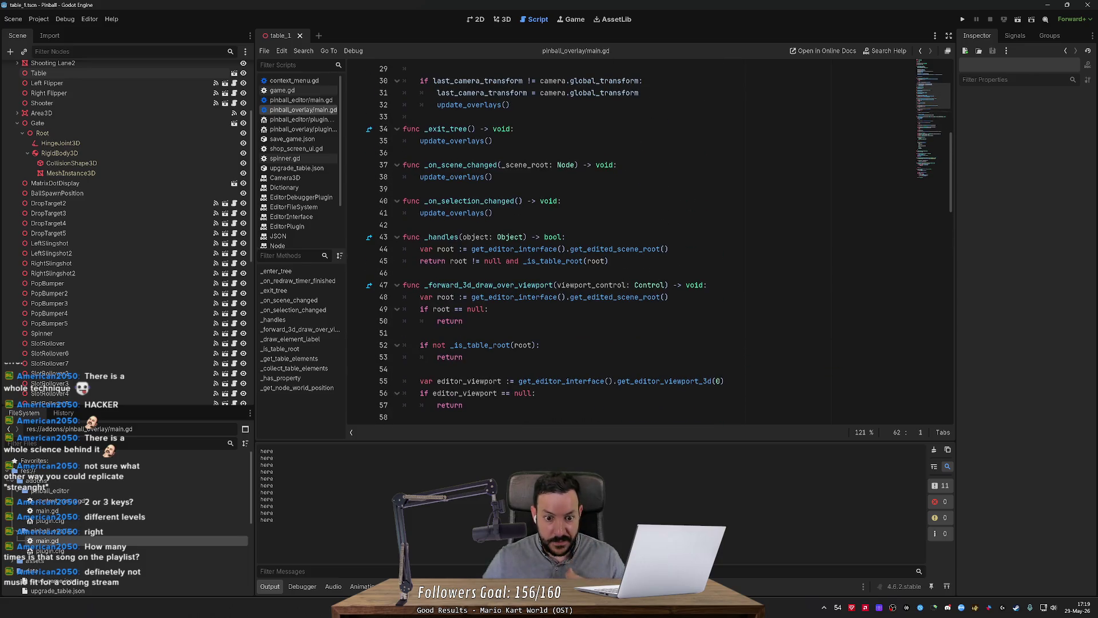
Search main.gd for 'selec' to locate the selection_changed connection.
double_click(522, 344)
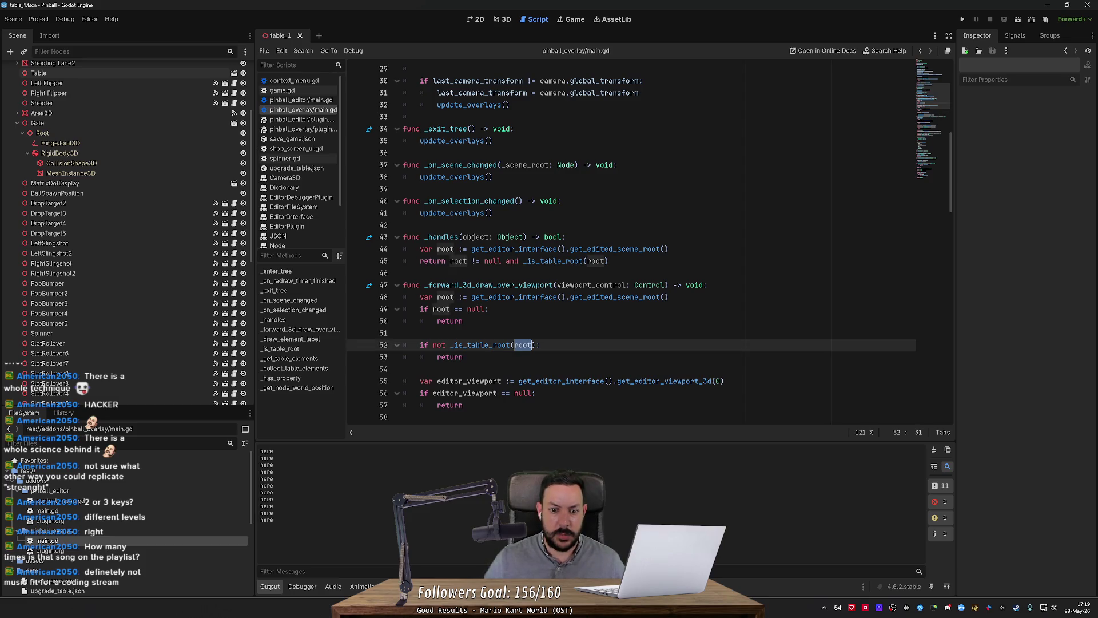
scroll(522, 344, down, 2)
key(ctrl+f)
text(s)
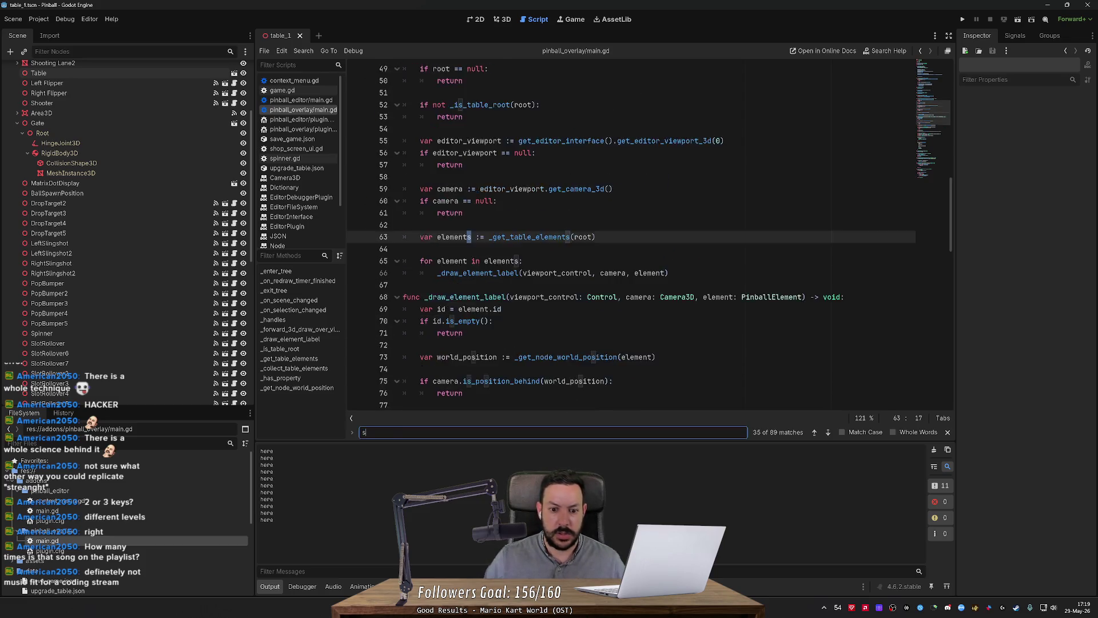
text(elec)
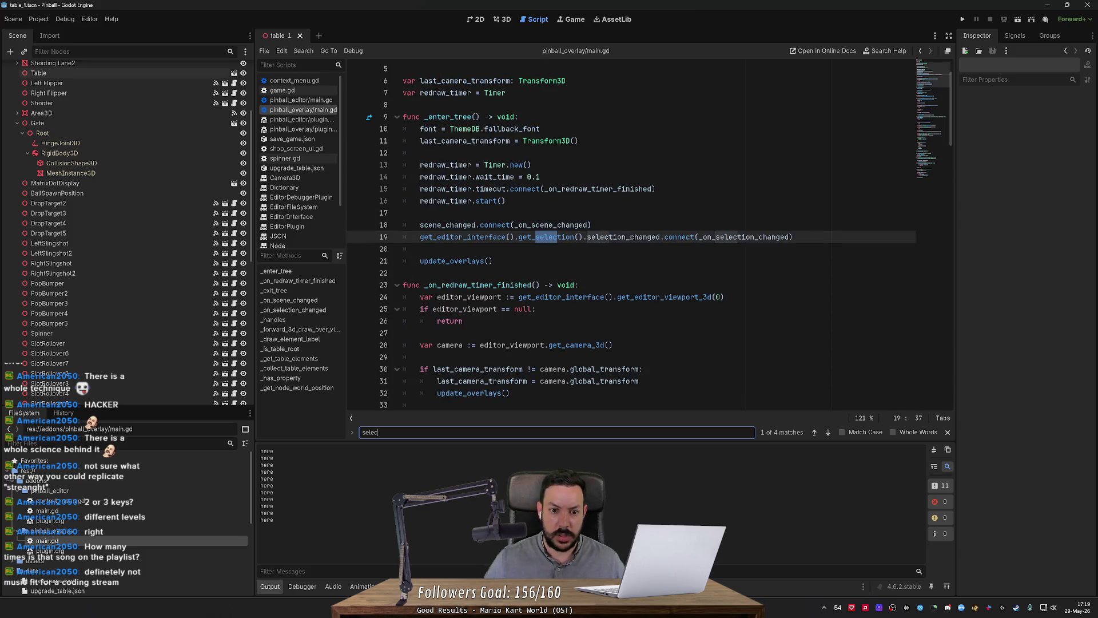
key(Return)
key(Return)
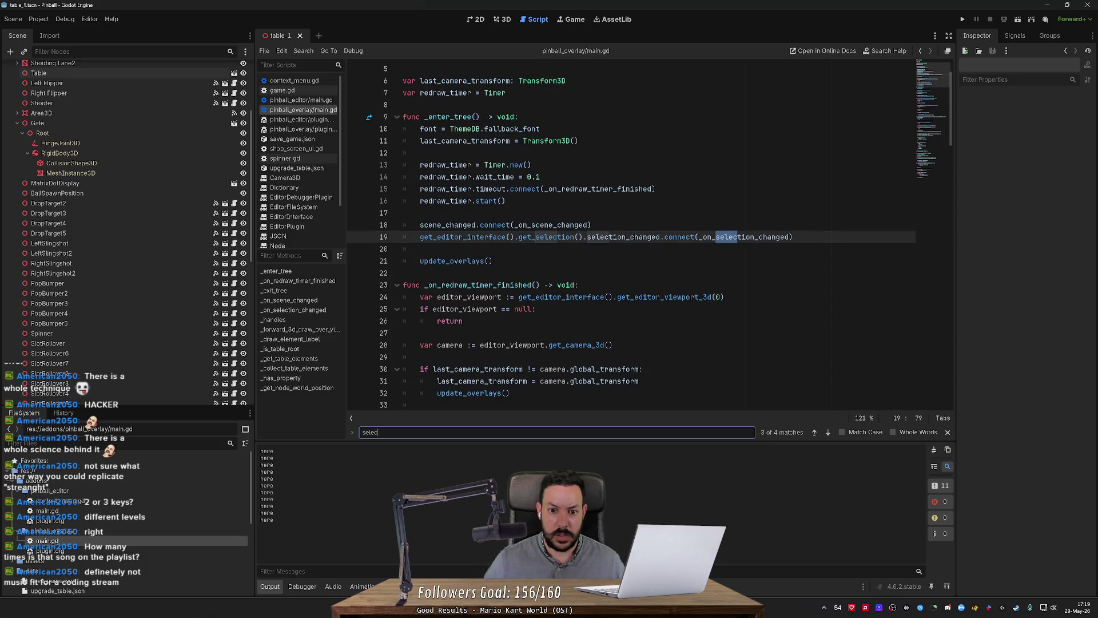
key(Return)
key(Return)
key(Return)
key(Return)
key(alt+Tab)
key(alt+Tab)
click(503, 18)
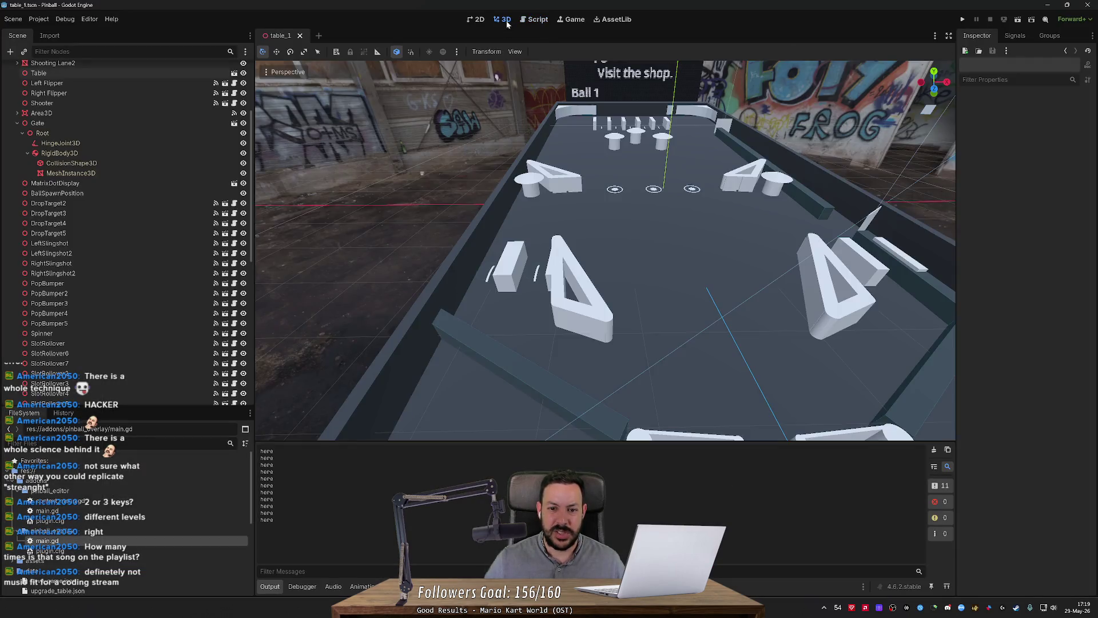
Select LeftSlingshot2 and fly the camera around the table with WASD.
click(566, 286)
key(s)
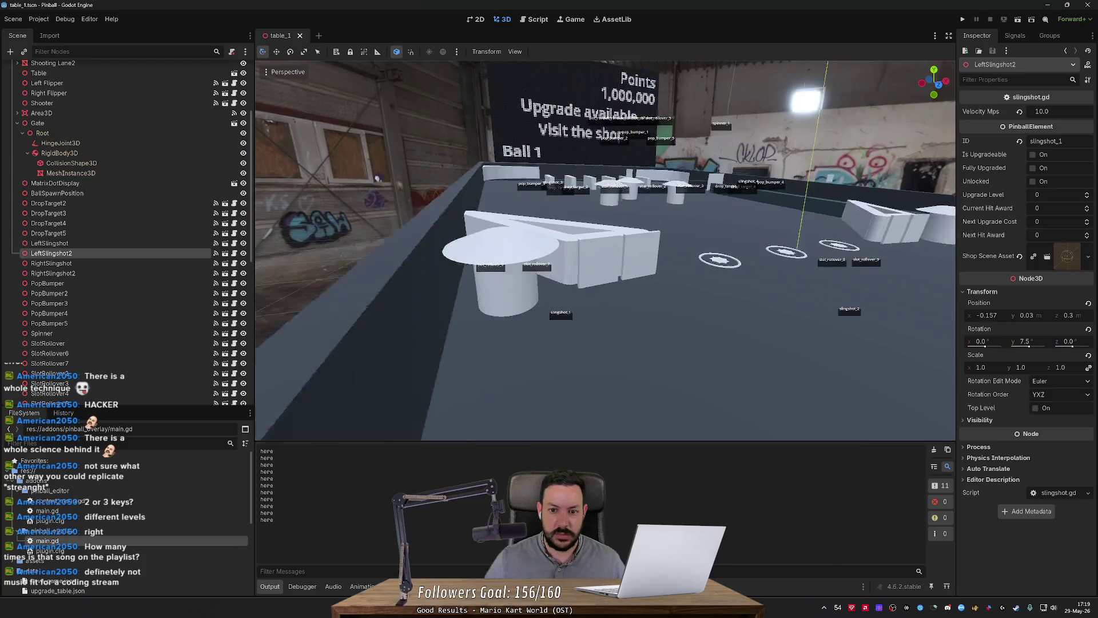
scroll(605, 251, up, 10)
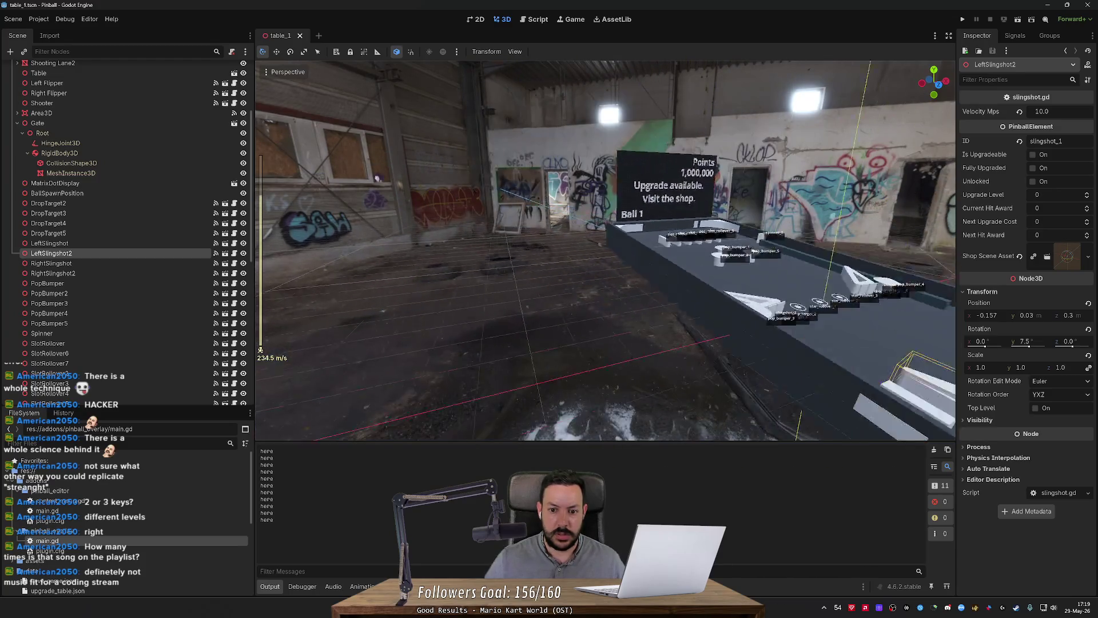
key(w)
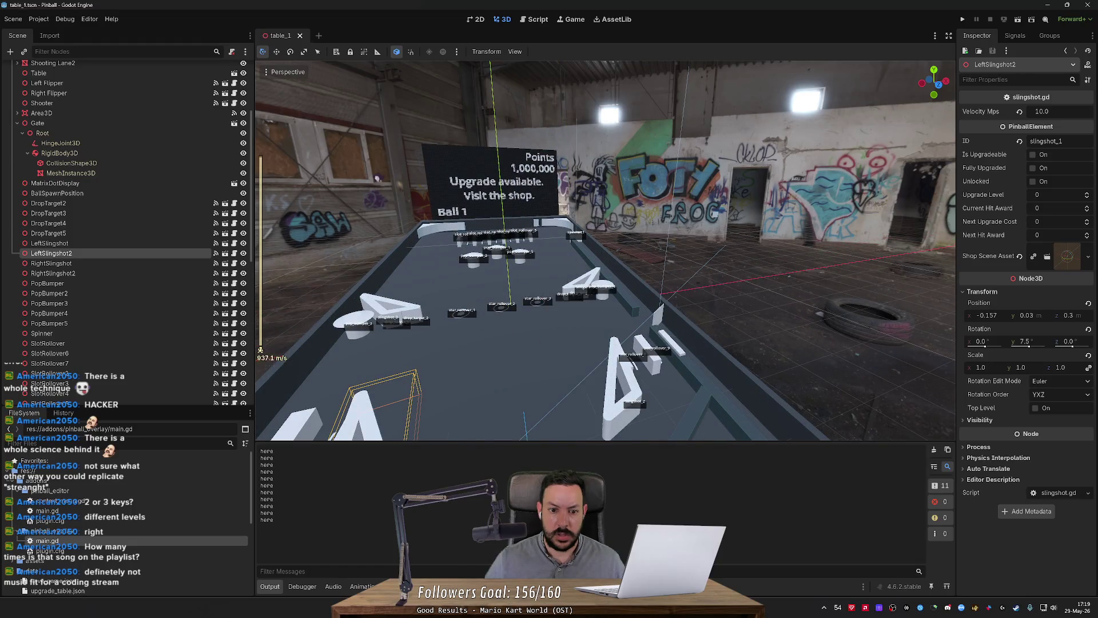
scroll(605, 251, up, 2)
key(s)
key(d)
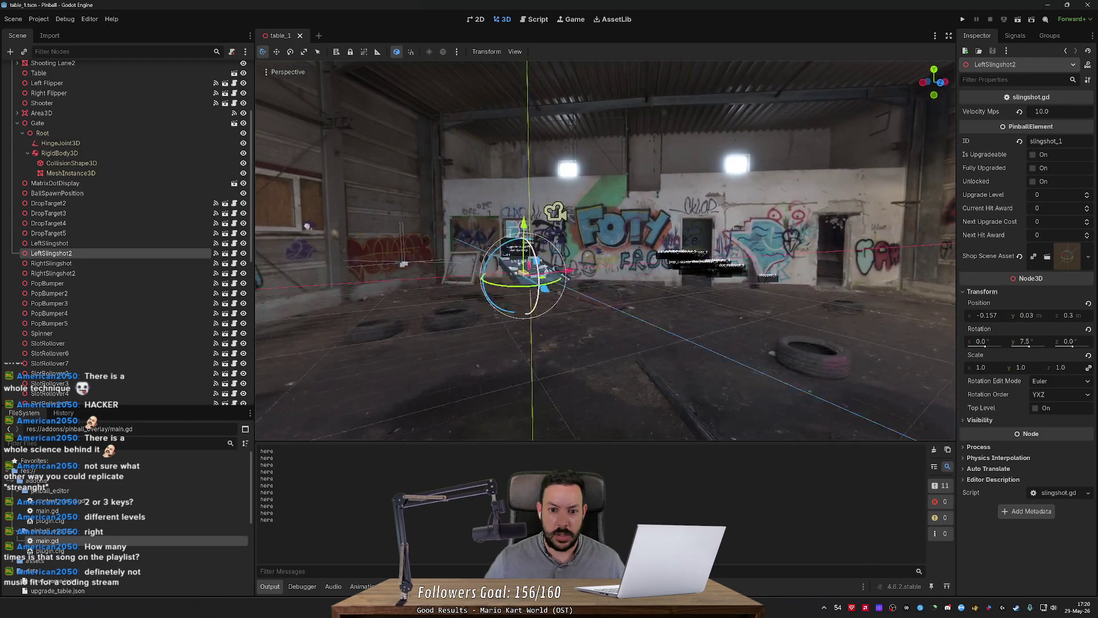
scroll(605, 250, down, 6)
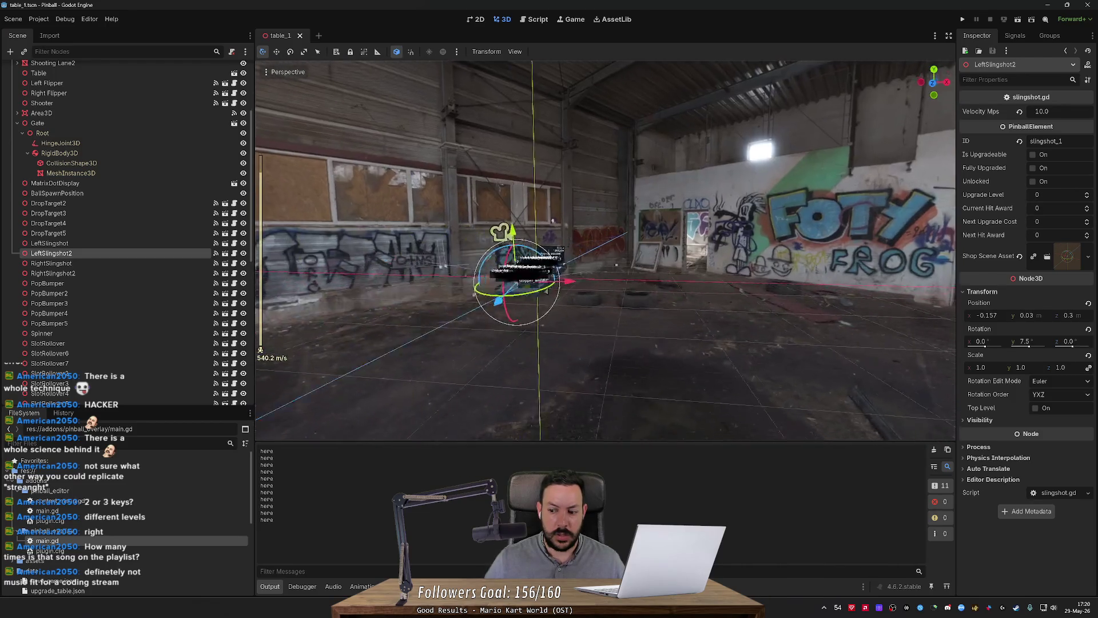
scroll(605, 250, down, 6)
Briefly switch windows, then return to the overlay plugin script.
key(w)
key(alt+Tab)
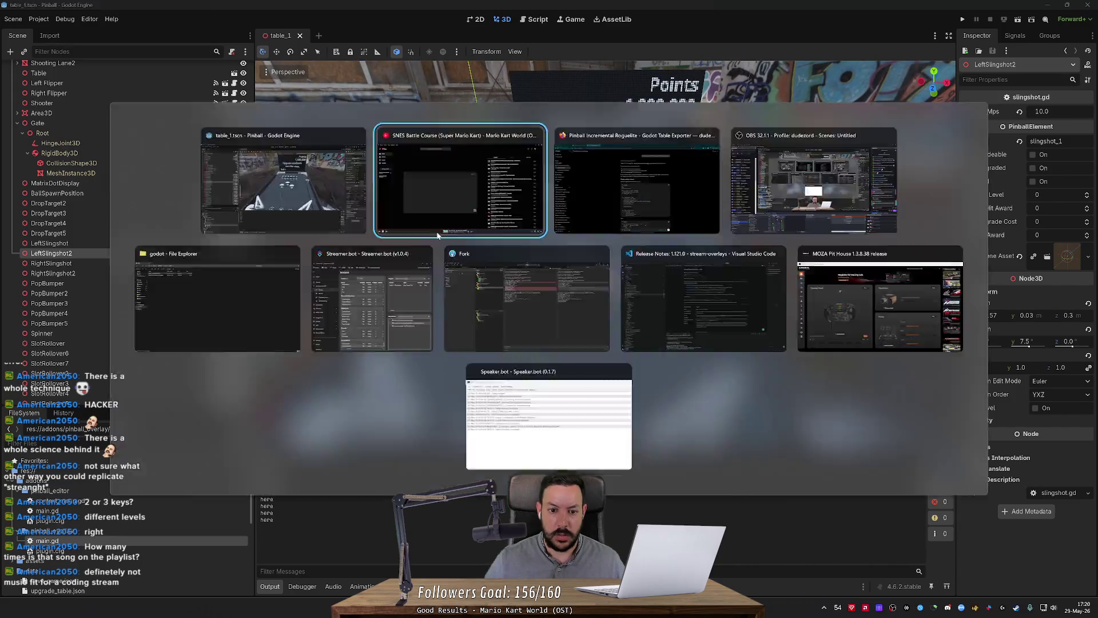
key(alt+Tab)
key(alt+Tab)
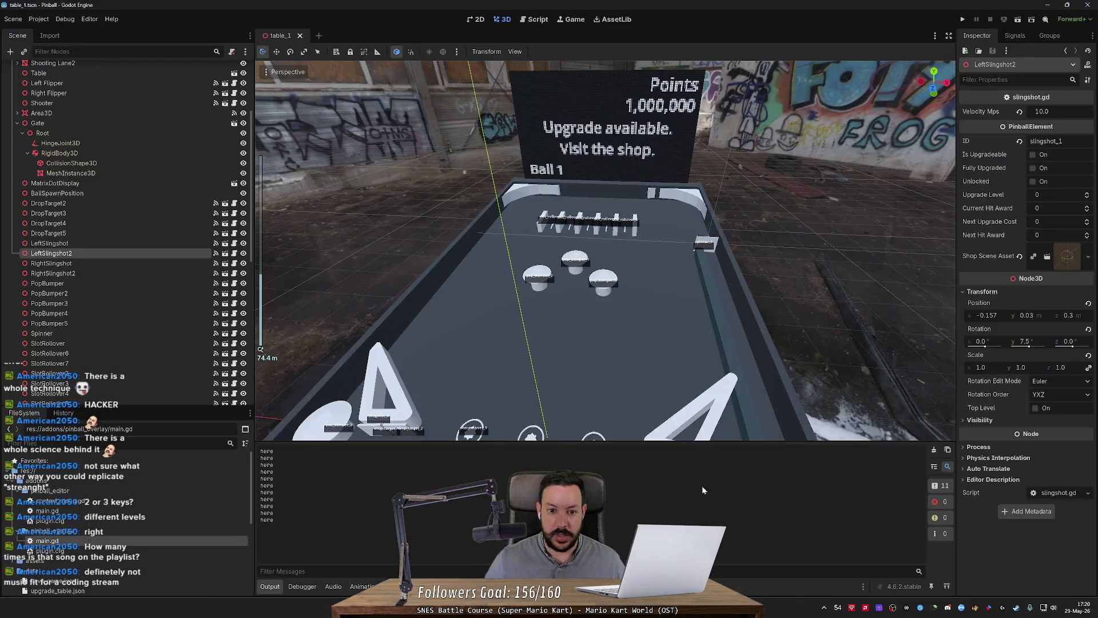
click(546, 19)
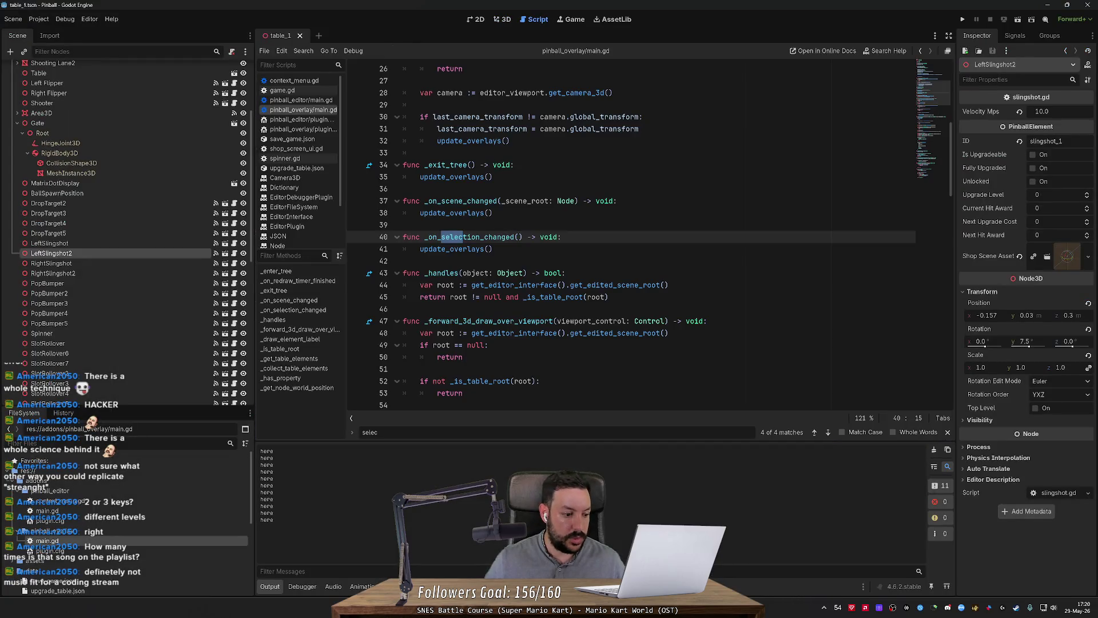
Insert a print("redraw") line at the start of _on_redraw_timer_finished.
scroll(629, 234, up, 8)
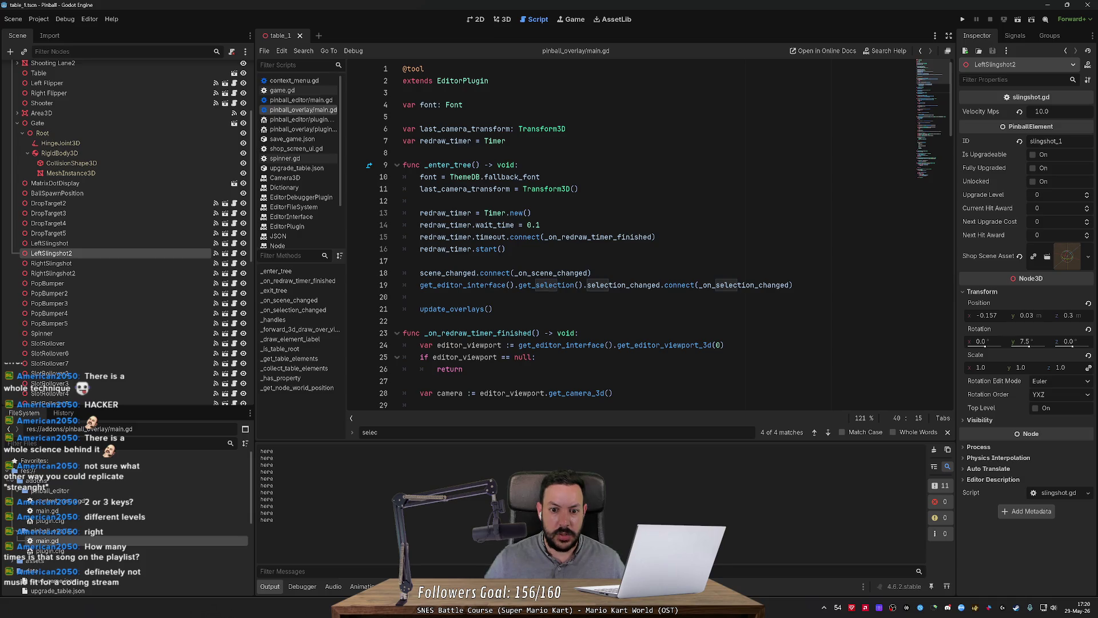
click(580, 333)
key(Return)
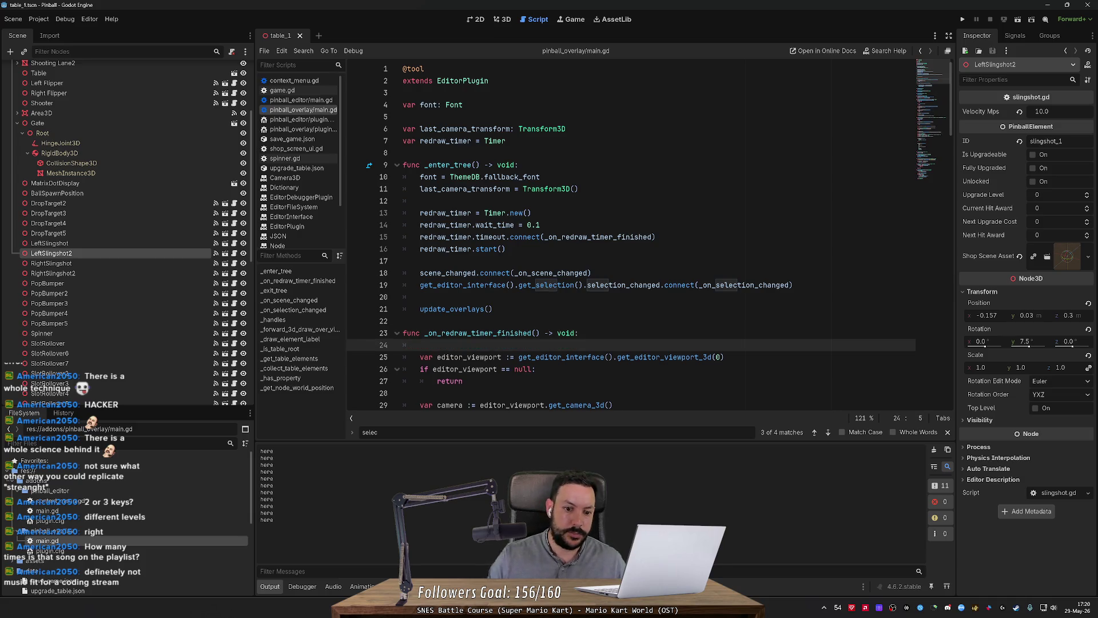
text(print(")
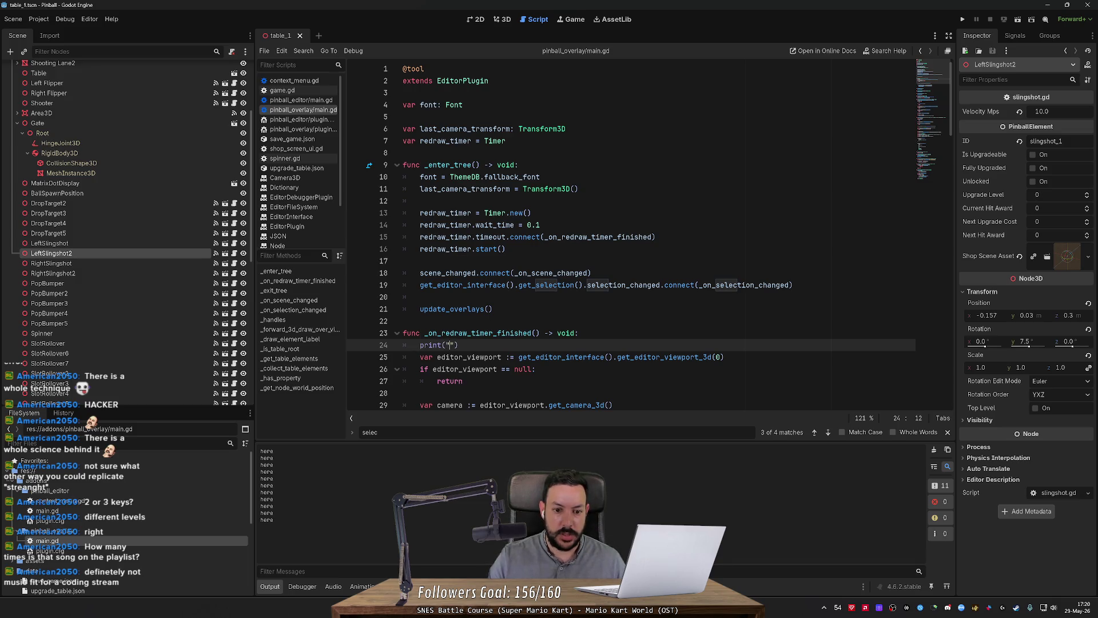
text(redraw)
key(End)
click(505, 21)
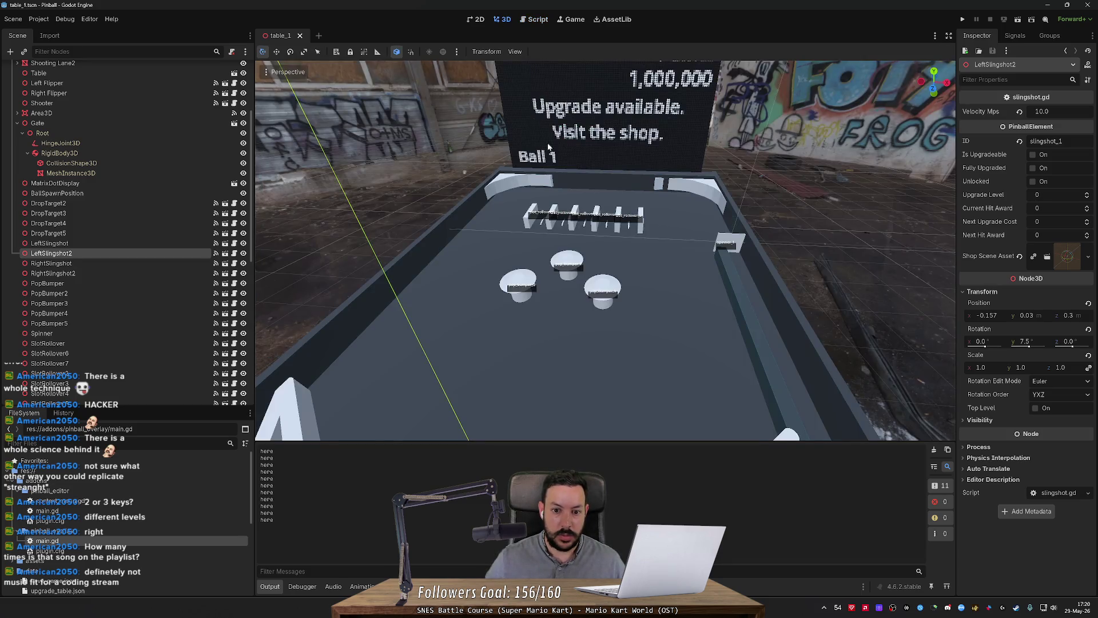
Zoom in on the ID-labelled table in 3D, then go back to main.gd.
scroll(550, 151, up, 3)
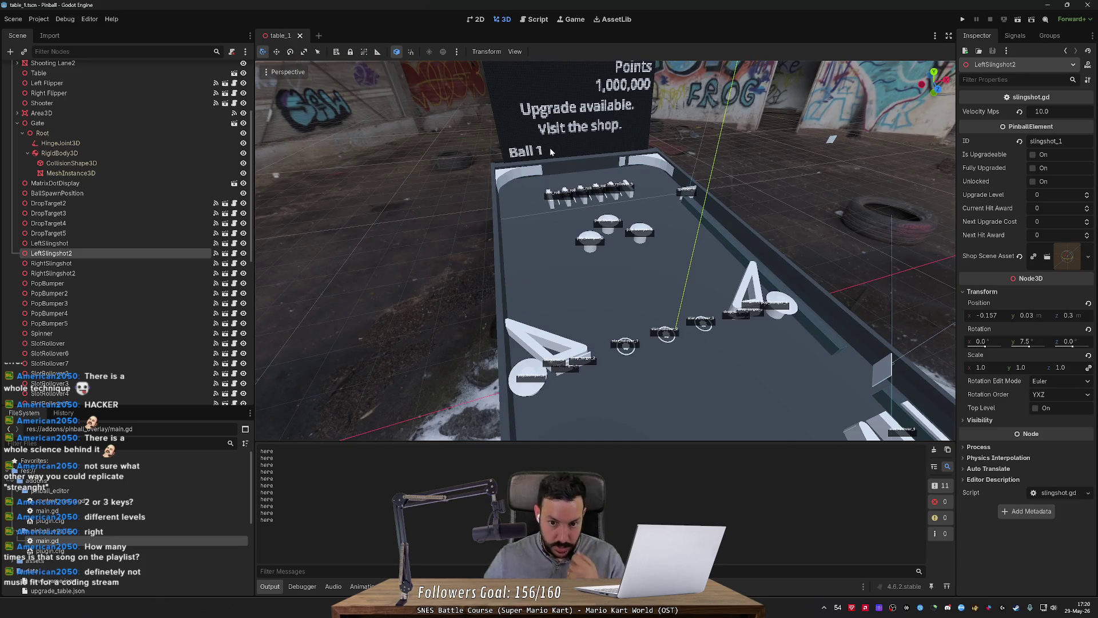
scroll(555, 158, up, 3)
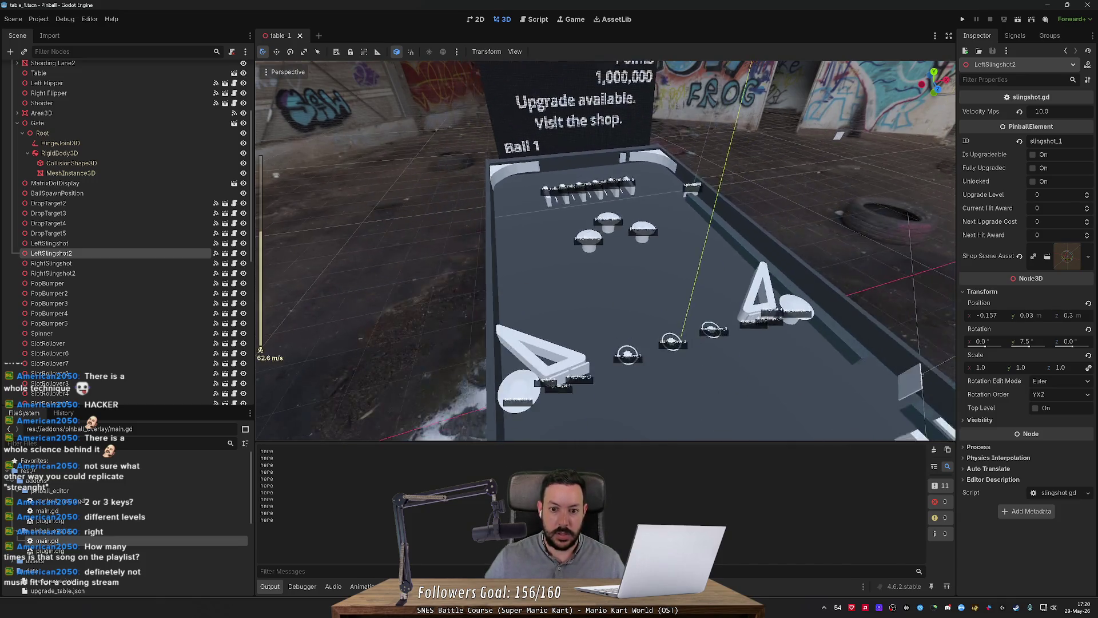
click(537, 19)
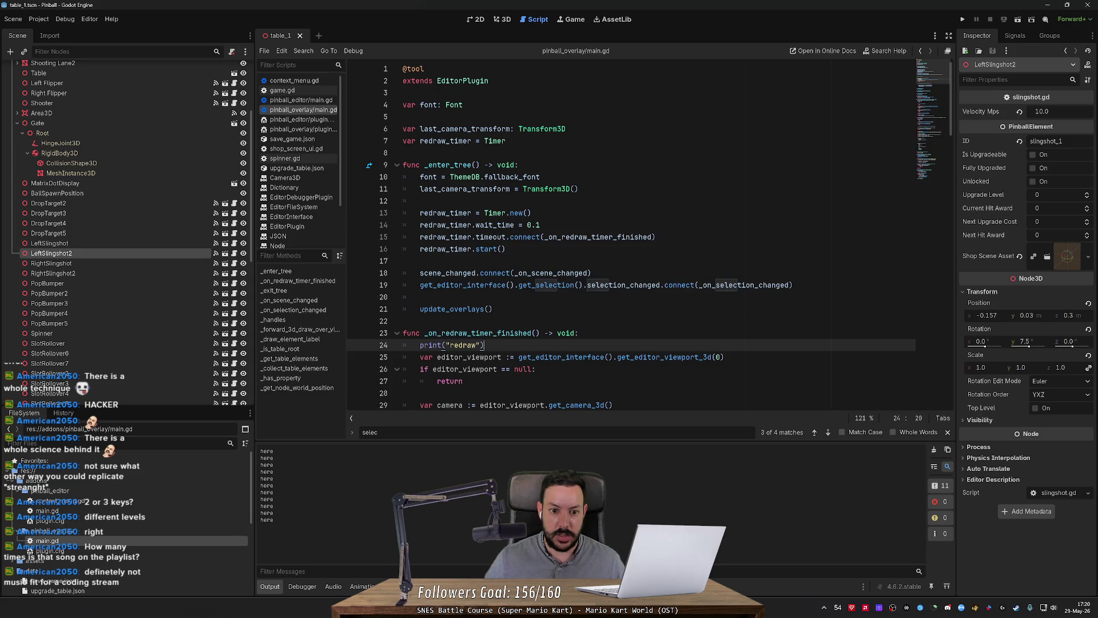
Check ChatGPT's answer on detecting editor camera transform changes in the browser.
key(alt+Tab)
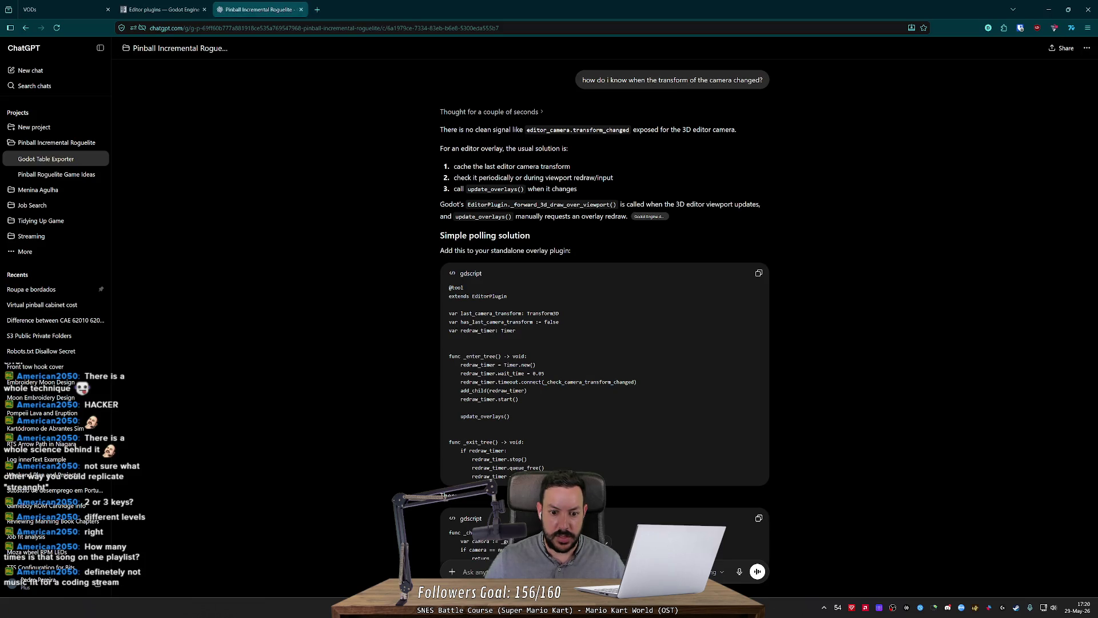
key(alt+Tab)
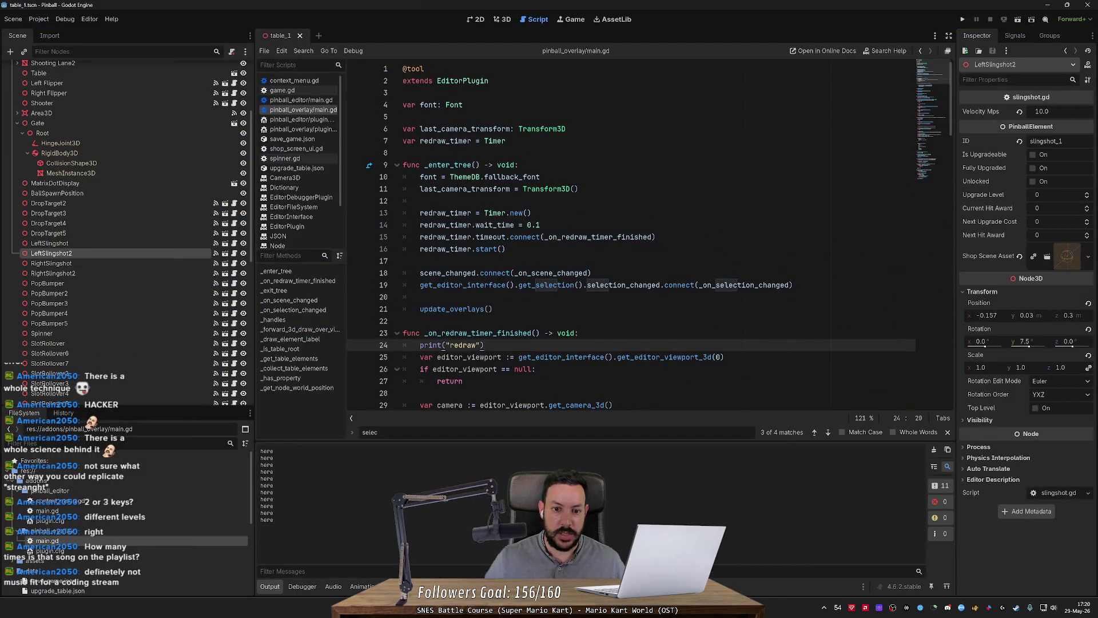
click(655, 237)
key(alt+Tab)
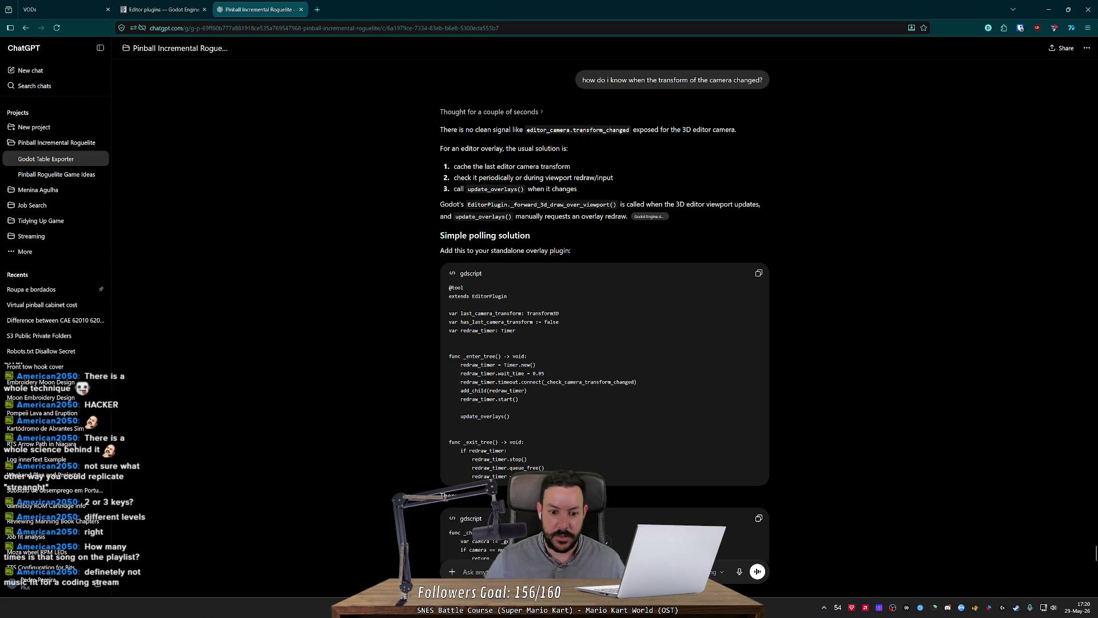
Scroll ChatGPT's answer to the timer setup code and highlight the add_child(redraw_timer) line.
scroll(604, 320, down, 1)
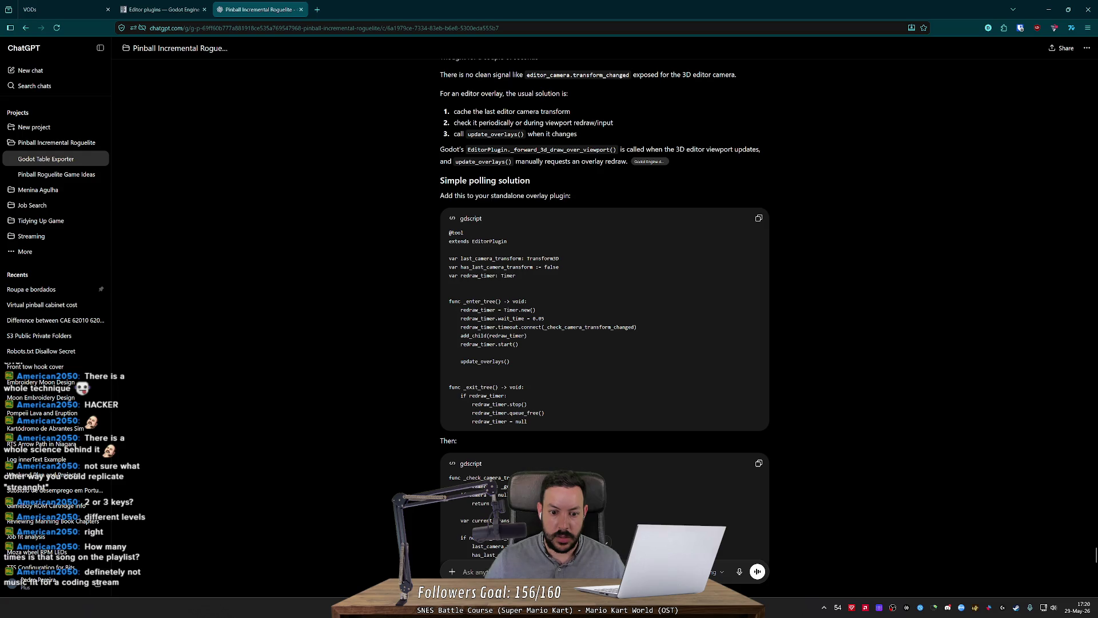
drag(460, 335, 527, 335)
key(alt+Tab)
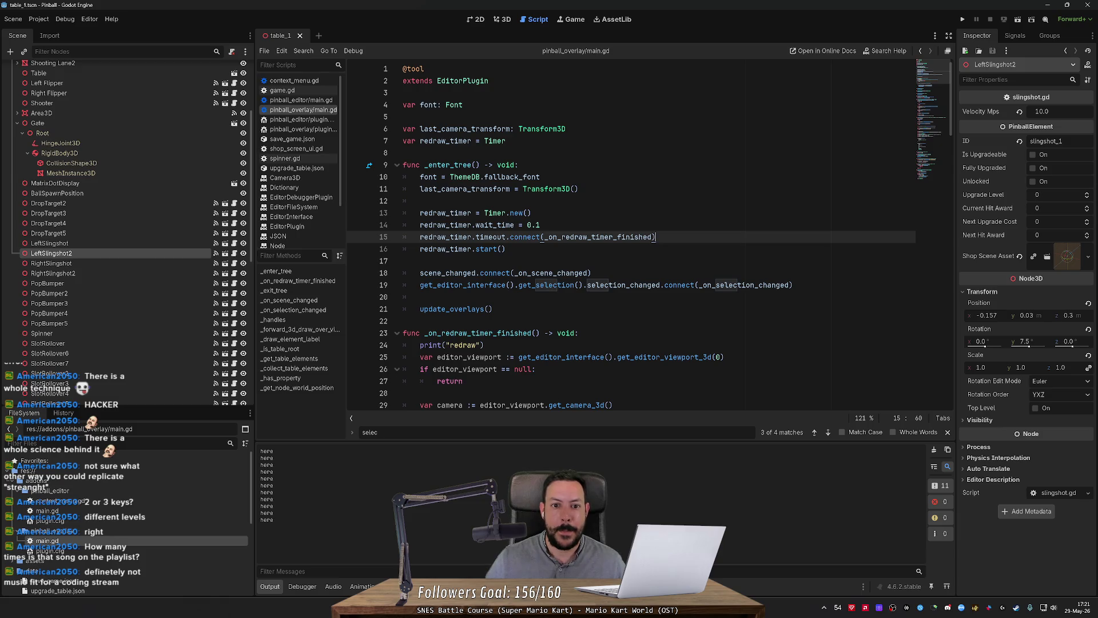
Change redraw_timer's declared type on line 7 to SceneTreeTimer using autocomplete.
click(485, 141)
text(Scen)
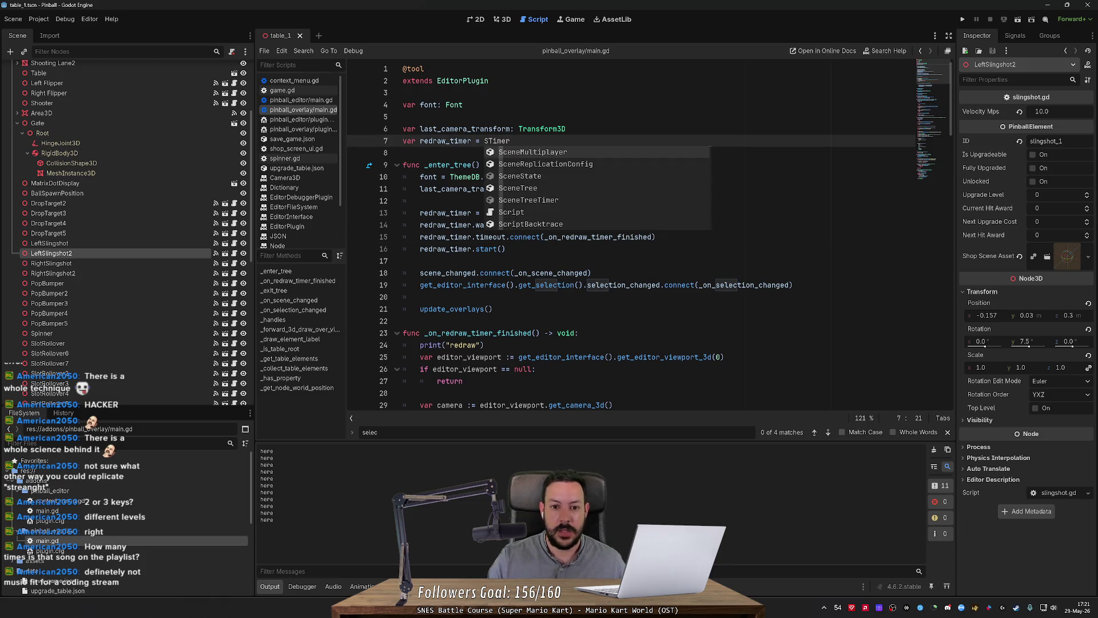
text(e)
key(Down)
key(Down)
key(Down)
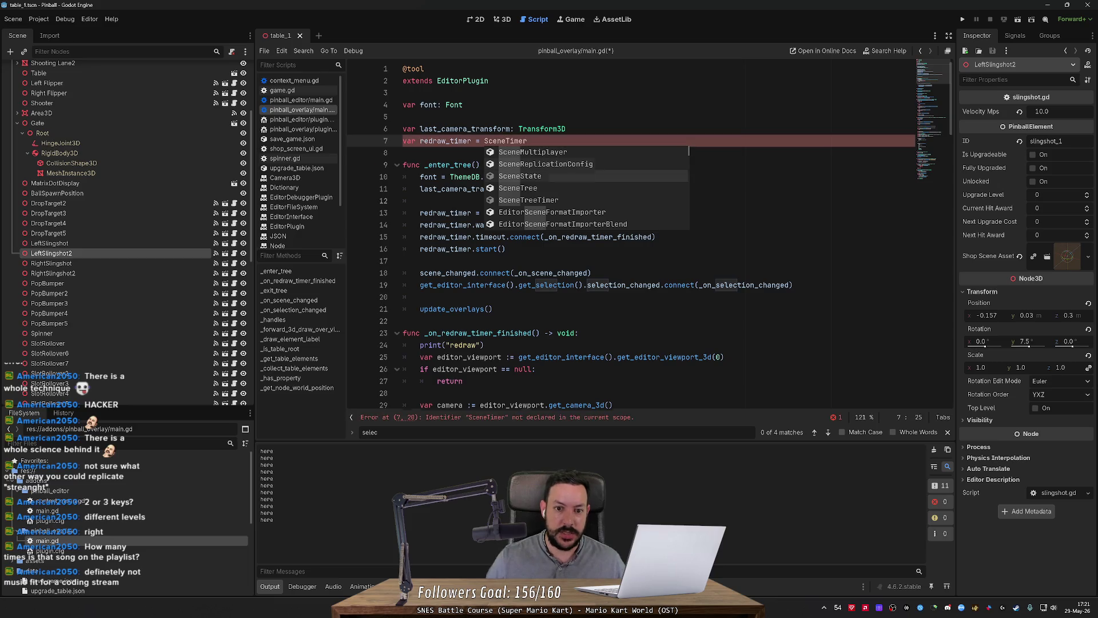
key(Return)
key(shift+End)
key(BackSpace)
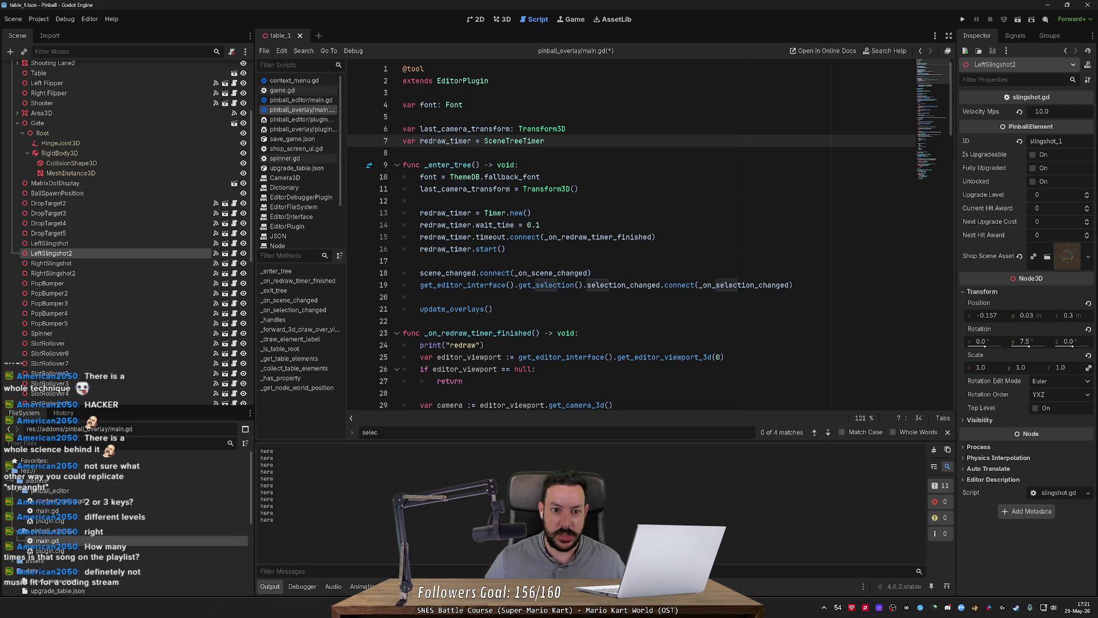
Replace Timer.new() on line 13 with SceneTreeTimer and search the project for SceneTreeTimer.
double_click(445, 140)
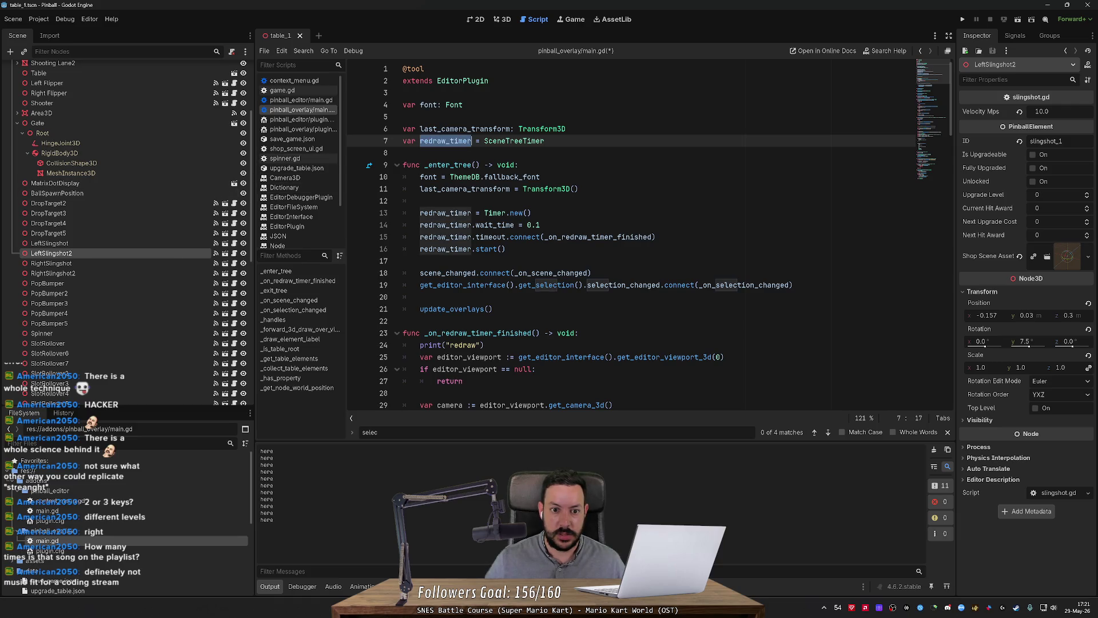
double_click(513, 140)
key(ctrl+c)
drag(484, 213, 532, 213)
key(ctrl+v)
key(ctrl+shift+f)
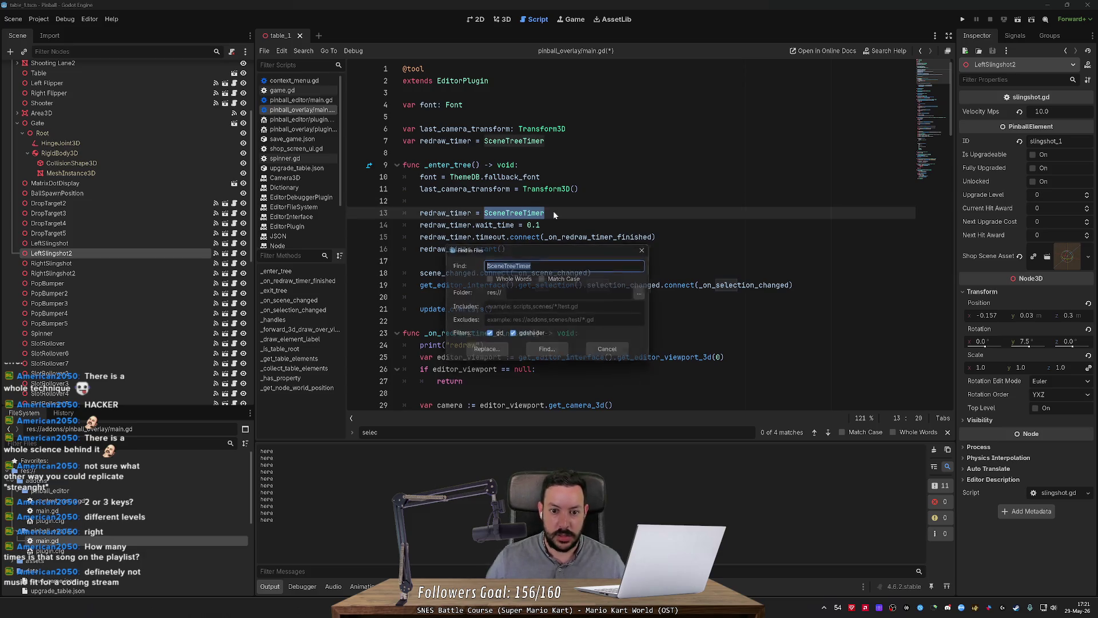
key(Return)
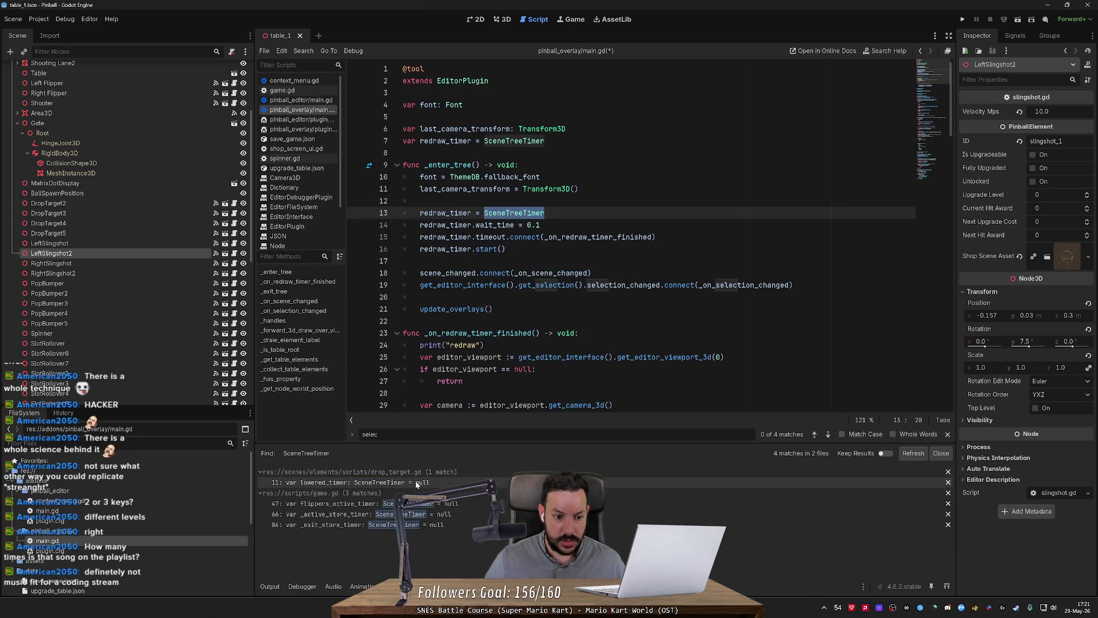
Copy the create_timer call from drop_target.gd and paste it into main.gd's line 13.
click(566, 482)
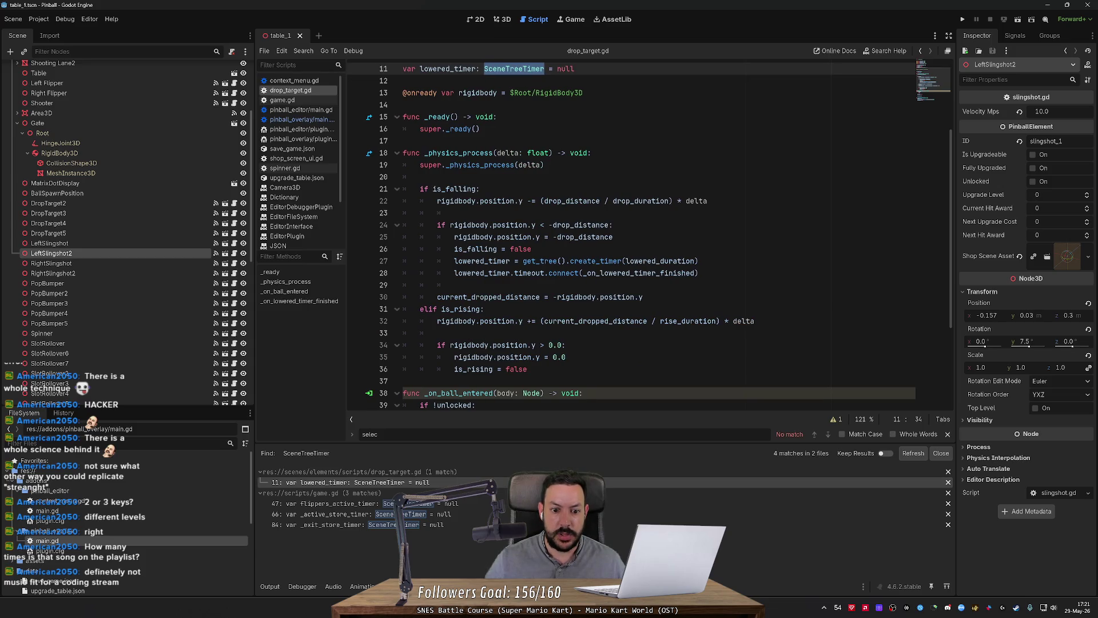
double_click(482, 260)
mouse_move(698, 261)
mouse_down()
mouse_move(480, 260)
mouse_move(523, 261)
mouse_up()
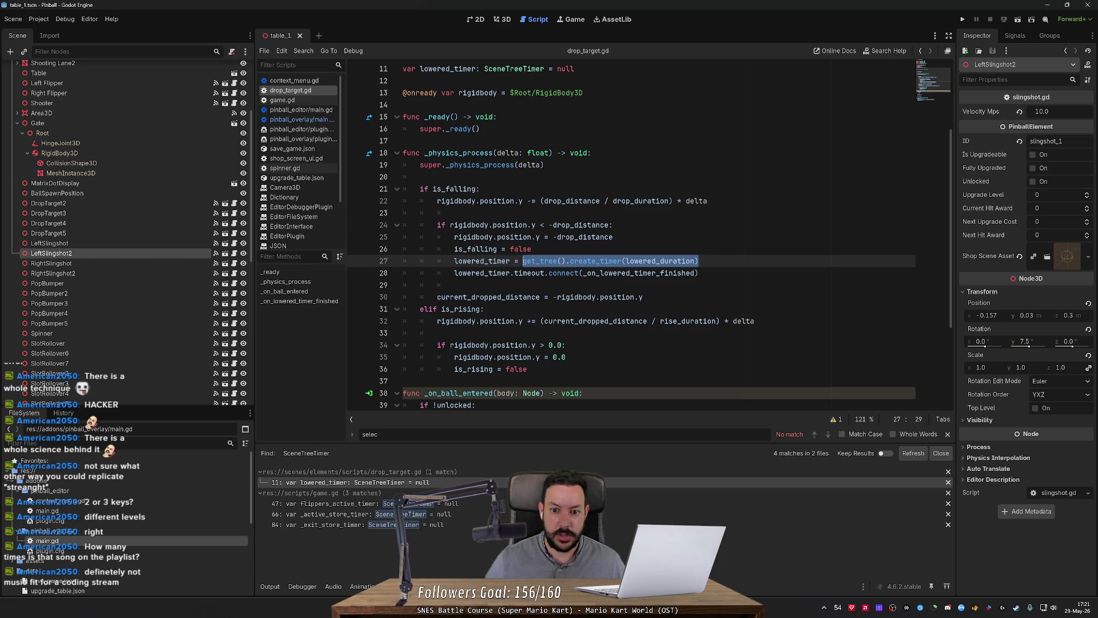
key(alt+Left)
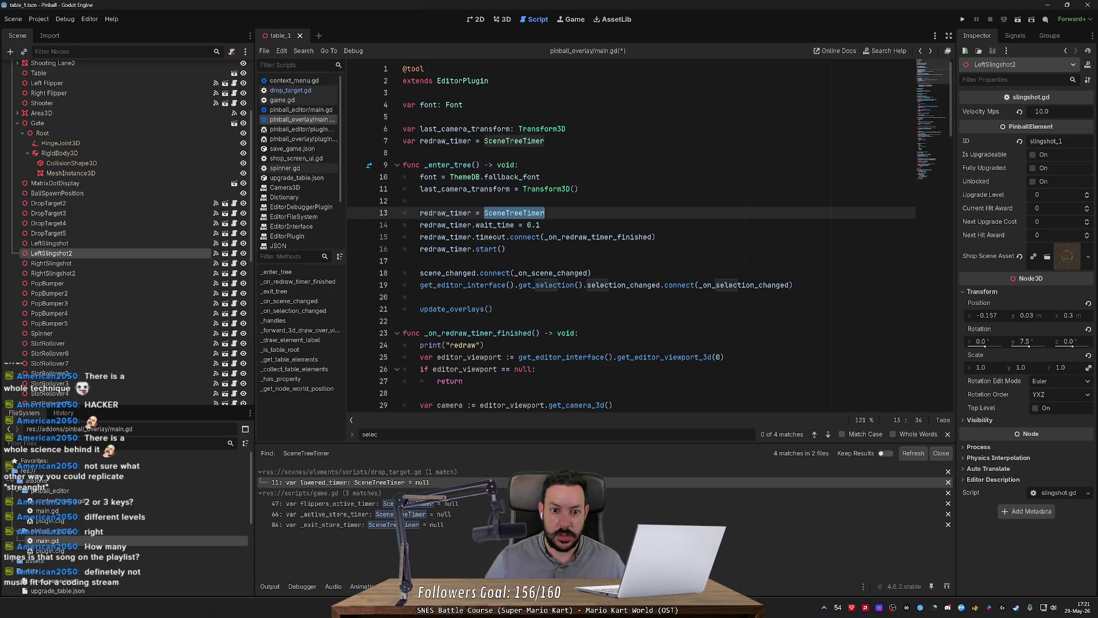
text(get_tree().create_timer(lowered_duration))
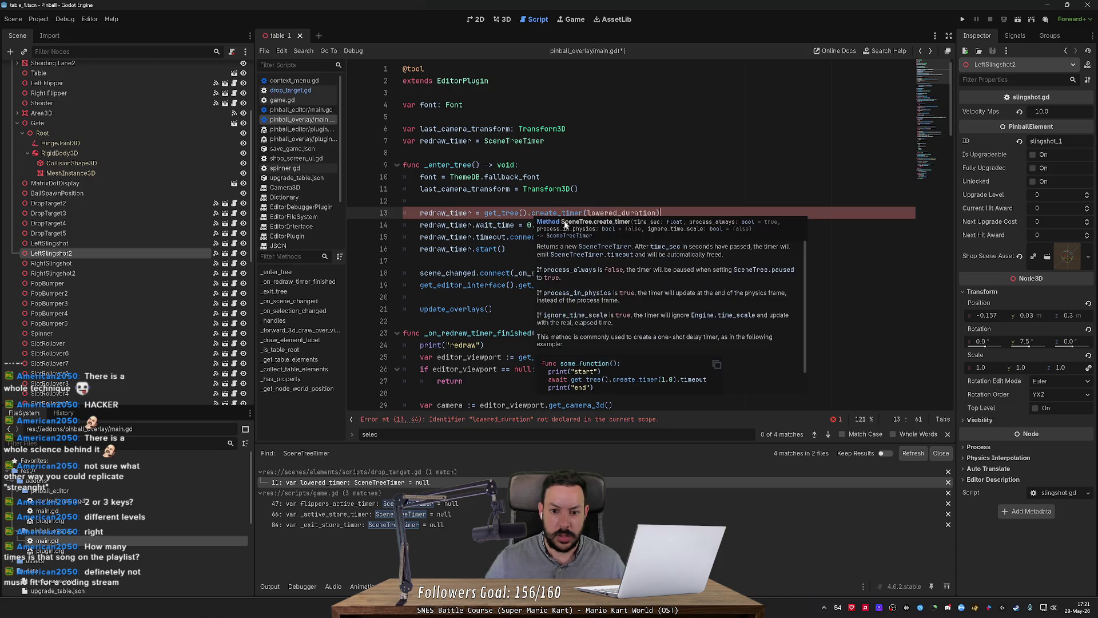
Set the pasted create_timer duration to 0.1, drop the redundant wait_time line, and save.
double_click(620, 213)
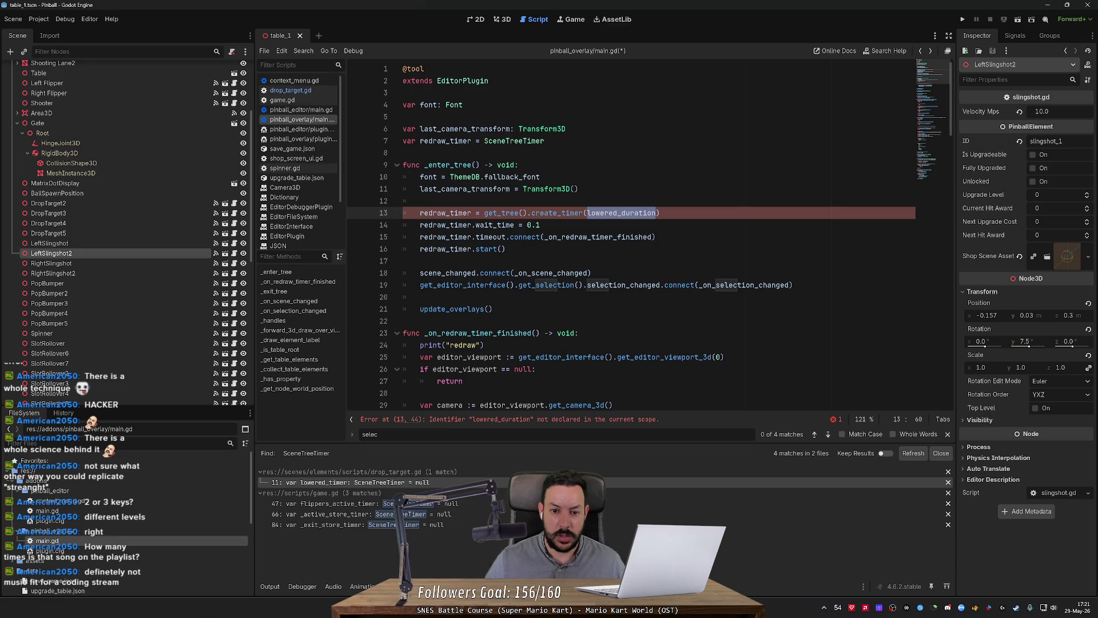
text(0.1)
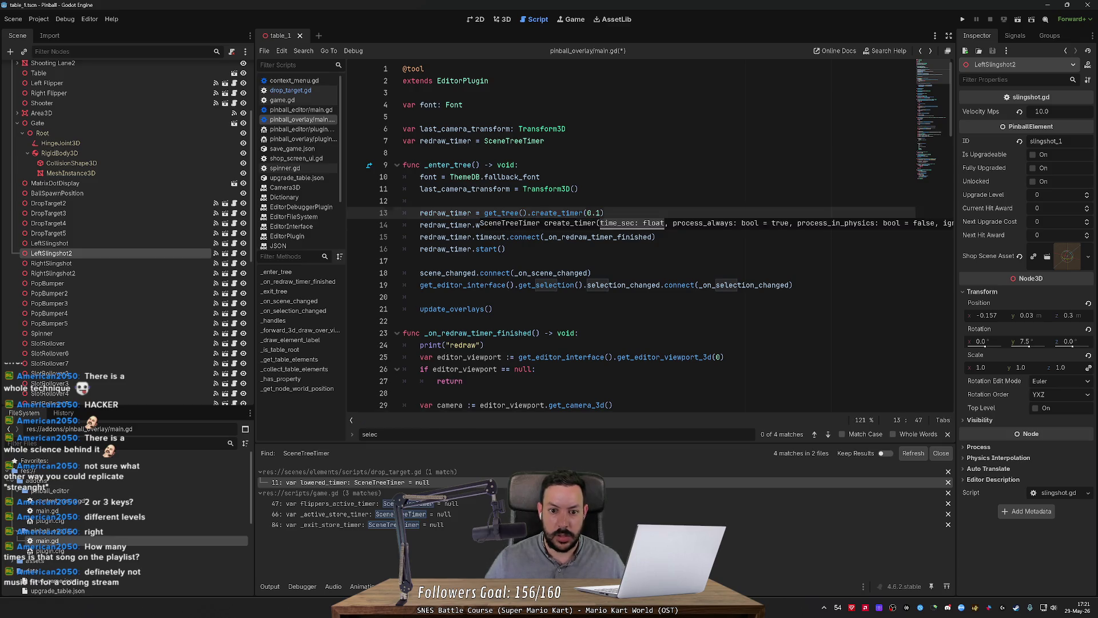
click(474, 225)
key(ctrl+s)
key(ctrl+shift+k)
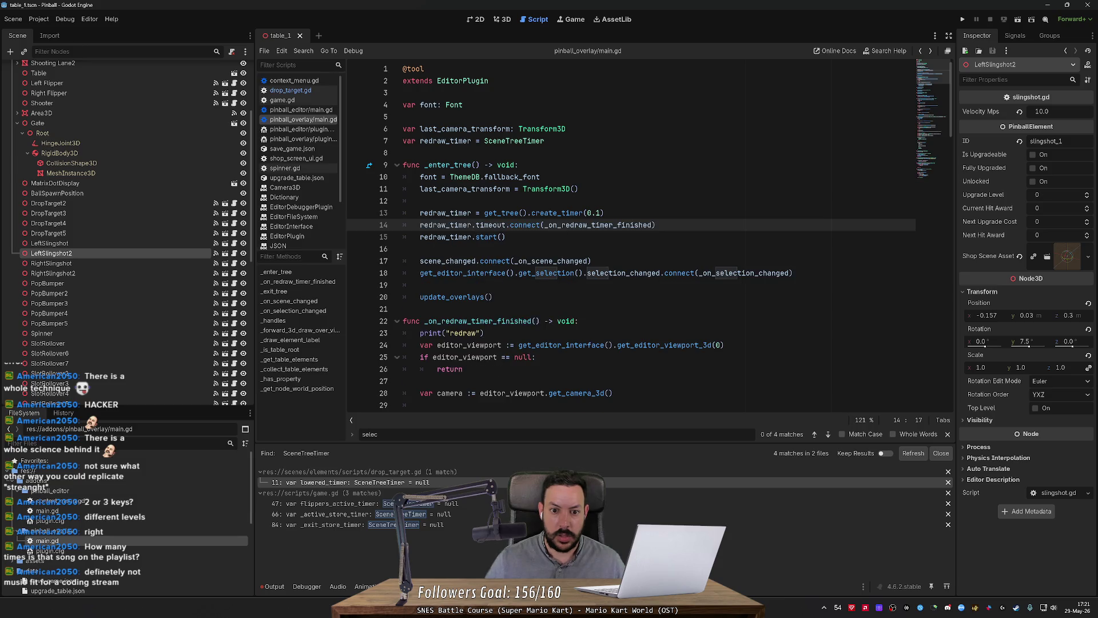
Read the create_timer and SceneTreeTimer docs, then undo back to Timer.new() with a Timer type.
click(605, 213)
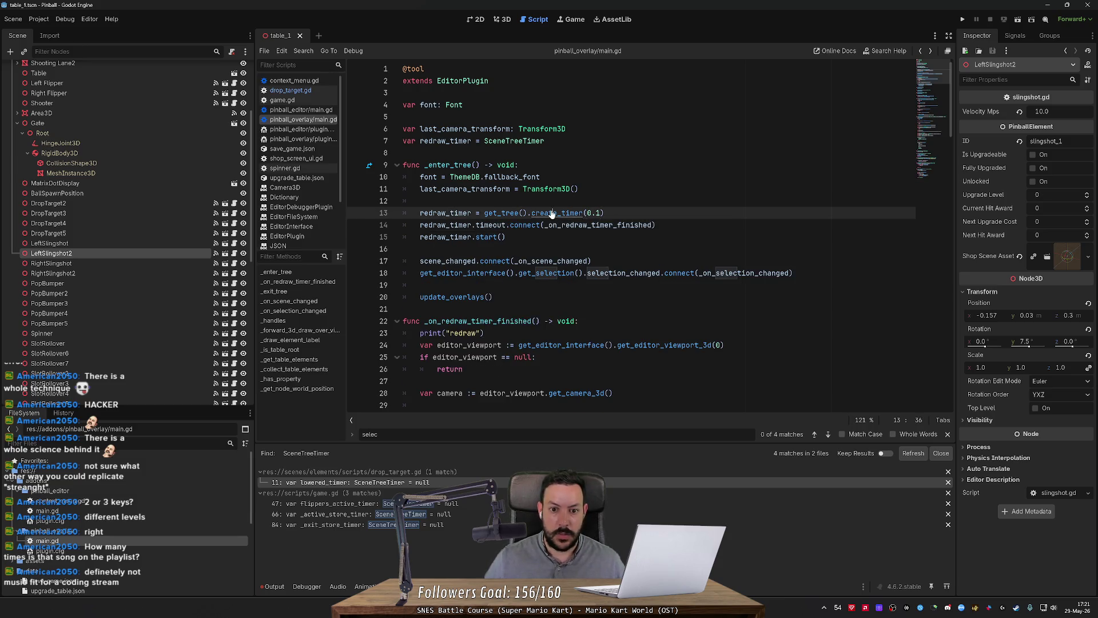
ctrl+click(558, 213)
click(401, 77)
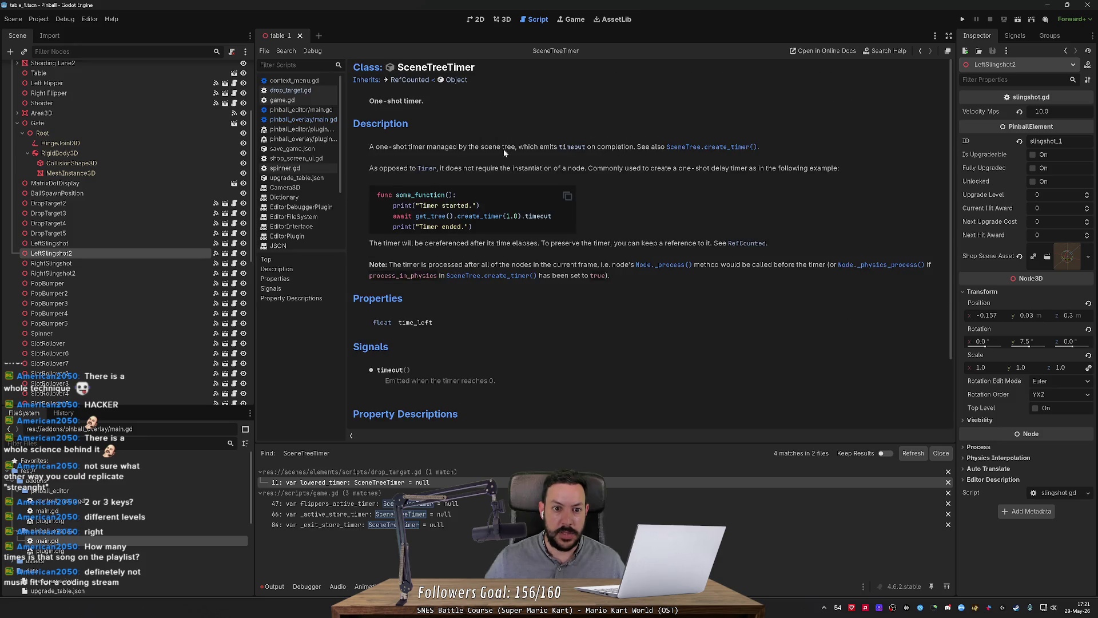
scroll(554, 245, down, 3)
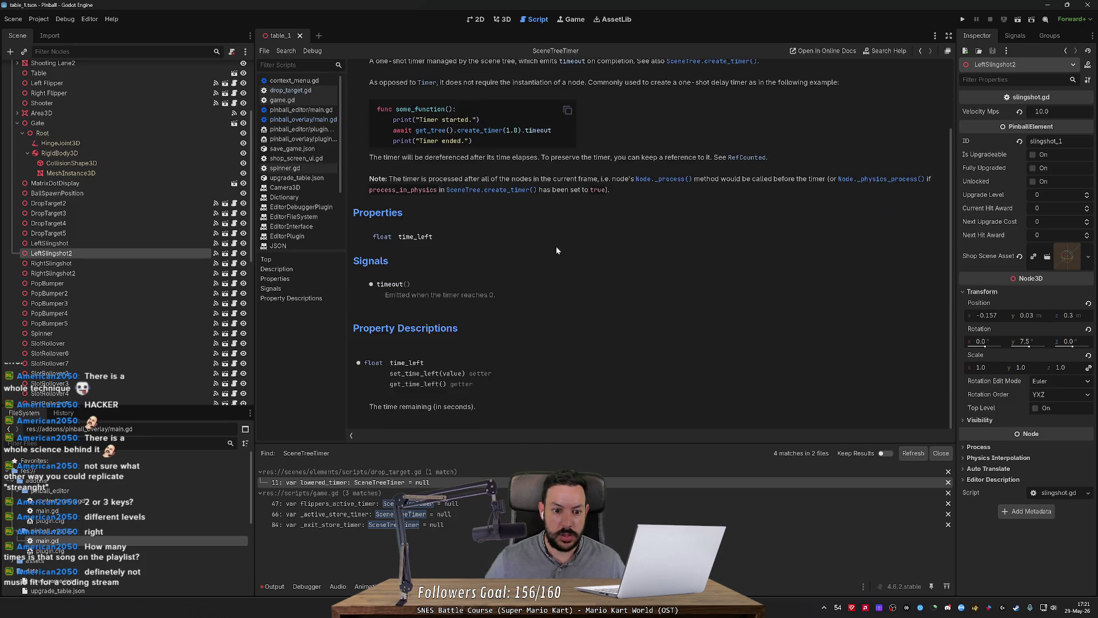
key(alt+Left)
key(ctrl+z)
key(ctrl+z)
key(ctrl+z)
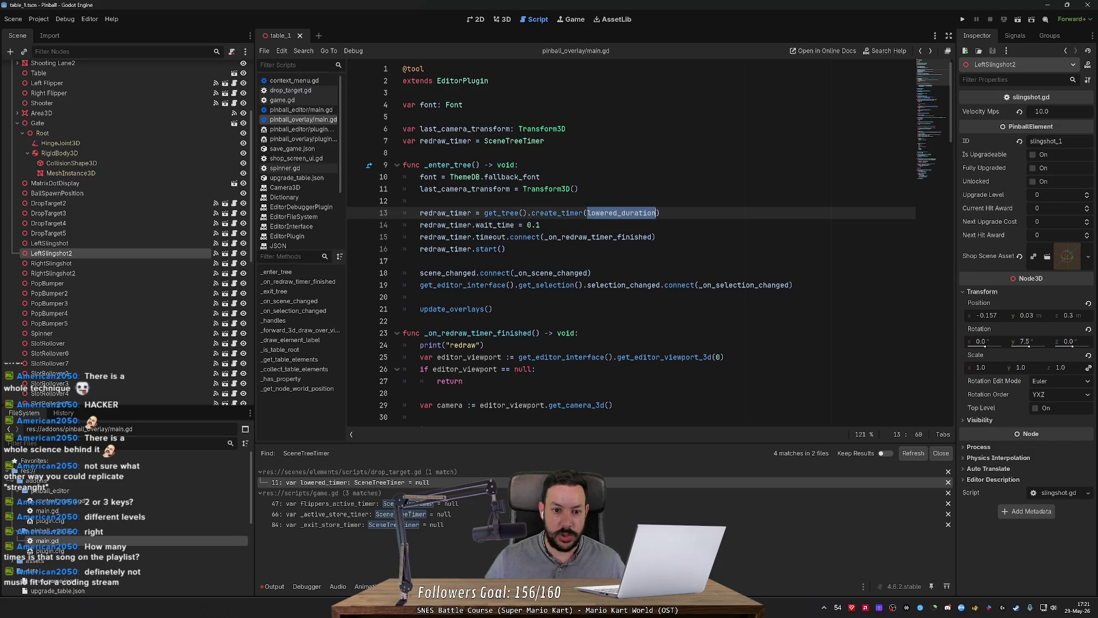
key(ctrl+z)
key(ctrl+z)
key(ctrl+z)
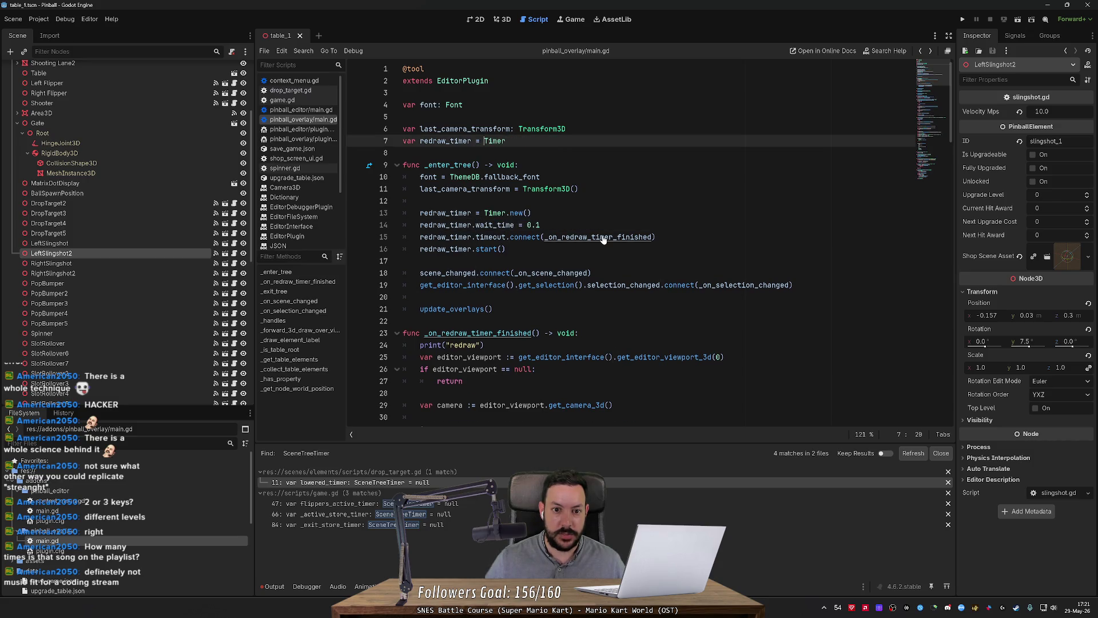
Insert add_child(redraw_timer) before redraw_timer.start() and consult the Node add_child documentation.
key(Return)
text(add_ch)
key(Return)
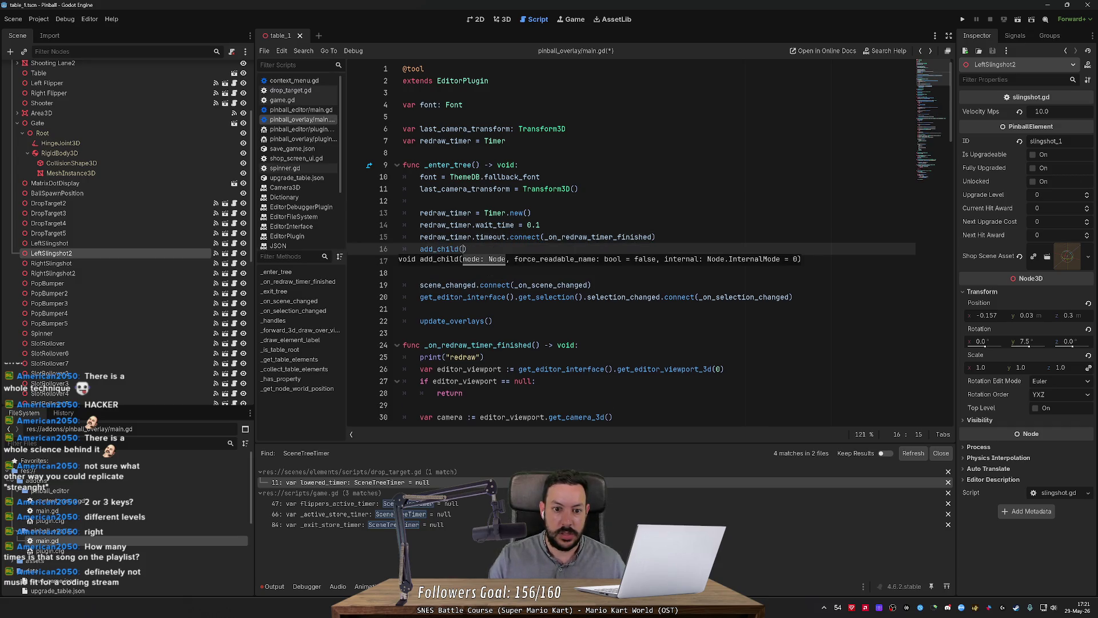
text(redraw_timer)
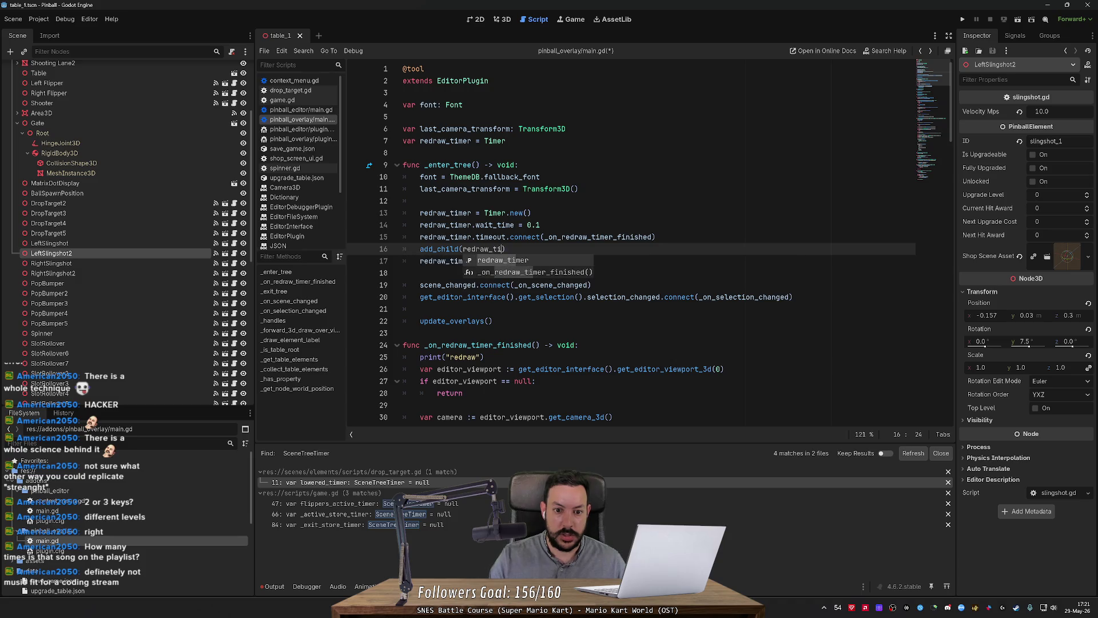
ctrl+click(440, 248)
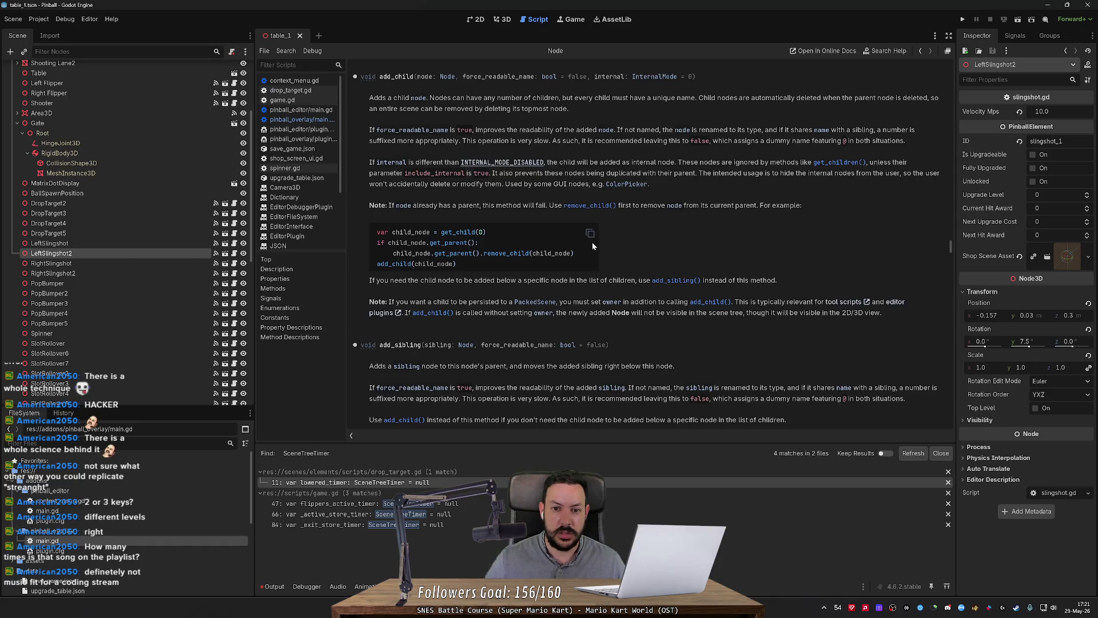
click(658, 78)
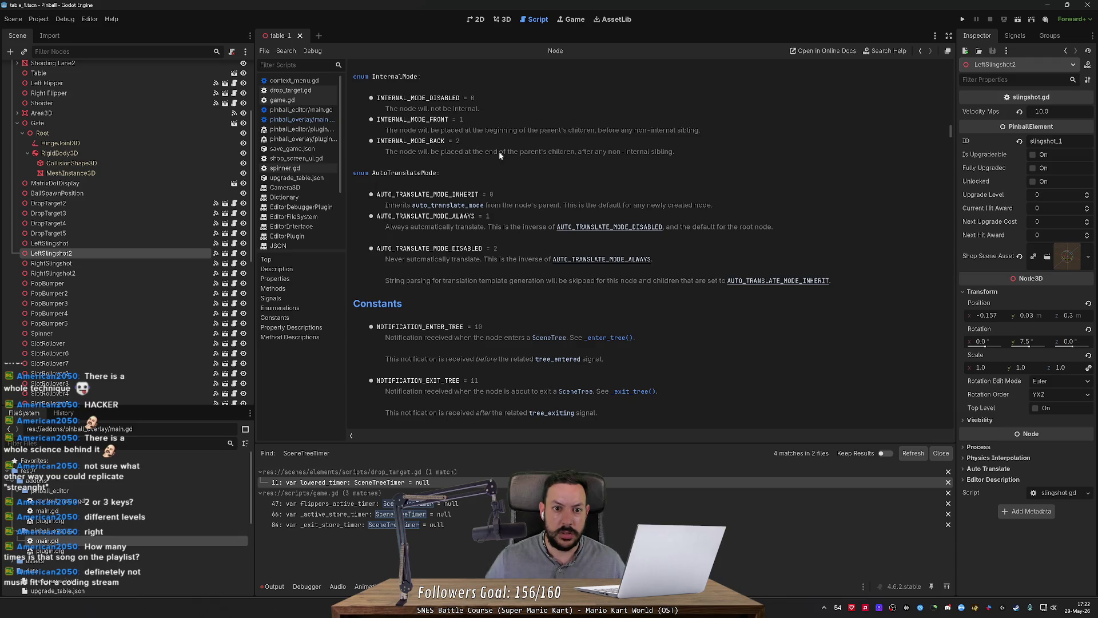
key(alt+Left)
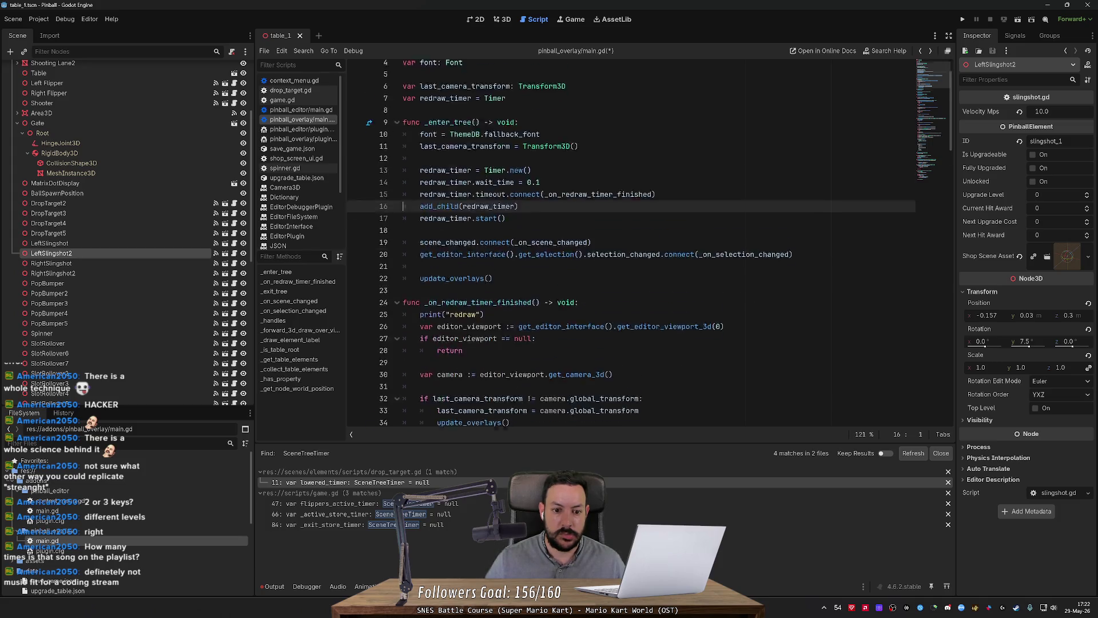
click(491, 285)
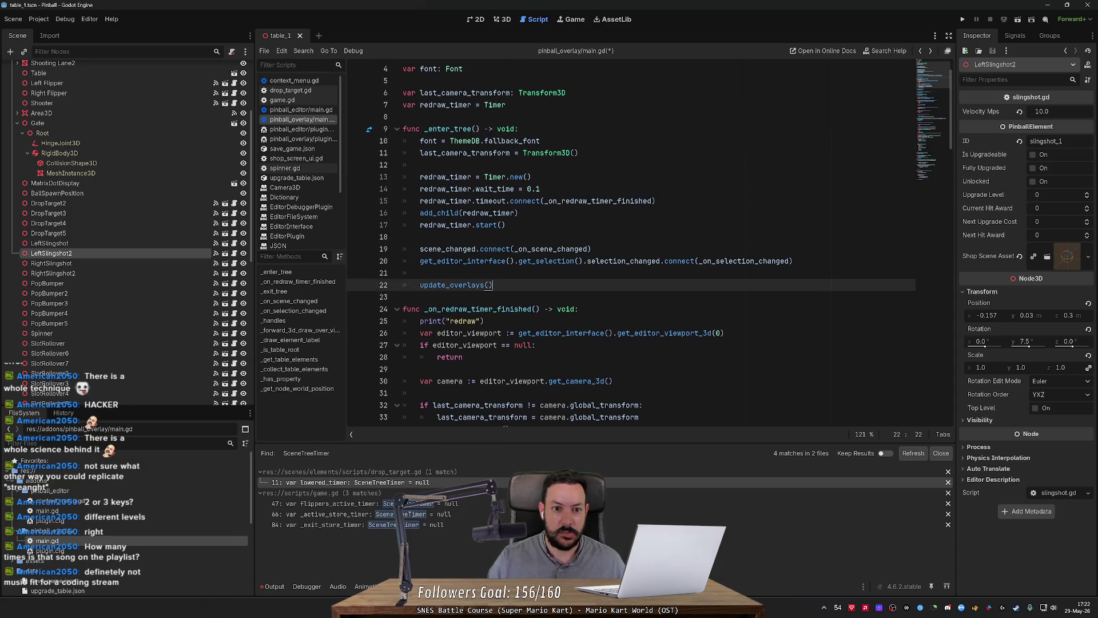
In _exit_tree, add an if redraw_timer: block that sets redraw_timer to null.
key(Return)
key(Return)
key(BackSpace)
key(ctrl+f)
text(_exit_)
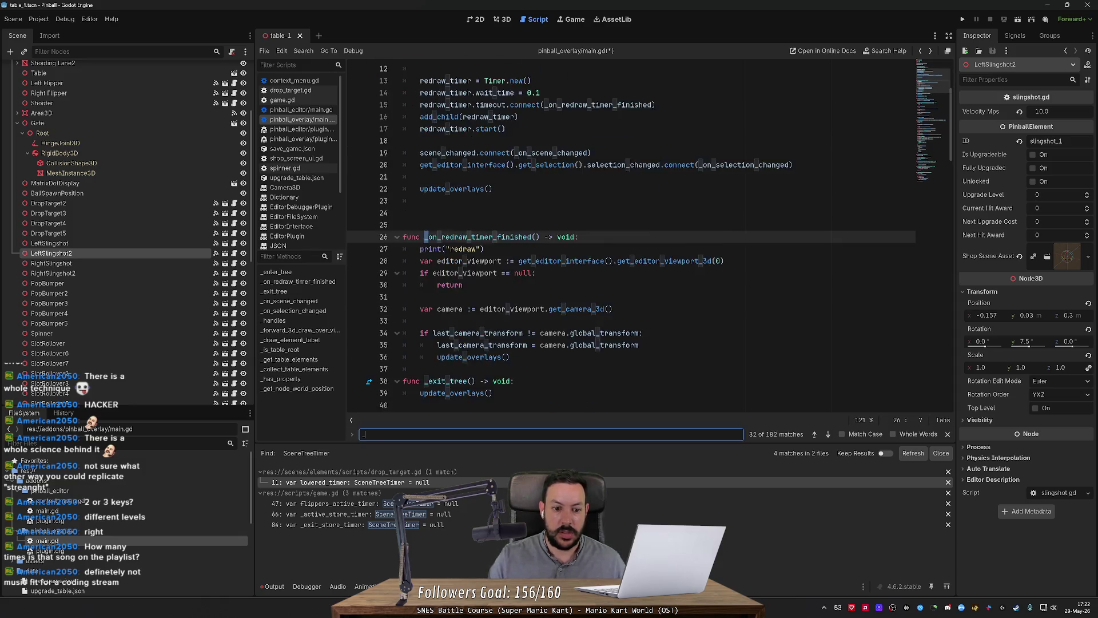
key(Escape)
key(End)
key(Return)
text(if redraw_timer:)
key(Return)
text(redraw_timer = )
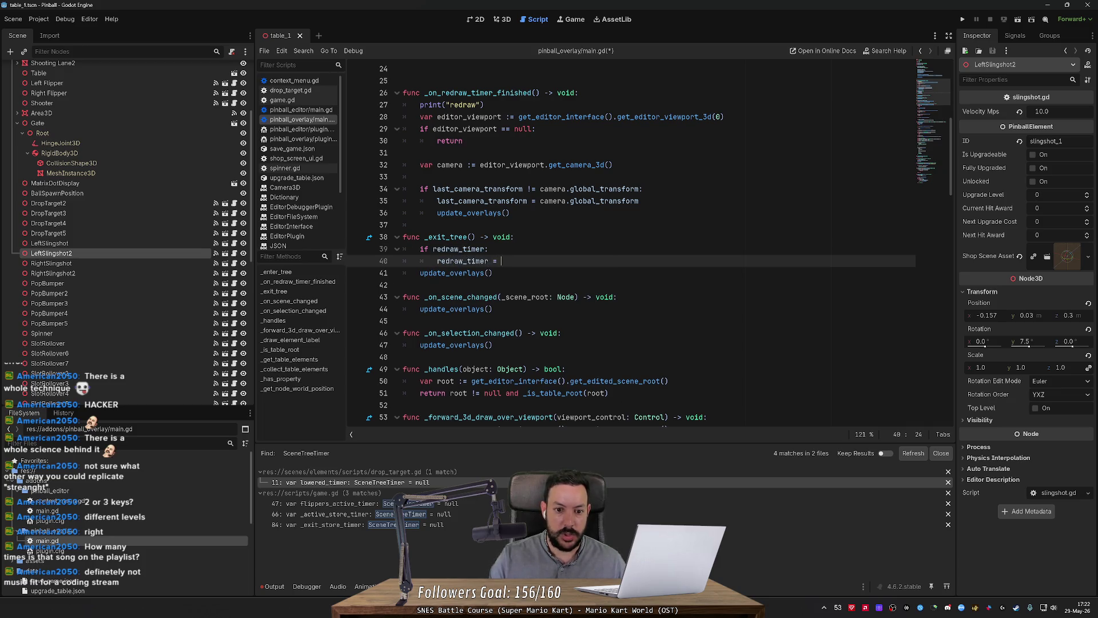
text(nul)
Add redraw_timer.queue_free() above the null assignment, checking ChatGPT's cleanup code.
key(Up)
key(Return)
text(redraw_t)
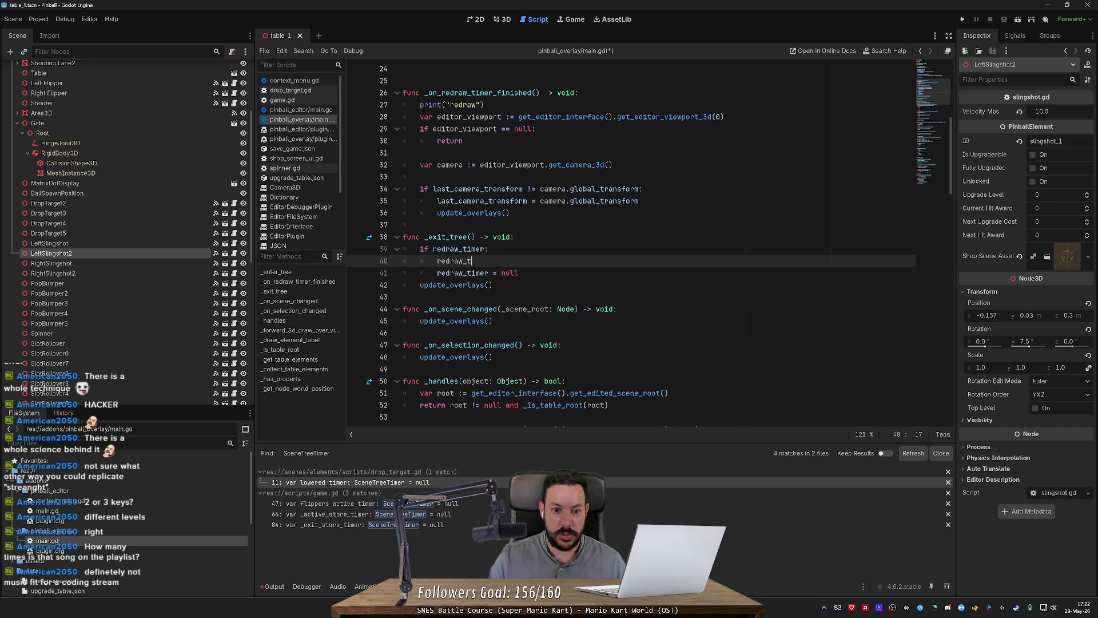
text(imer.qu)
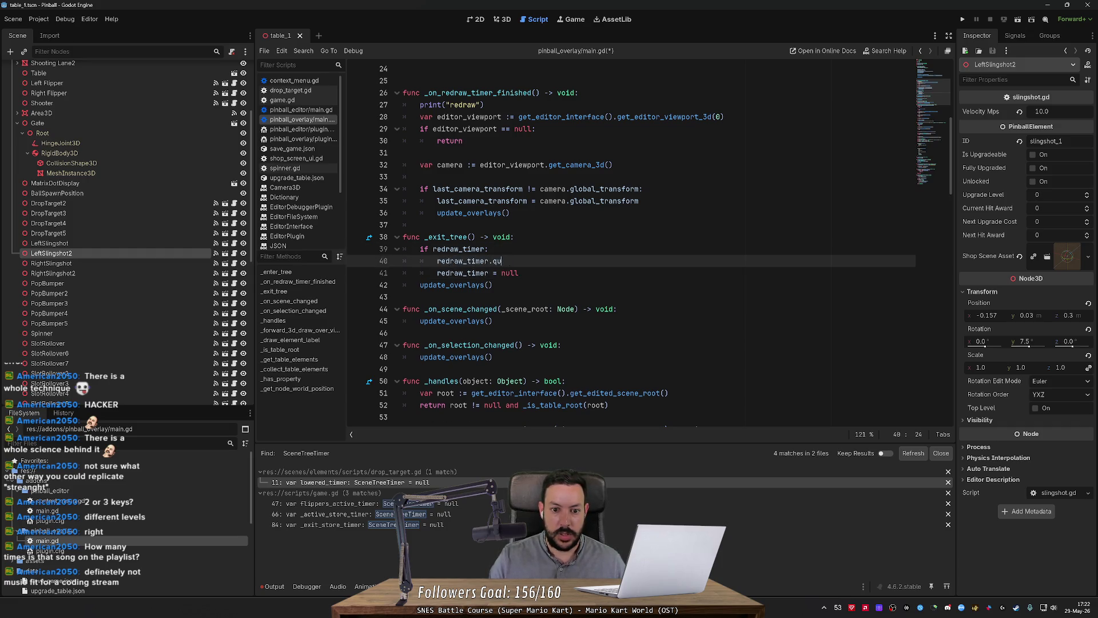
text(eueu)
key(BackSpace)
key(BackSpace)
text(free)
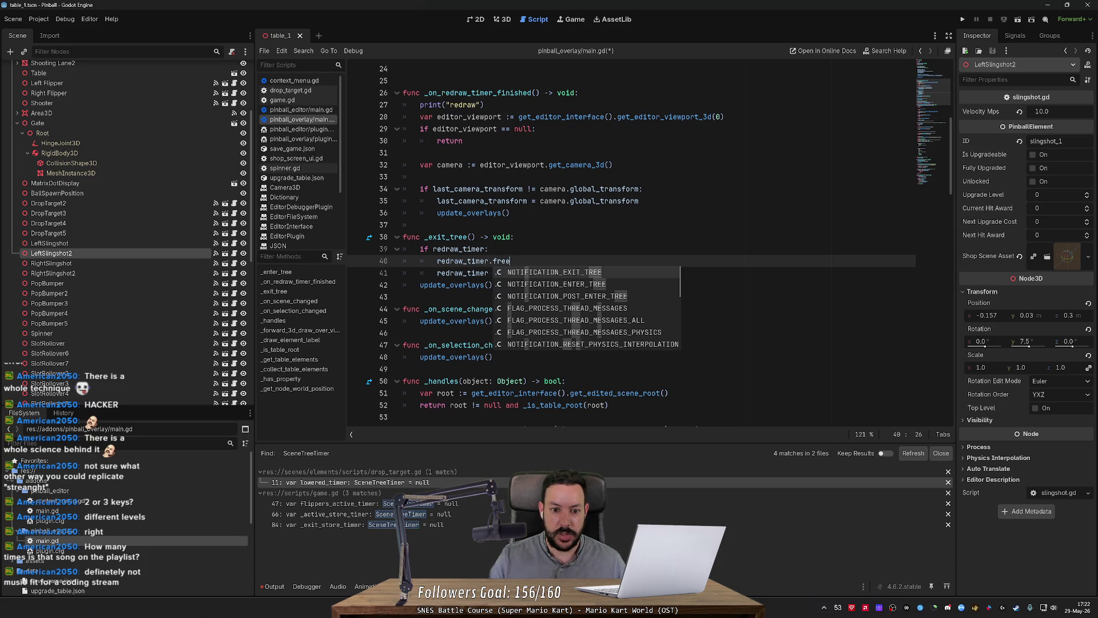
key(alt+Tab)
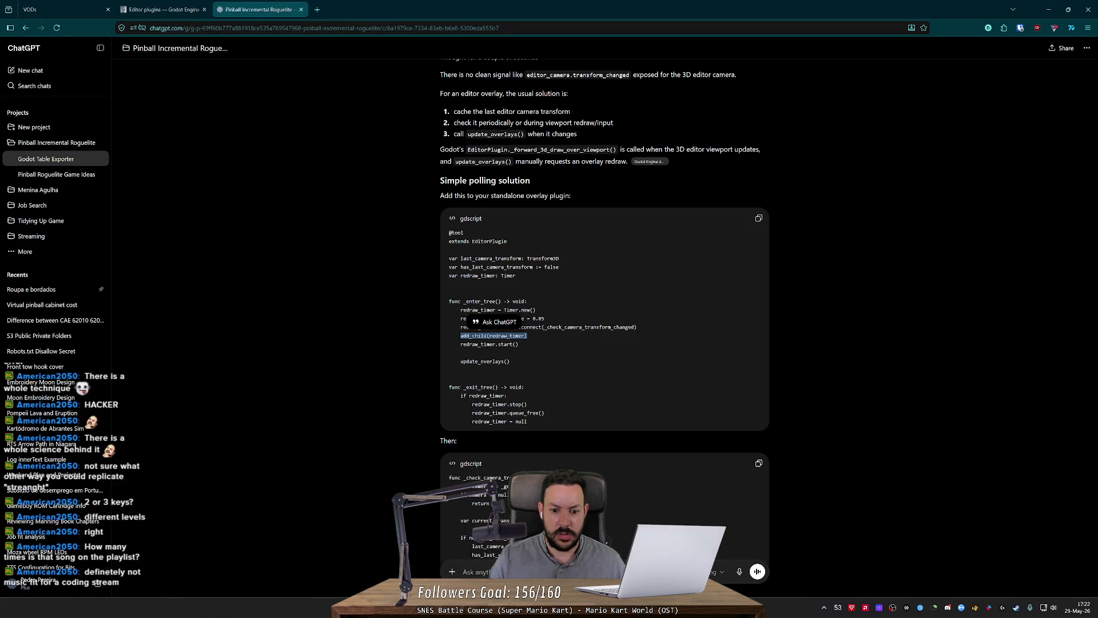
key(alt+Tab)
key(BackSpace)
key(BackSpace)
key(BackSpace)
text(queuefree())
key(Up)
Start a redraw_timer.stop() line above the queue_free call.
key(End)
key(Return)
text(redraw_ti)
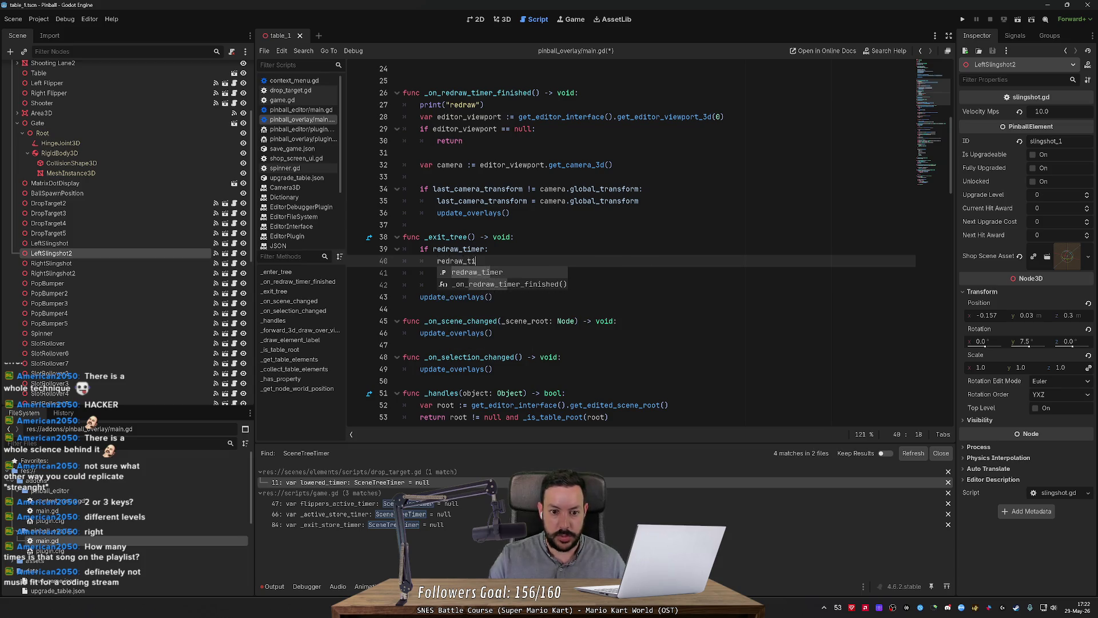
text(mer.stop)
Finish the redraw_timer.stop() line and add a blank line after the null assignment.
key(Return)
key(Down)
key(Down)
key(Return)
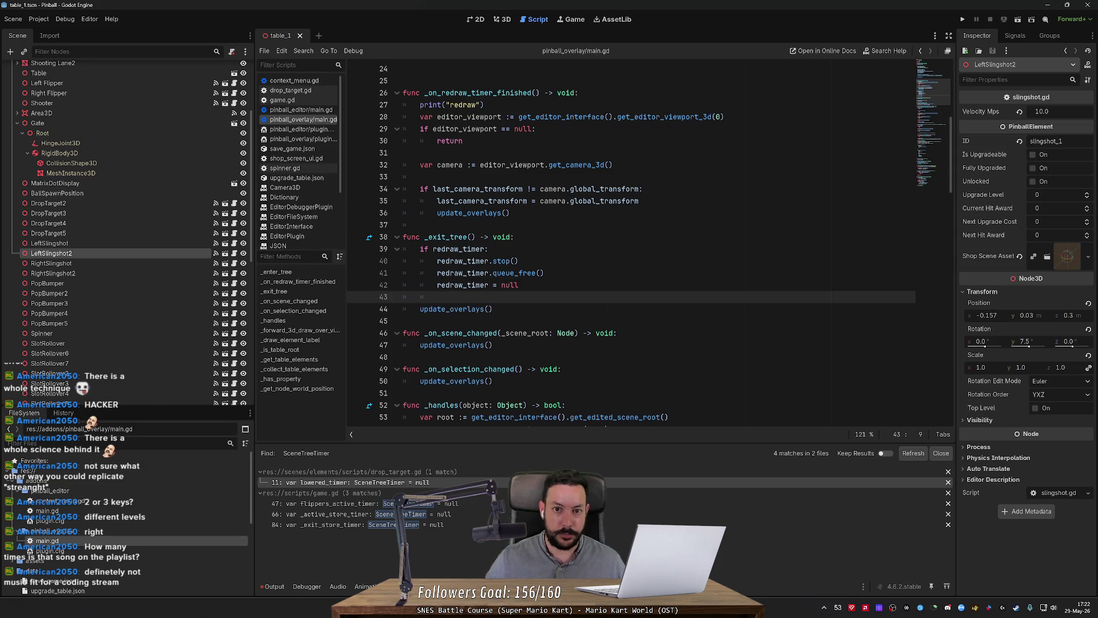
Check the table's labels in the 3D view, clear the output log, then show the Game view.
click(571, 19)
click(511, 19)
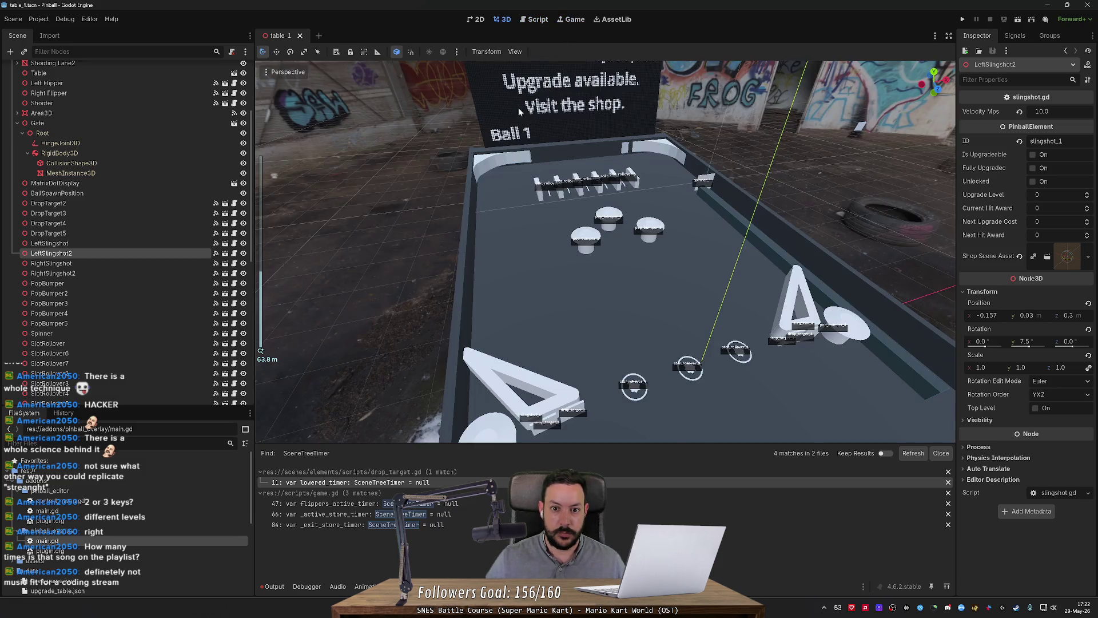
drag(595, 126, 525, 125)
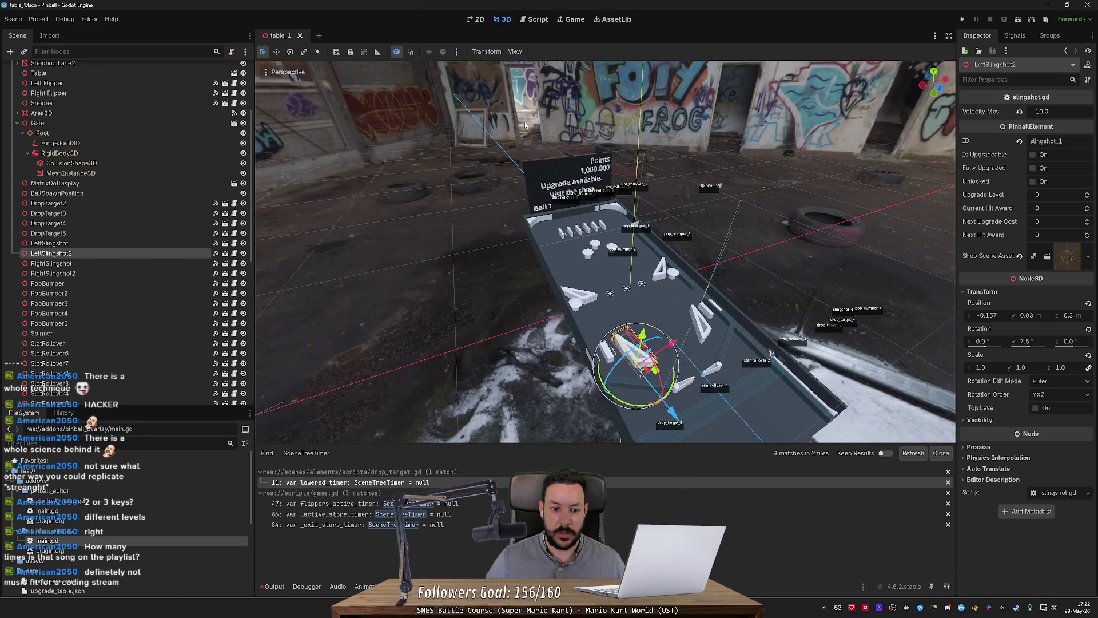
click(273, 586)
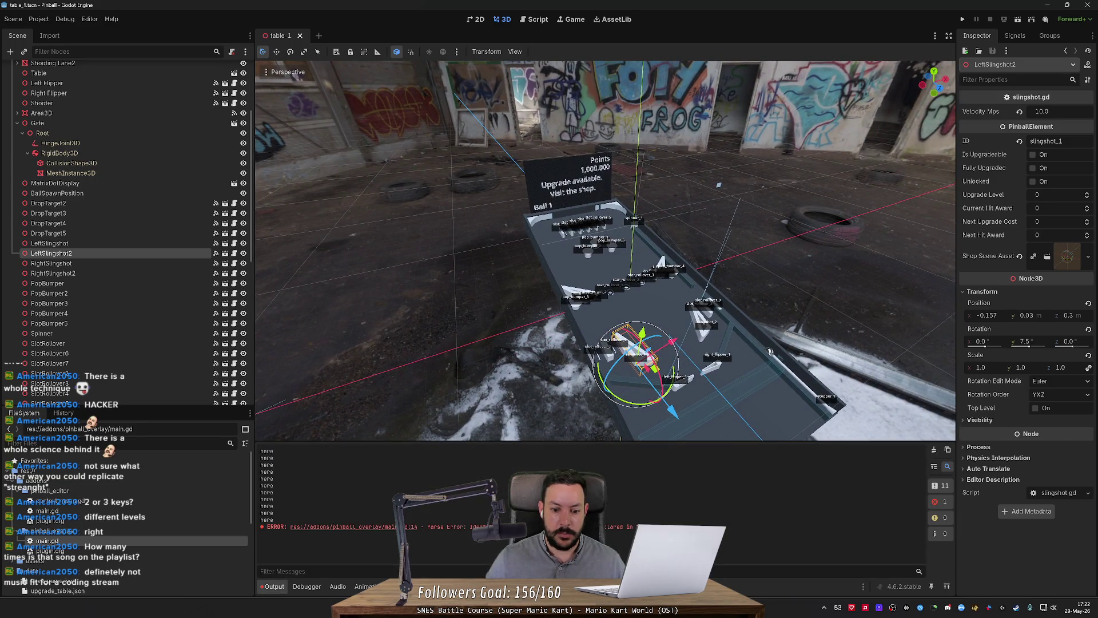
click(934, 449)
click(537, 19)
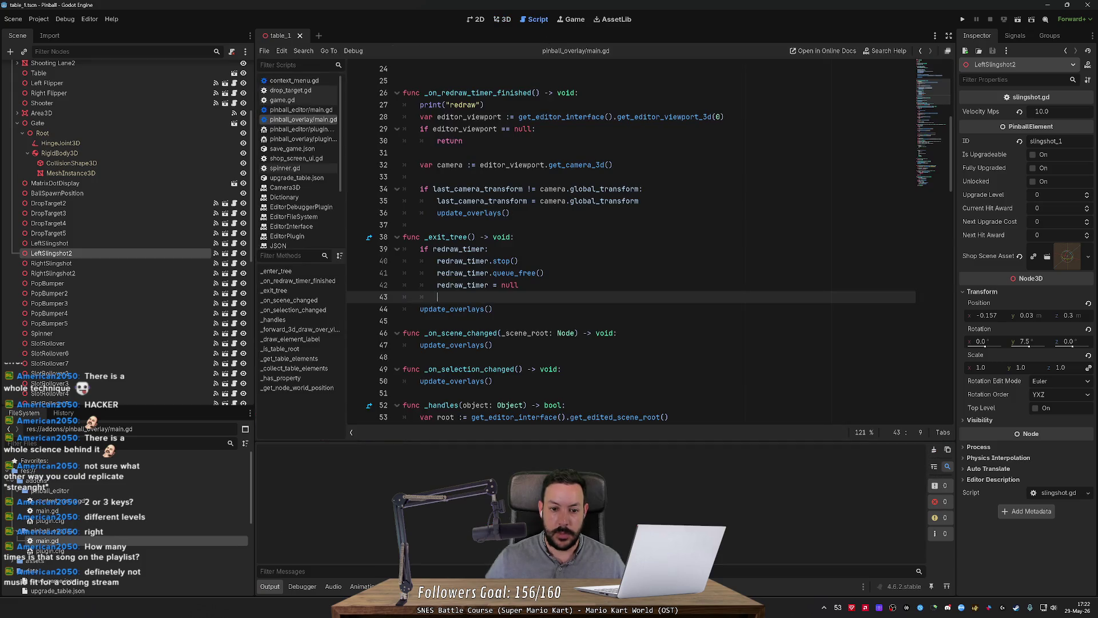
click(502, 19)
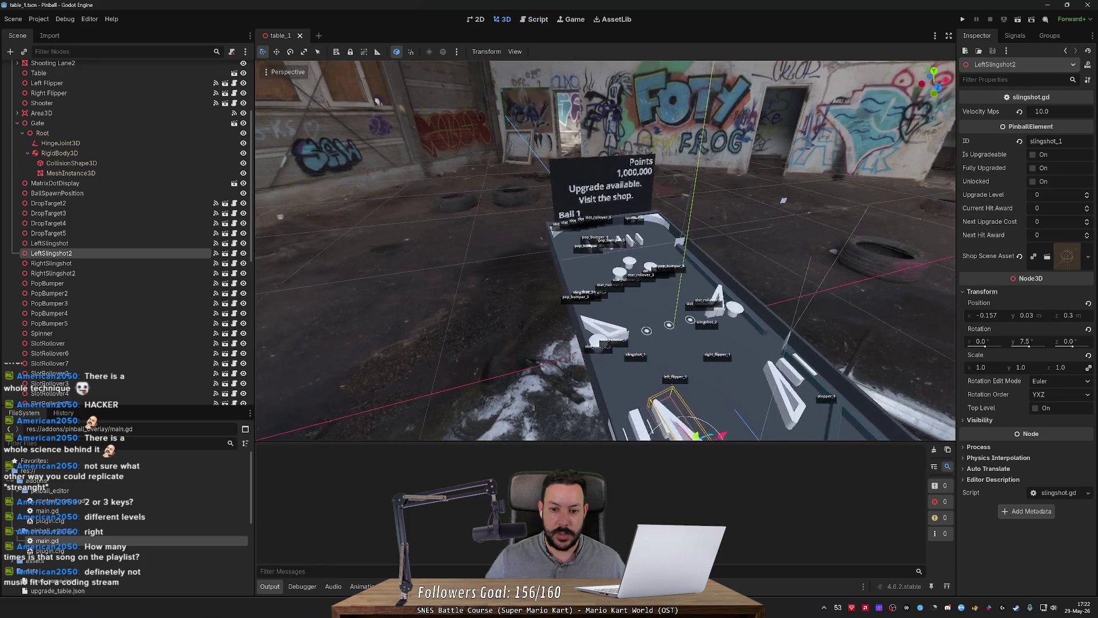
click(582, 20)
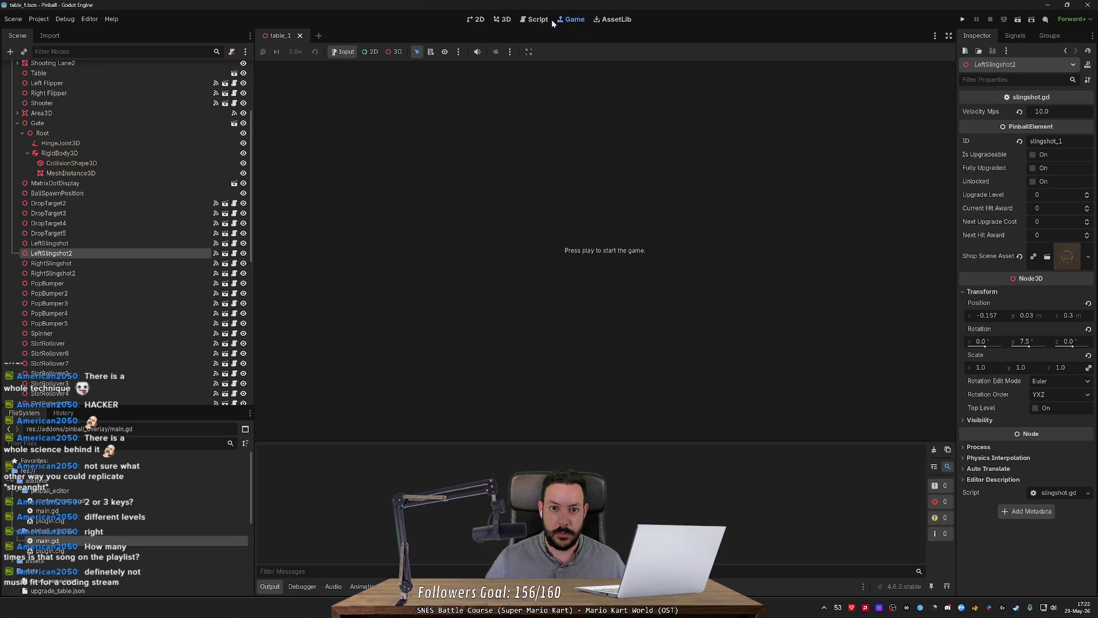
Return to main.gd in the Script editor, scrolled to the top with the caret on line 24.
click(549, 20)
scroll(629, 240, up, 8)
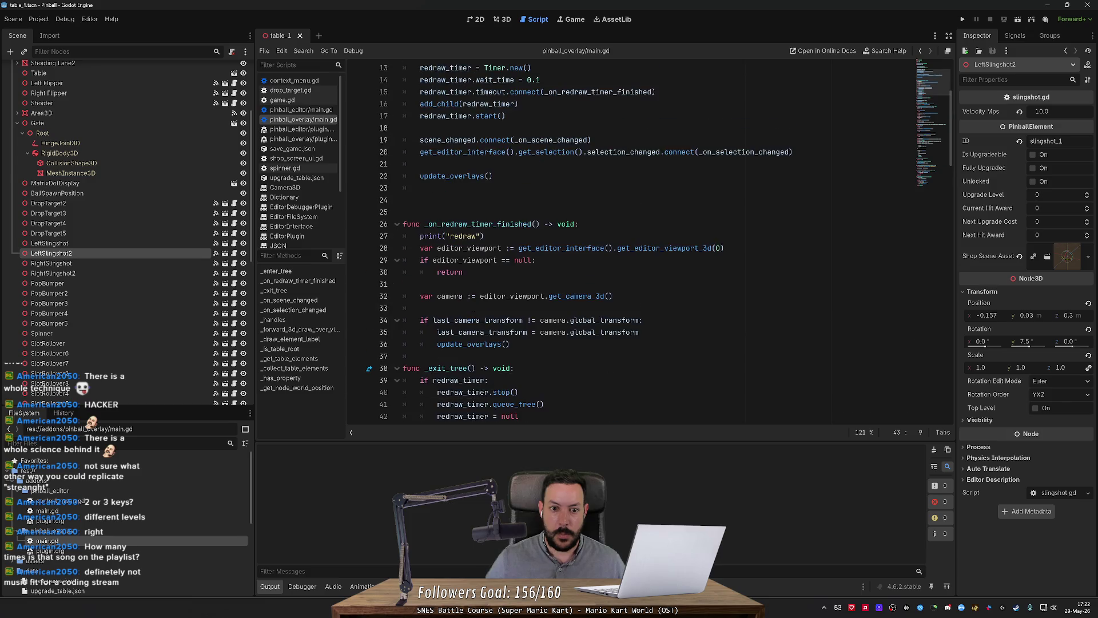
click(403, 343)
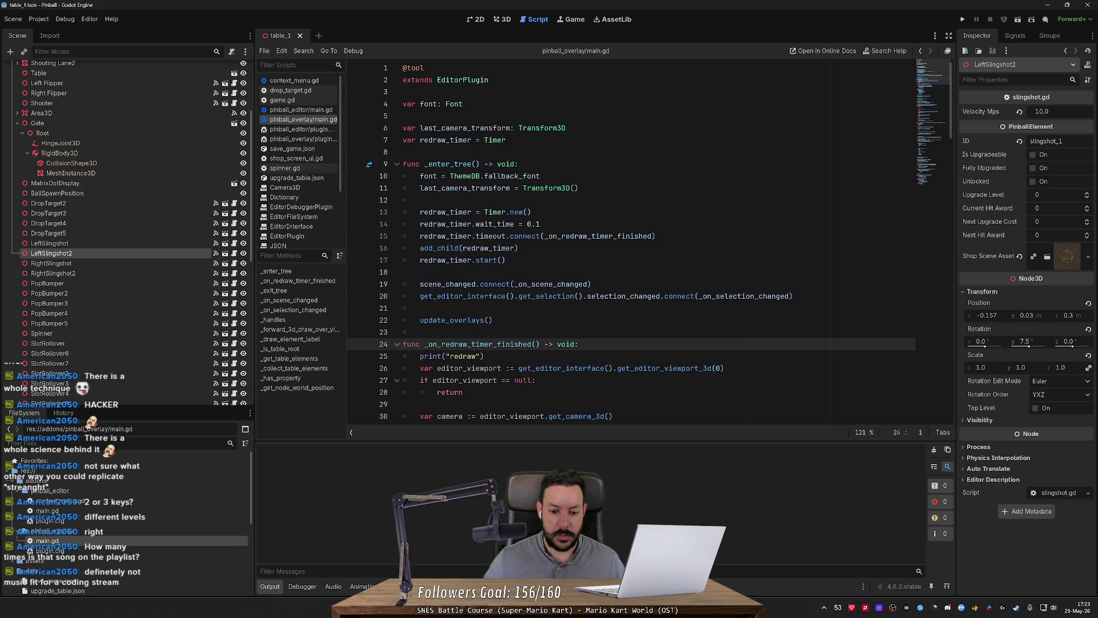
Select ChatGPT's suggested timer setup lines, then come back to Godot.
key(alt+Tab)
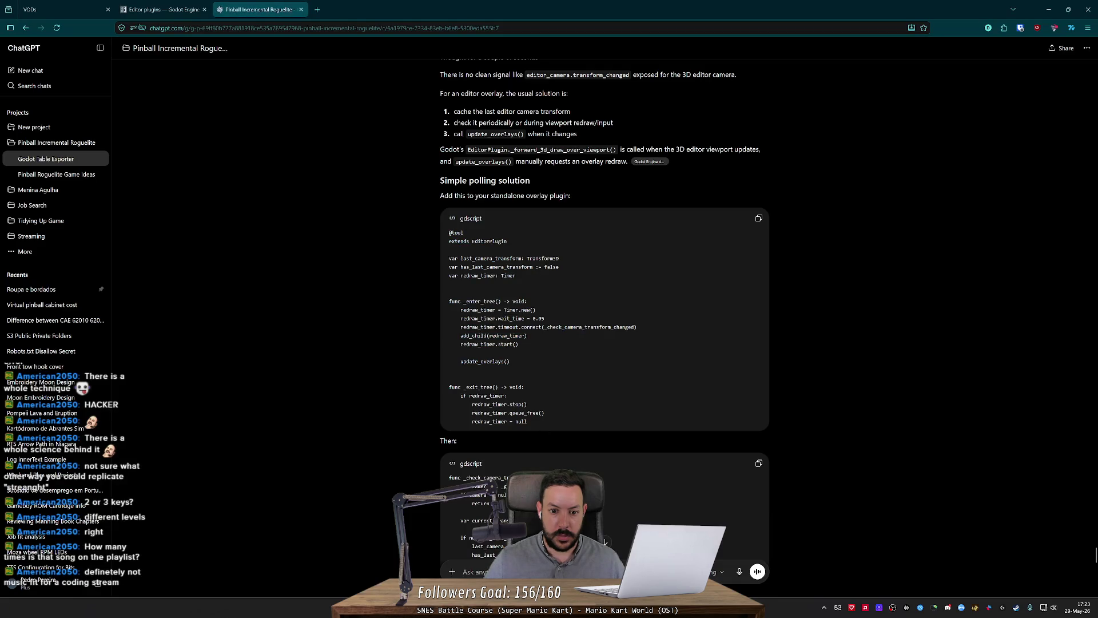
mouse_move(520, 344)
mouse_down()
mouse_move(515, 316)
mouse_move(475, 301)
mouse_up()
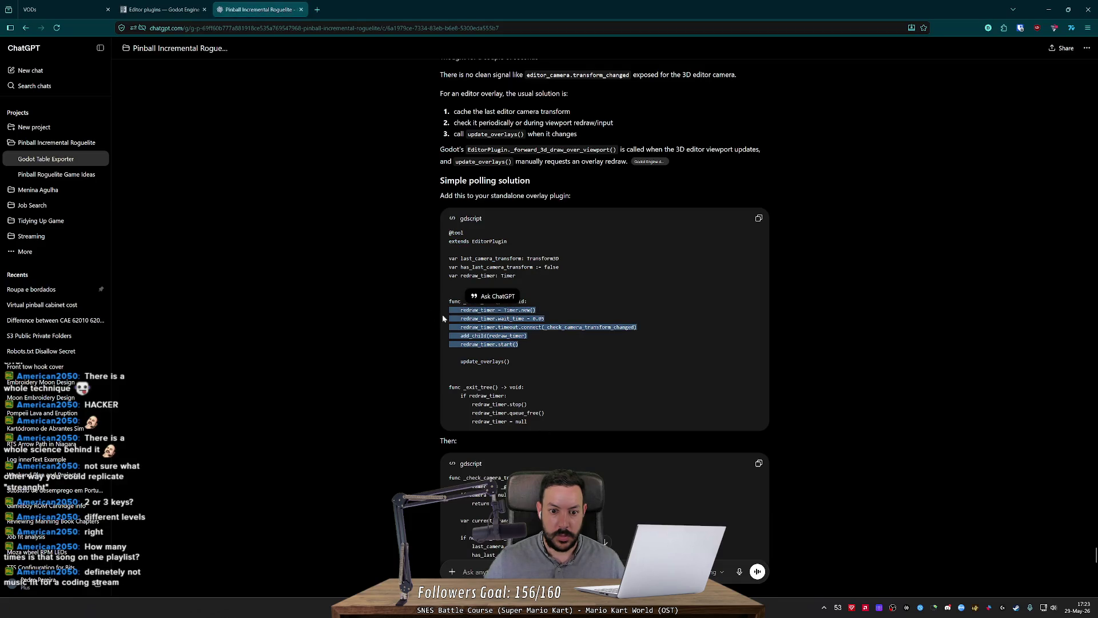
key(ctrl+c)
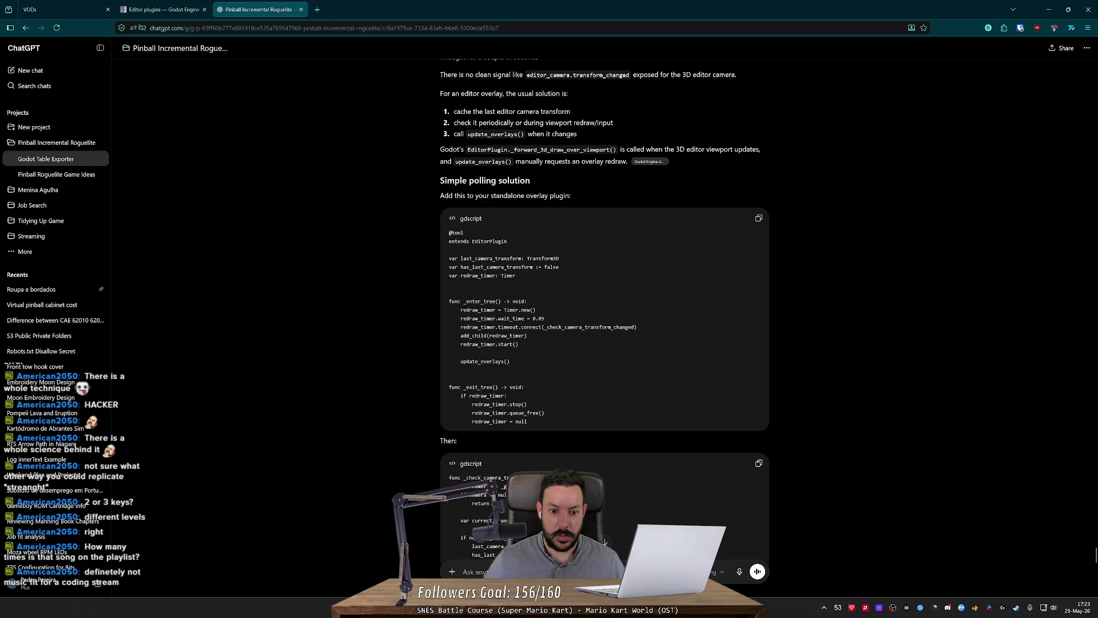
key(alt+Tab)
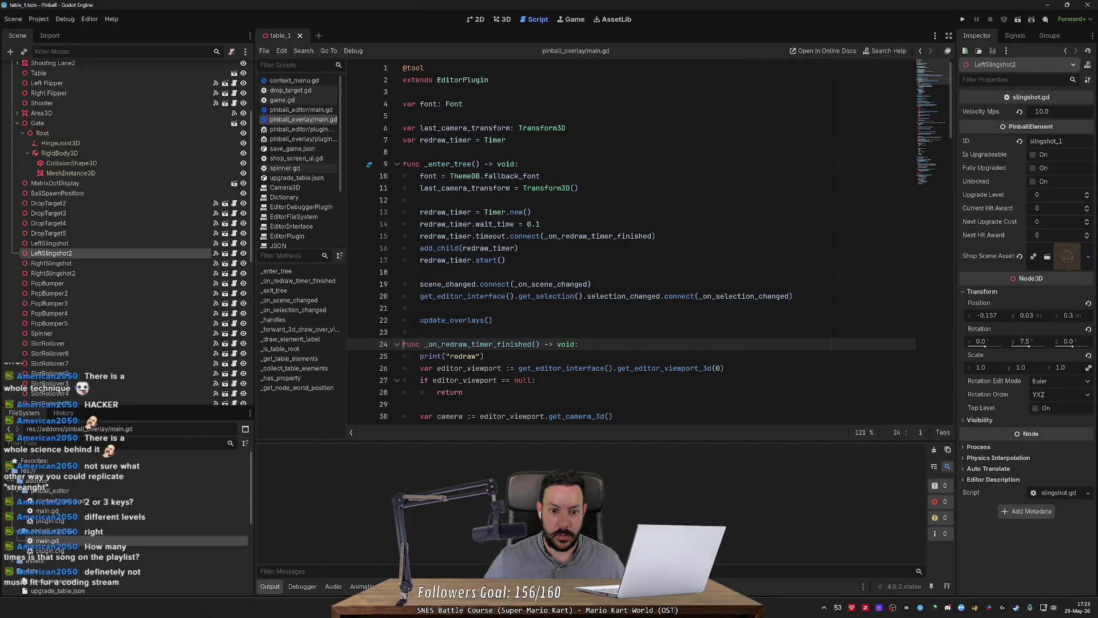
Delete the two scene and selection signal connect lines from _enter_tree.
key(Up)
key(Up)
key(Up)
key(End)
key(shift+Up)
key(shift+Up)
key(BackSpace)
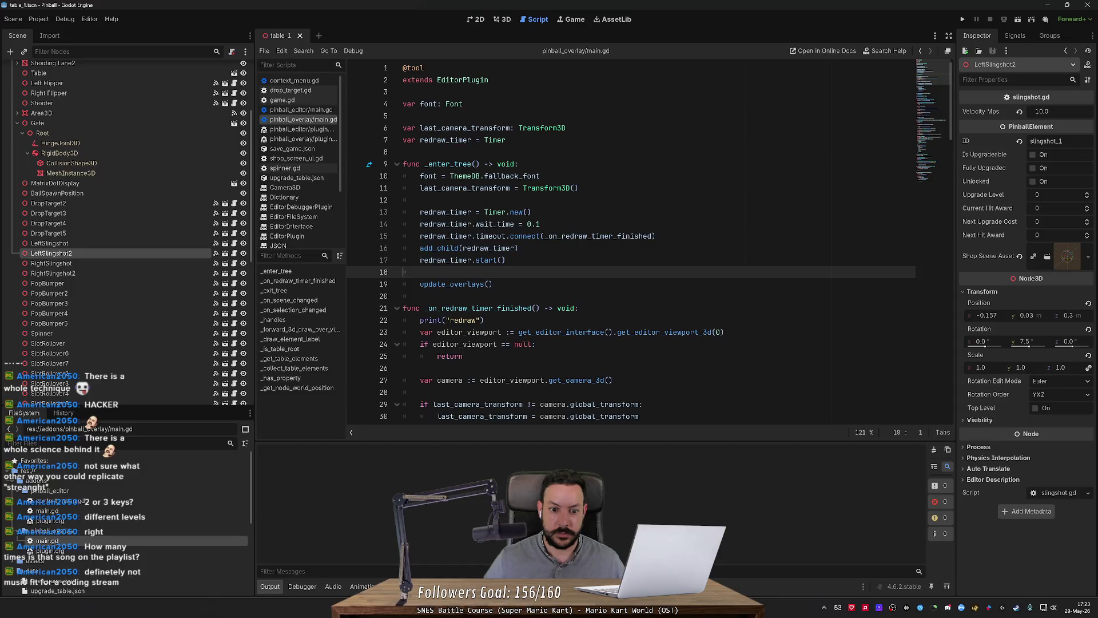
key(ctrl+z)
key(BackSpace)
key(Delete)
Remove the _on_scene_changed and _on_selection_changed handler functions and save the script.
scroll(389, 262, down, 2)
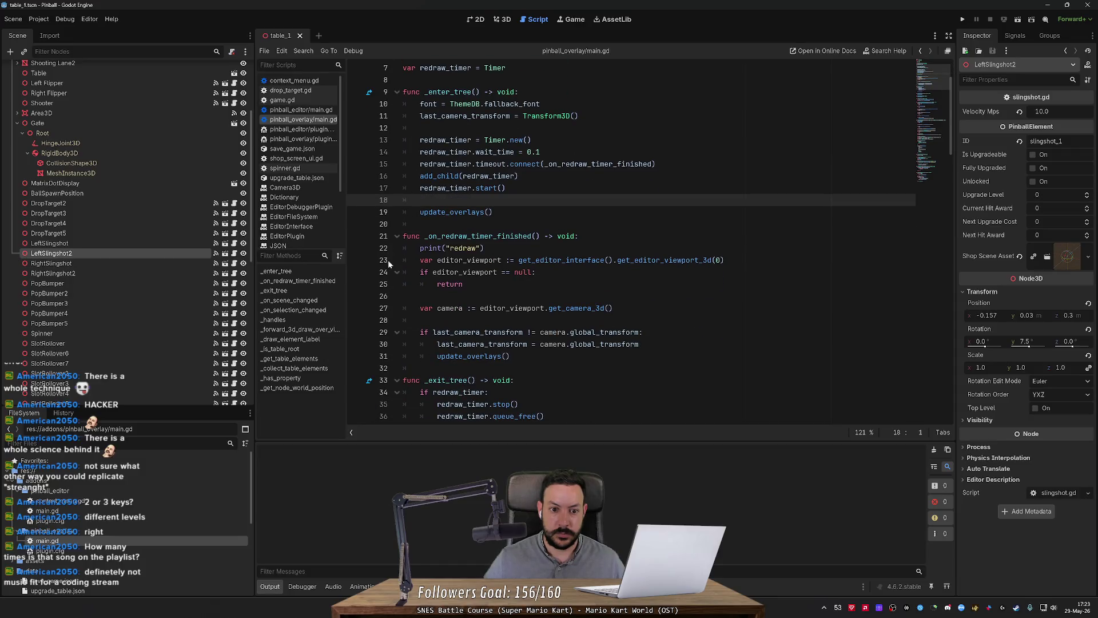
click(396, 237)
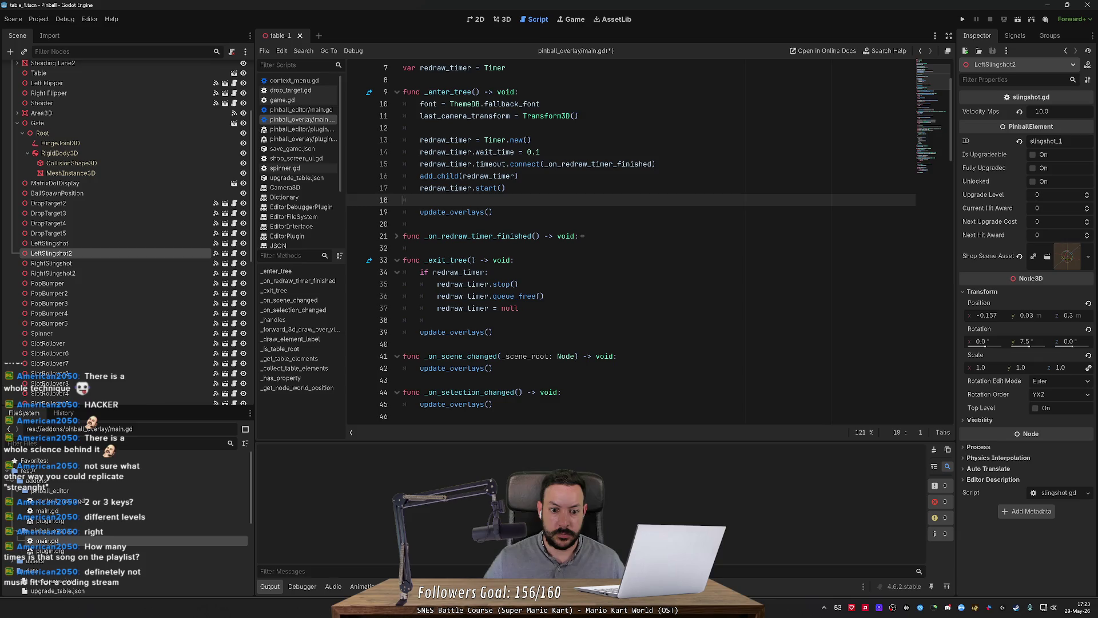
scroll(629, 246, down, 2)
click(497, 332)
shift+click(403, 271)
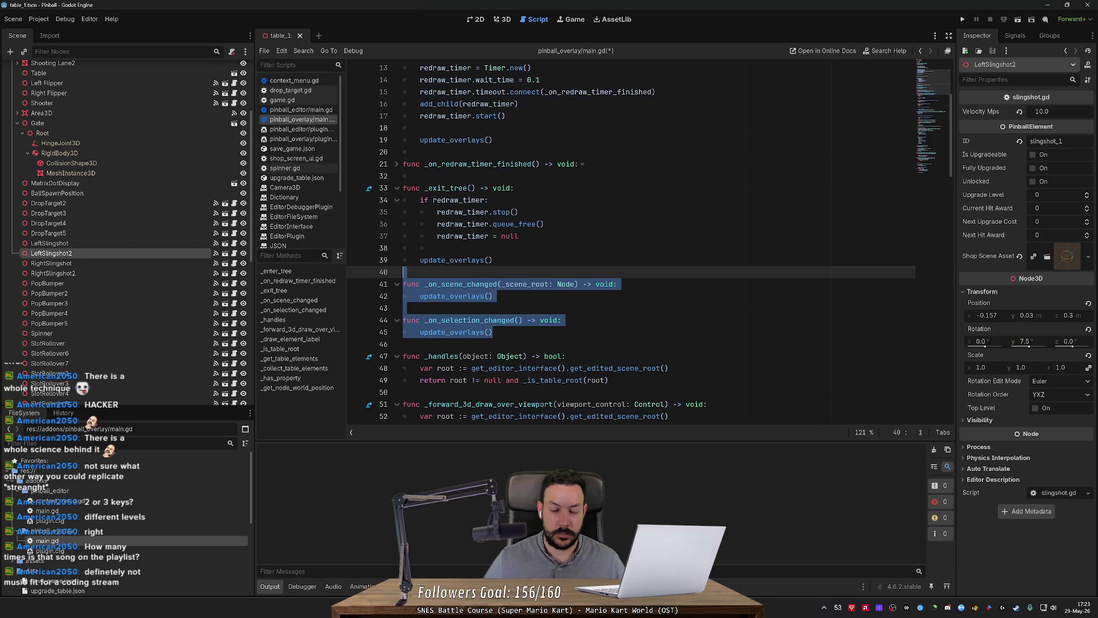
key(BackSpace)
scroll(629, 246, up, 2)
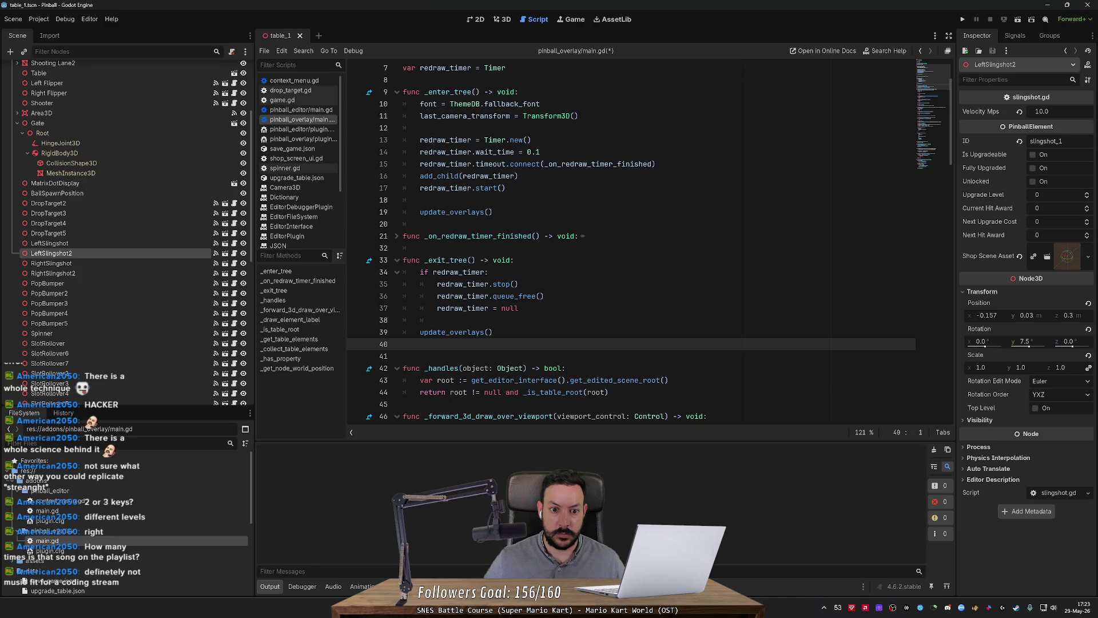
click(397, 235)
click(492, 247)
key(ctrl+s)
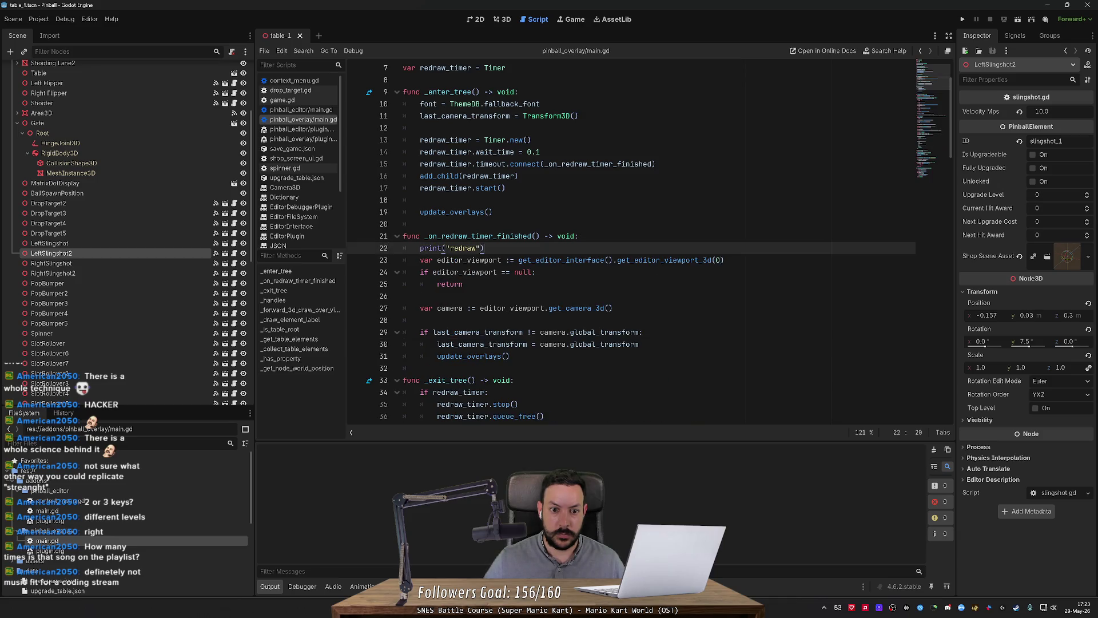
Scroll through the script to review line 41 and the last_camera_transform variable.
scroll(557, 303, down, 6)
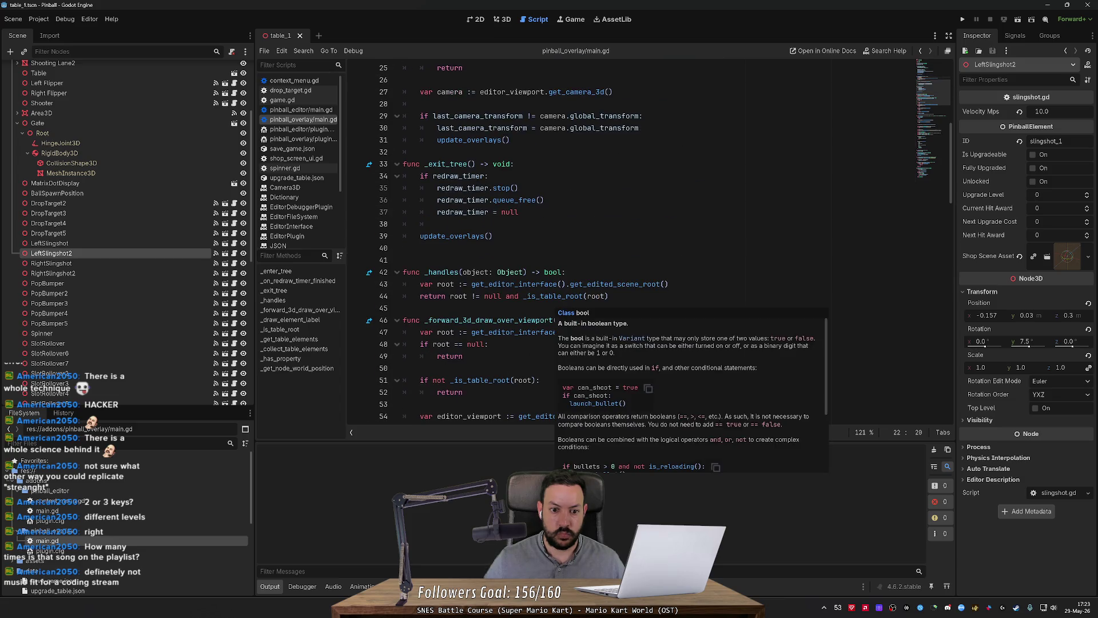
scroll(557, 296, up, 1)
click(558, 296)
scroll(558, 295, down, 8)
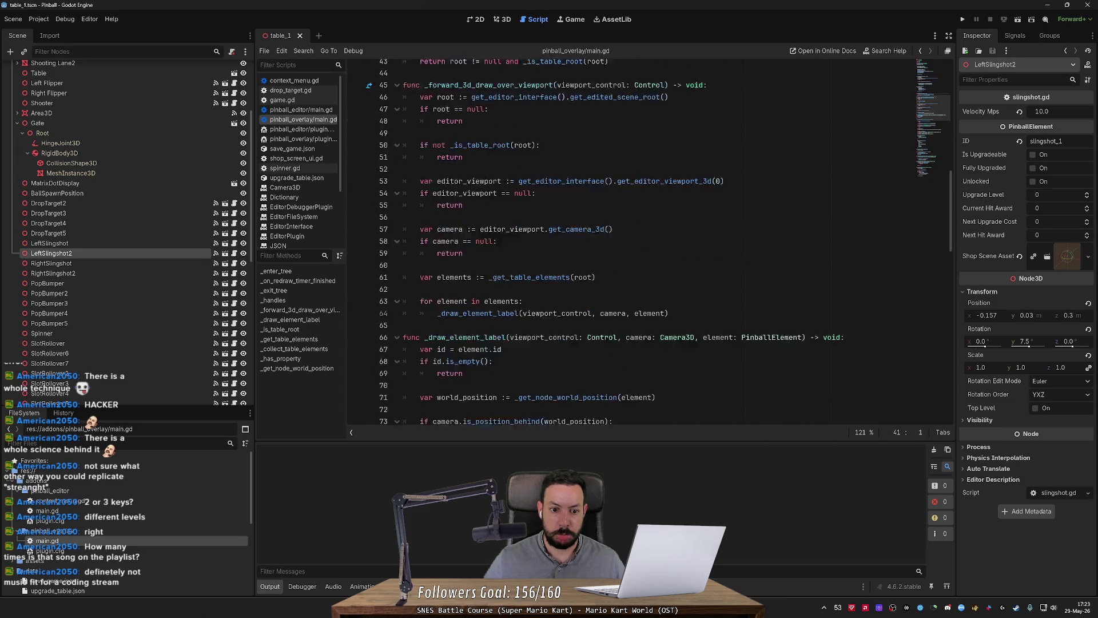
mouse_move(952, 220)
mouse_down()
mouse_move(953, 362)
mouse_move(951, 85)
mouse_up()
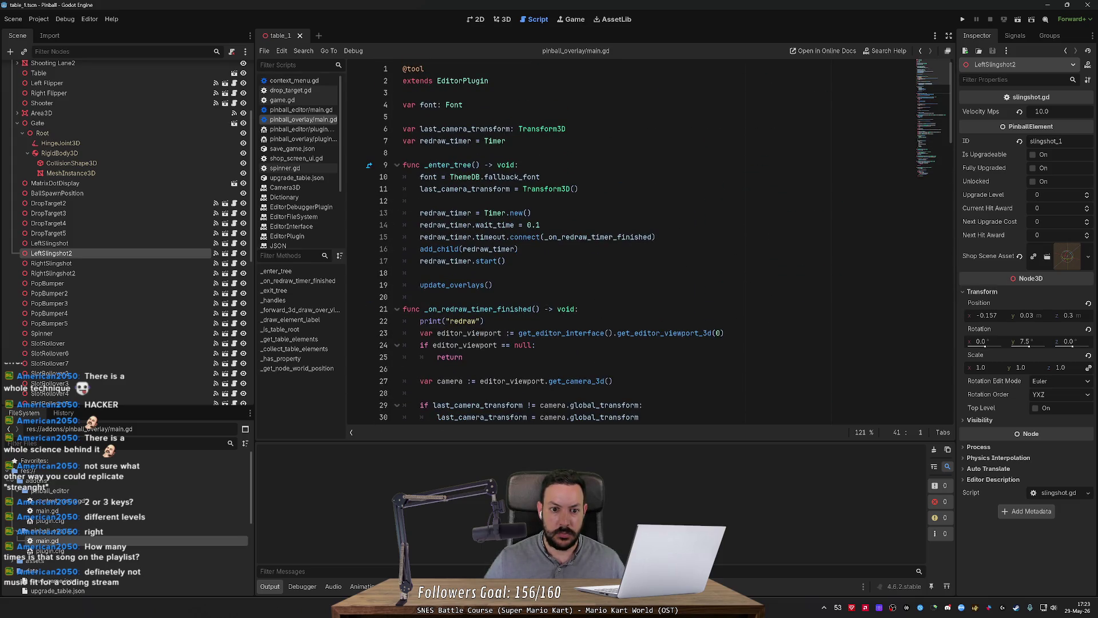
double_click(465, 189)
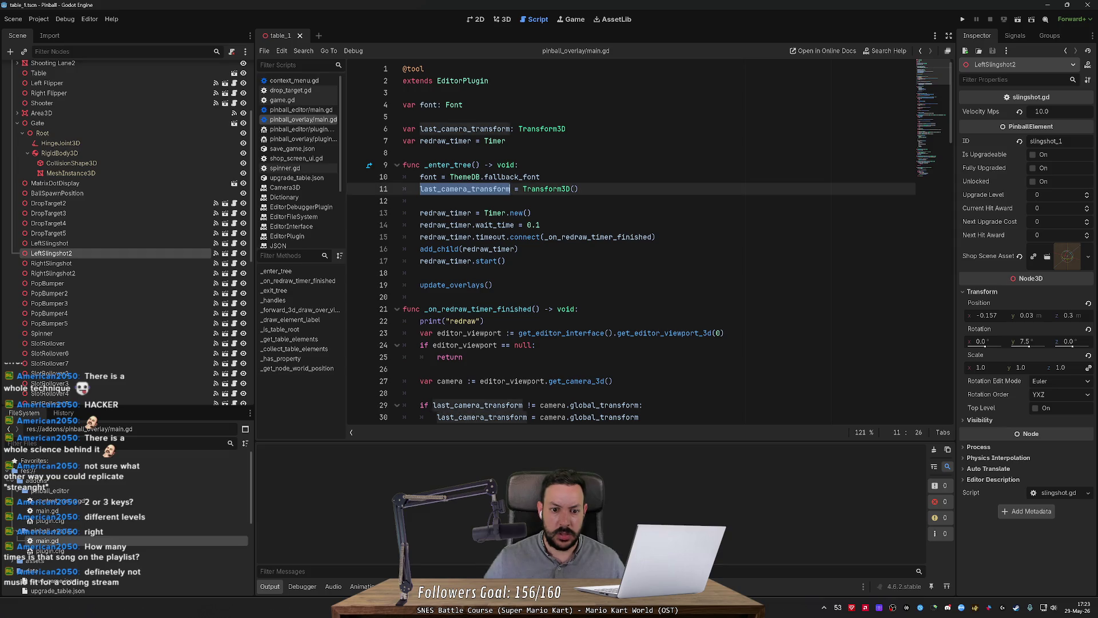
scroll(464, 188, down, 2)
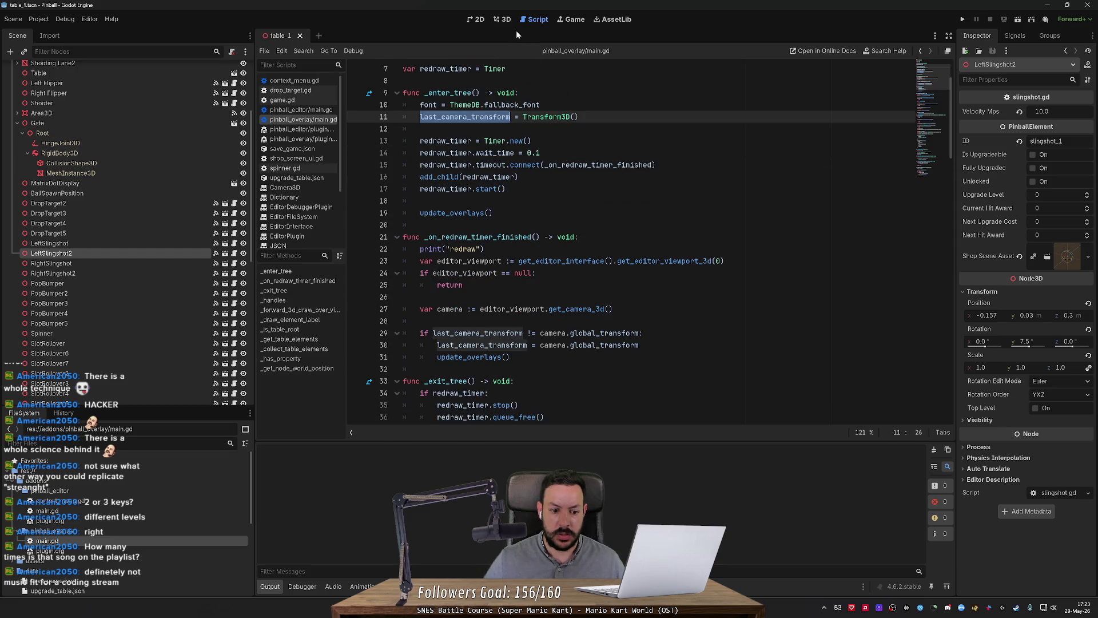
click(502, 19)
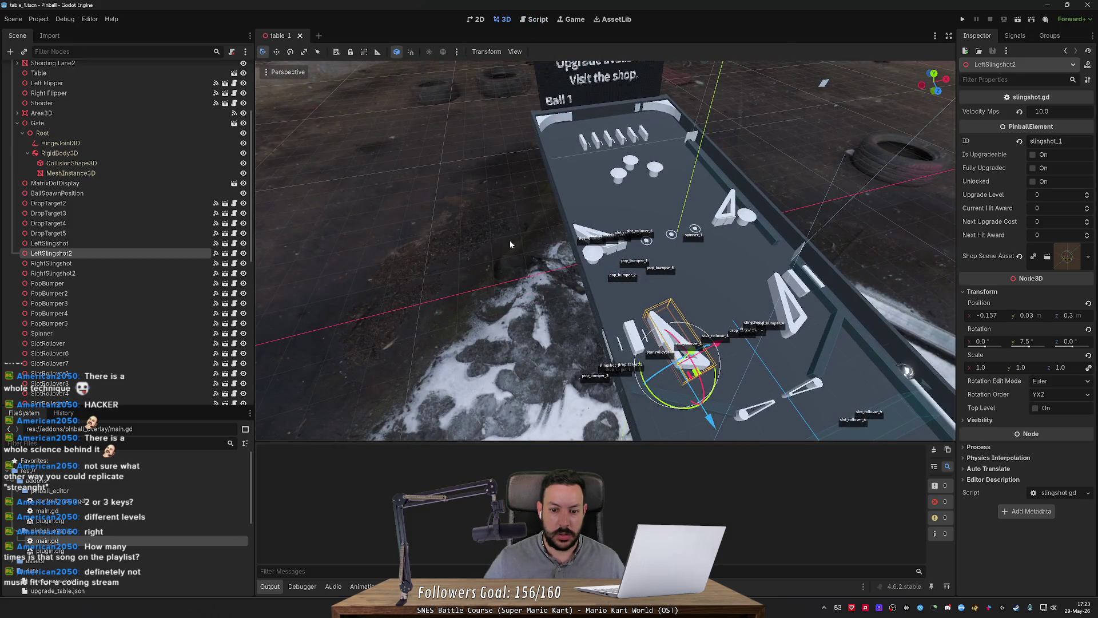
Fly the 3D camera back and around the table to view the ID labels in dark boxes.
scroll(509, 241, up, 5)
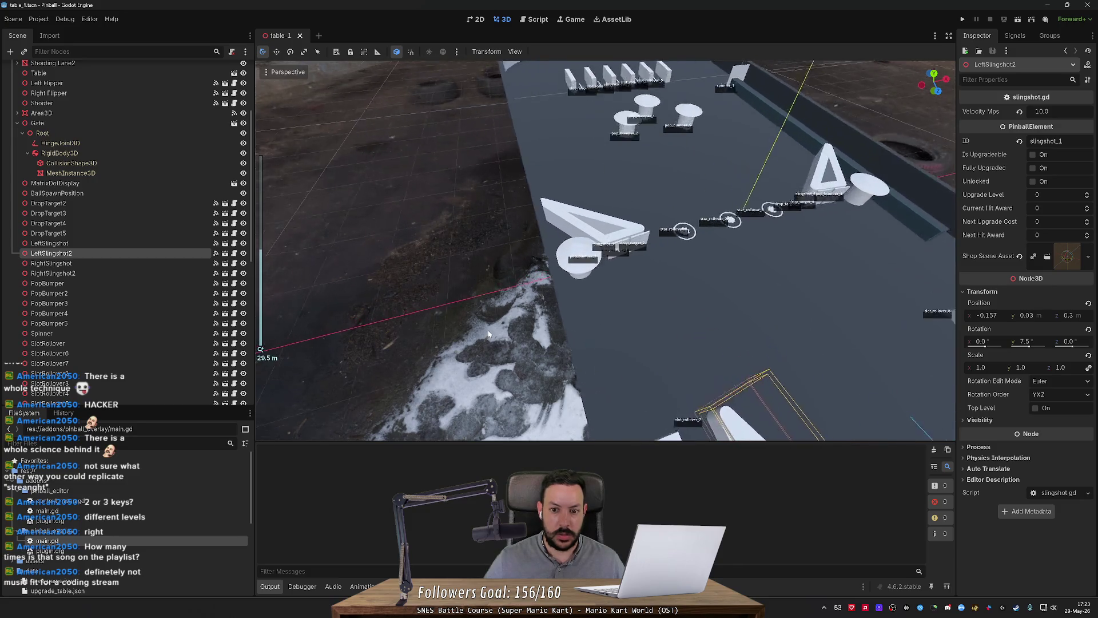
key(s)
scroll(524, 332, down, 2)
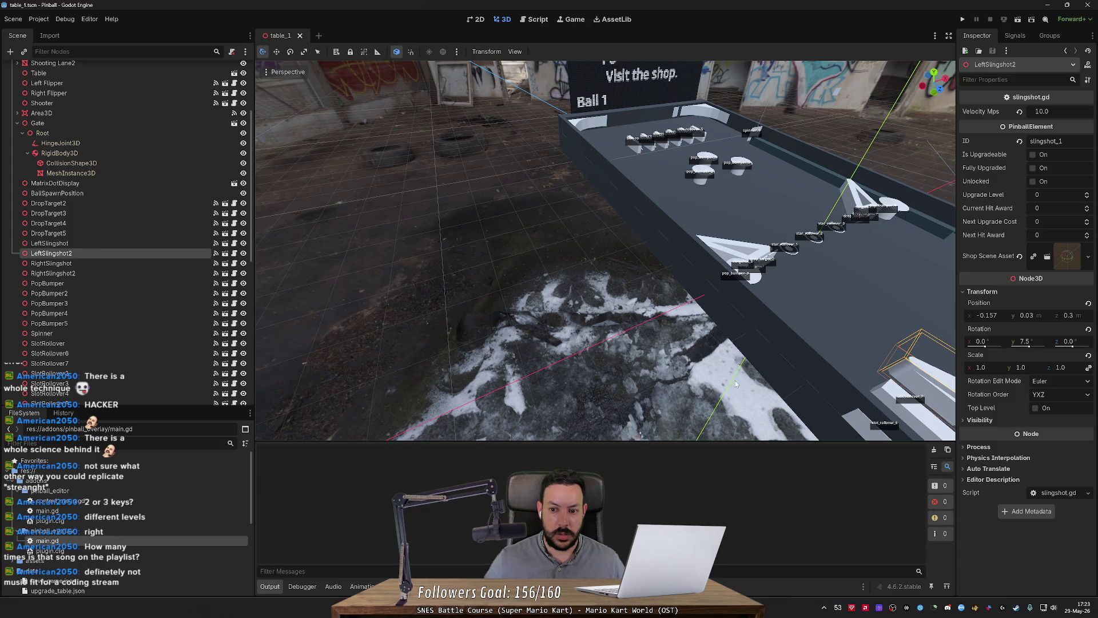
scroll(737, 384, down, 2)
scroll(729, 379, up, 2)
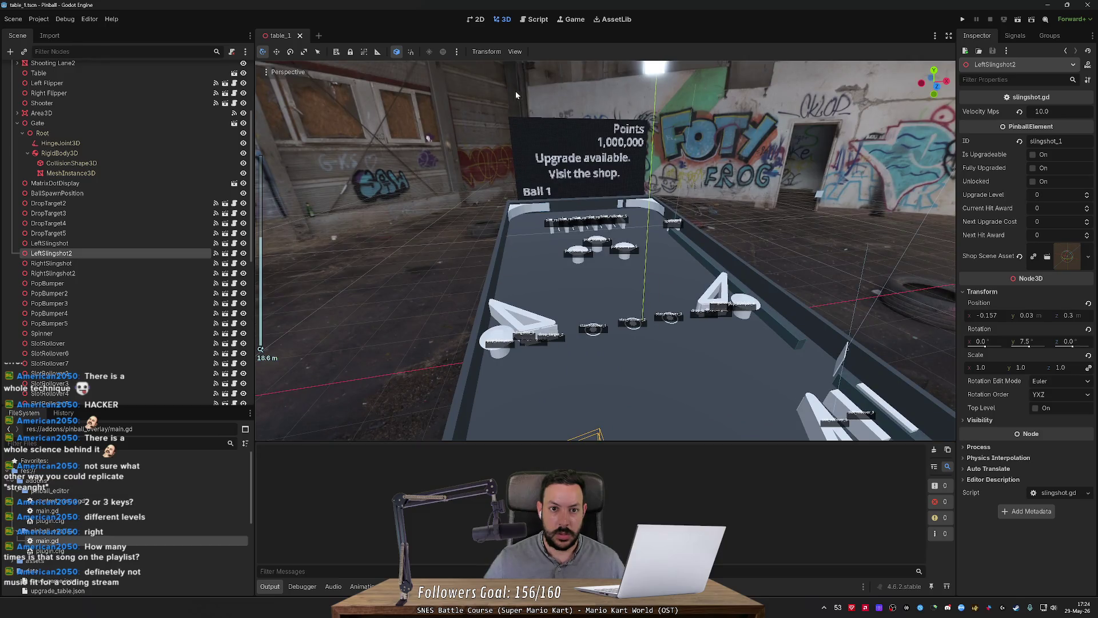
click(38, 18)
Disable the Table Overlay plugin in Project Settings' Plugins tab.
click(60, 32)
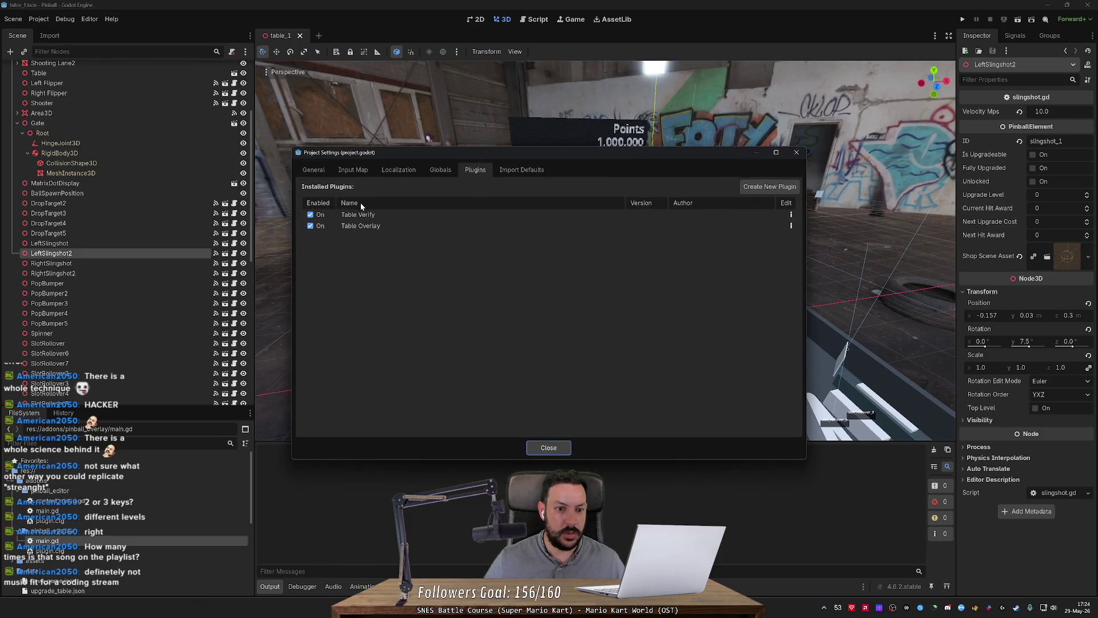
click(311, 226)
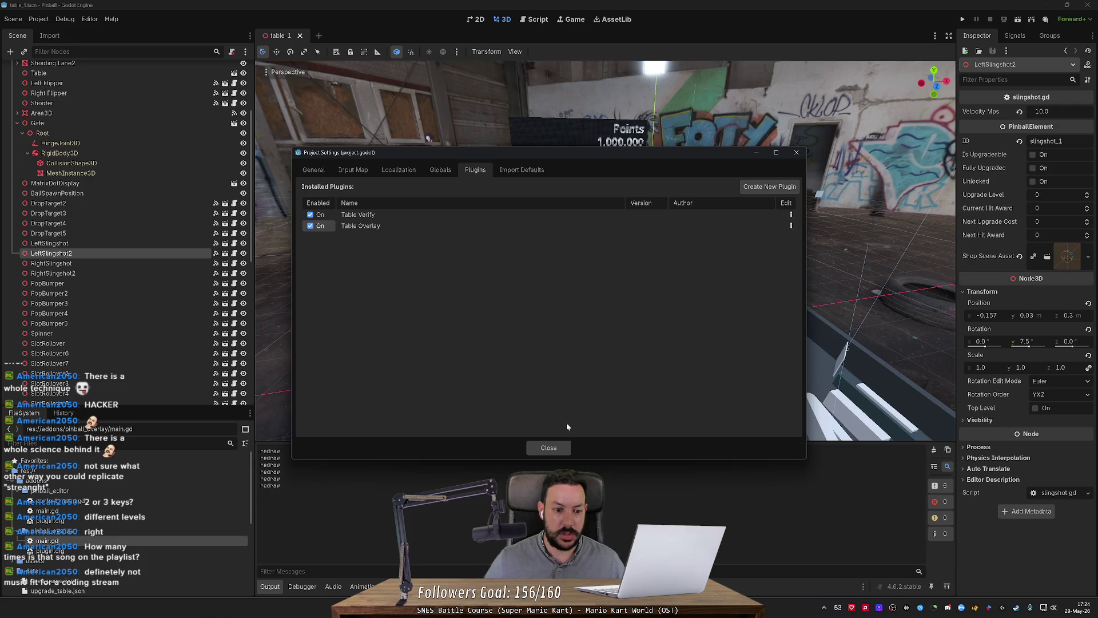
click(549, 448)
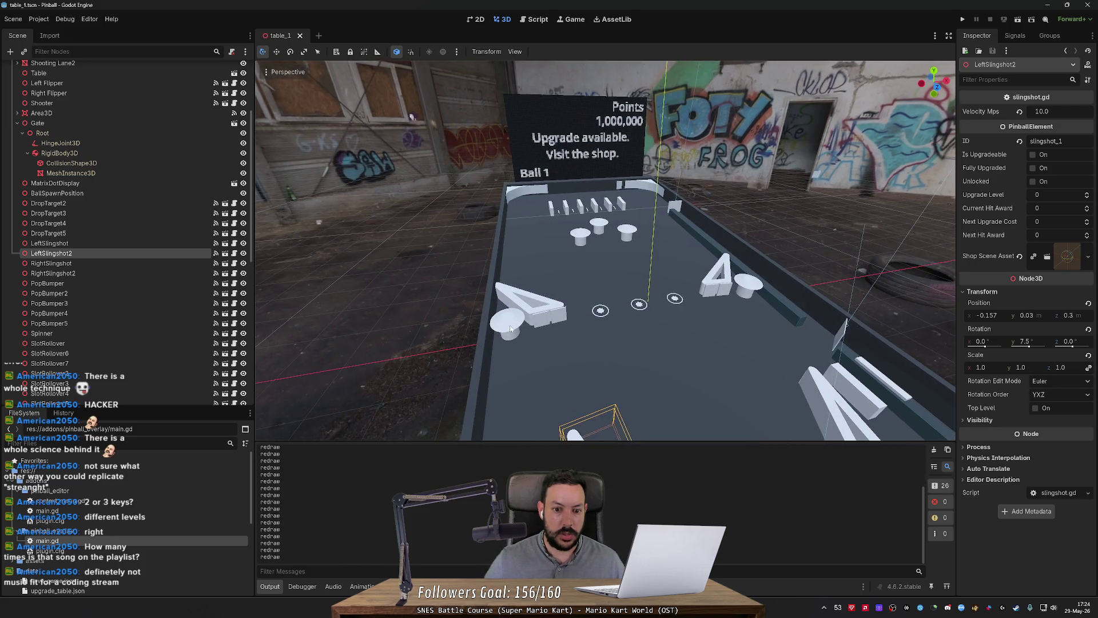
Select the pop bumper and baked collision shape, then the Table node, and open main.gd.
click(501, 335)
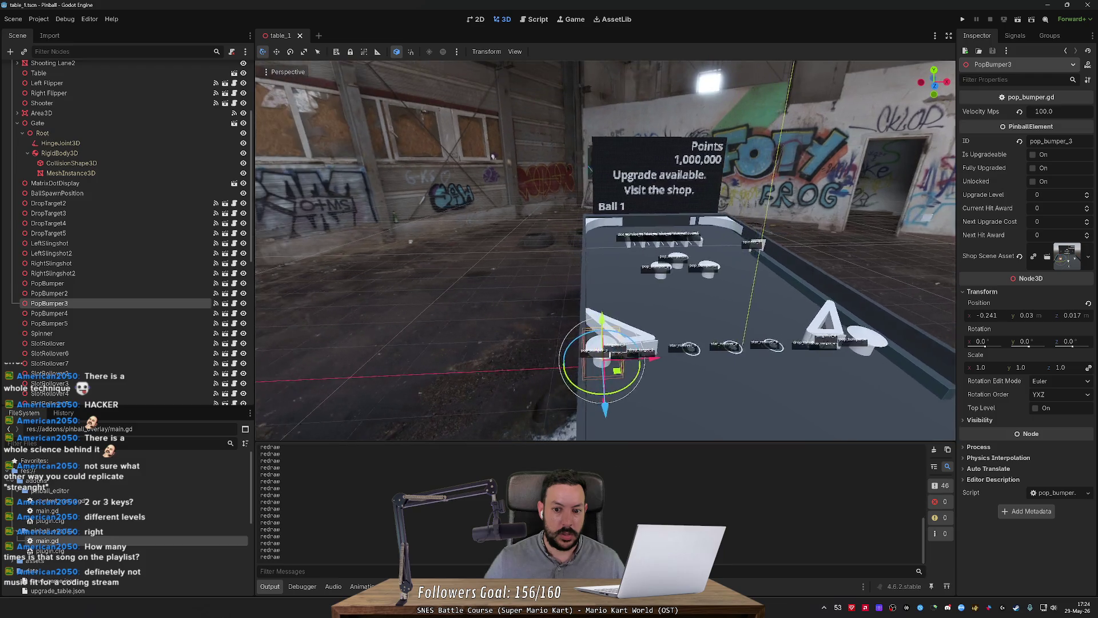
scroll(605, 250, up, 3)
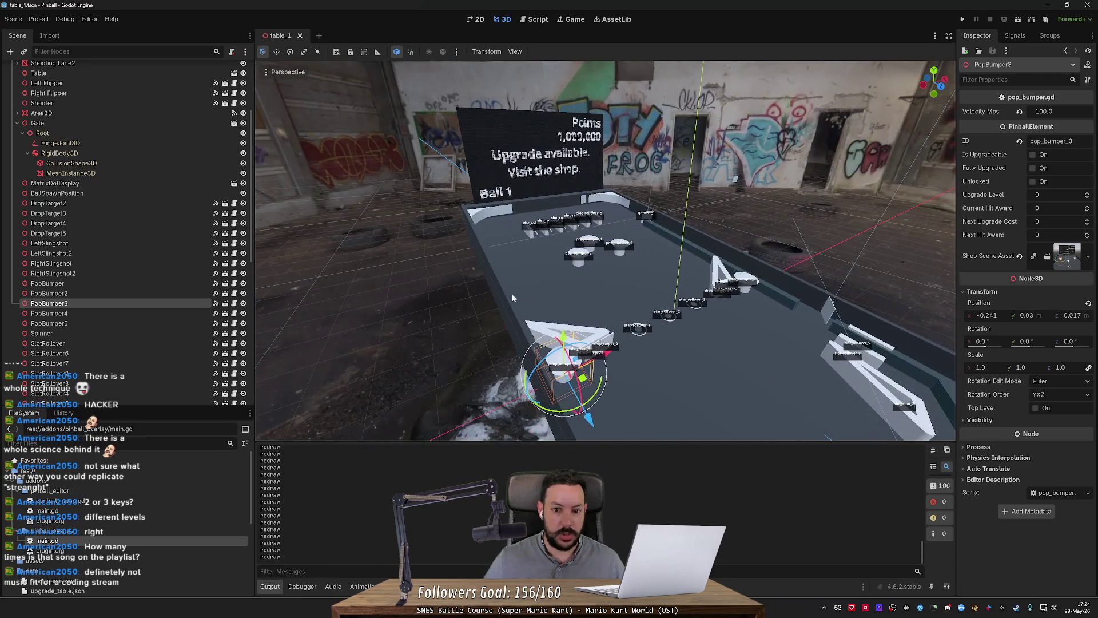
click(461, 279)
scroll(571, 255, down, 2)
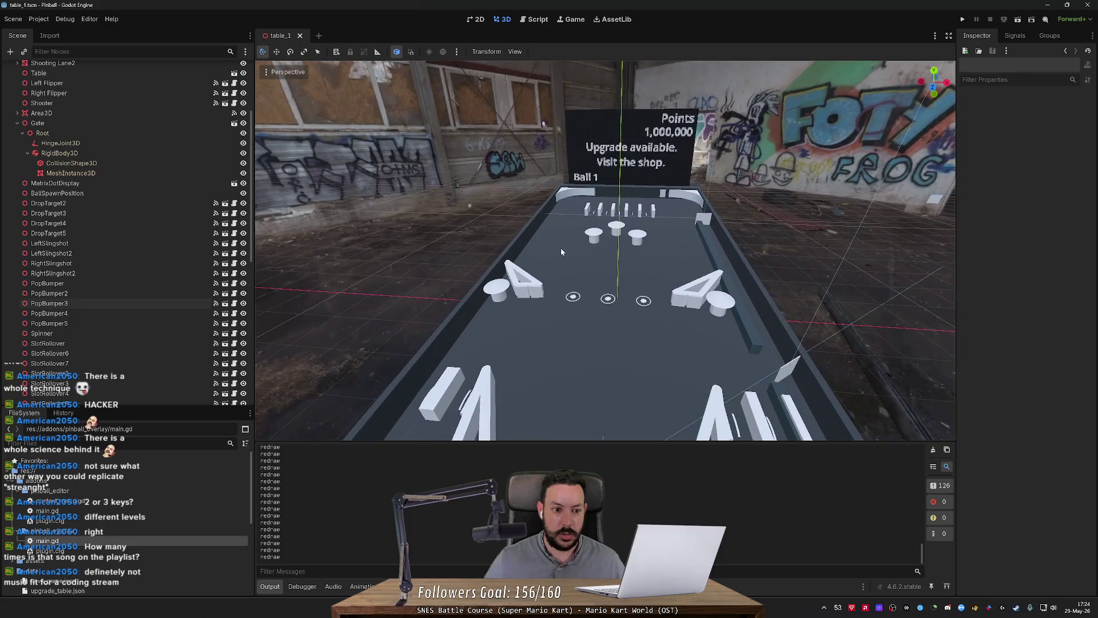
drag(456, 226, 426, 185)
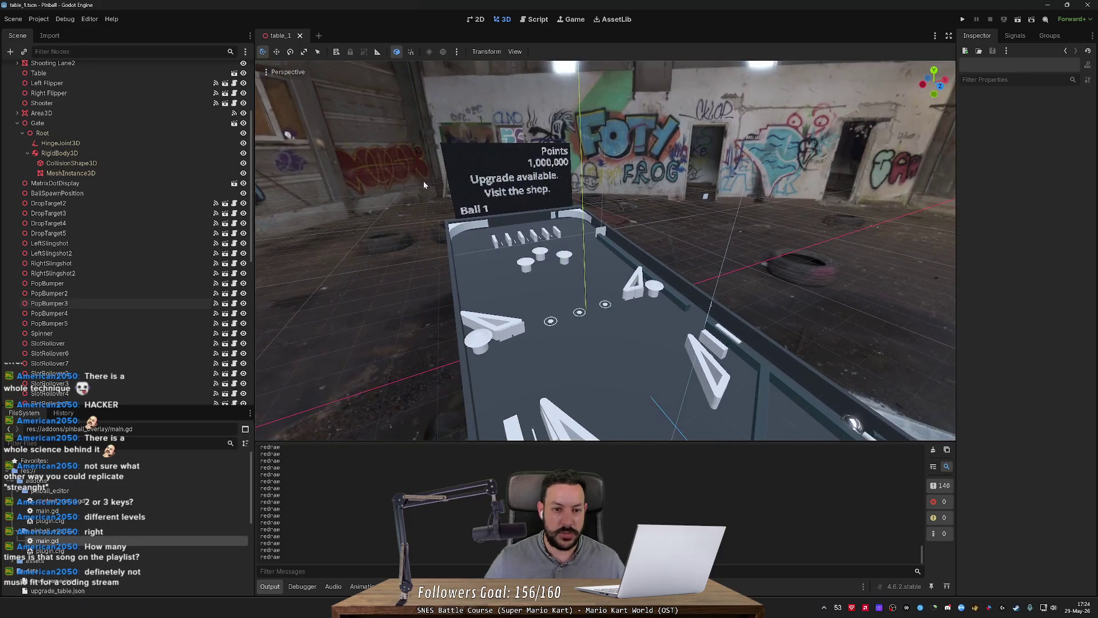
click(458, 235)
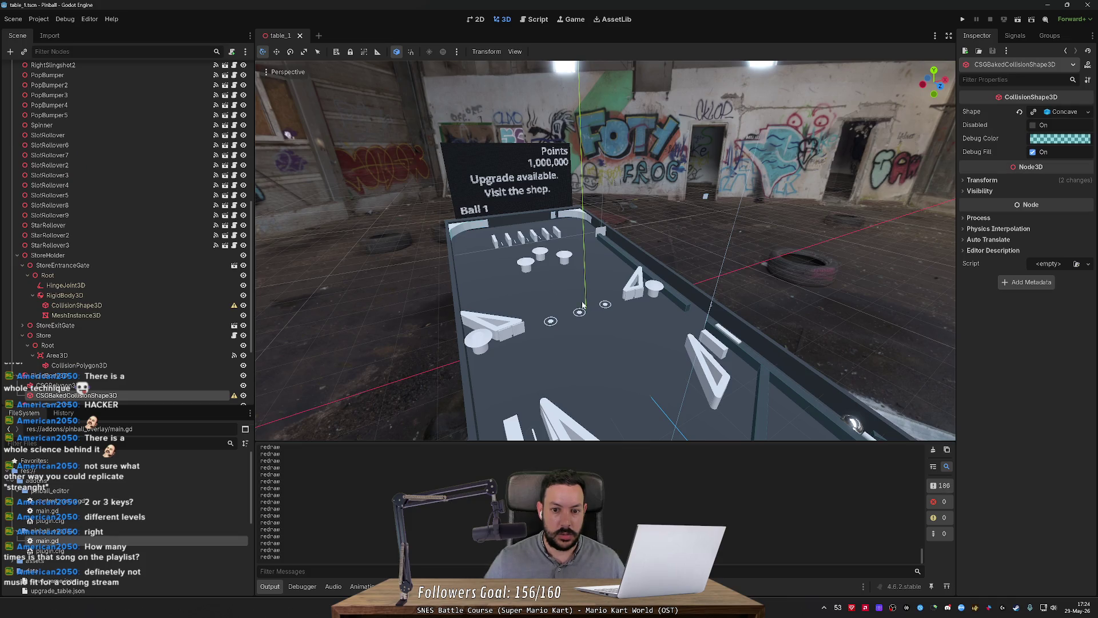
click(482, 280)
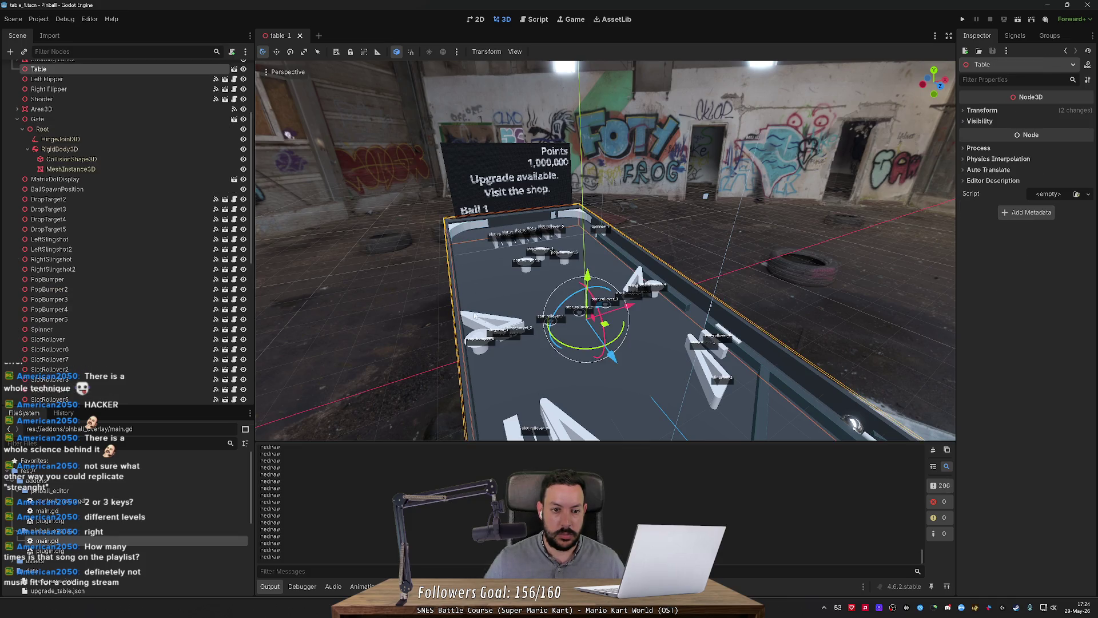
click(542, 21)
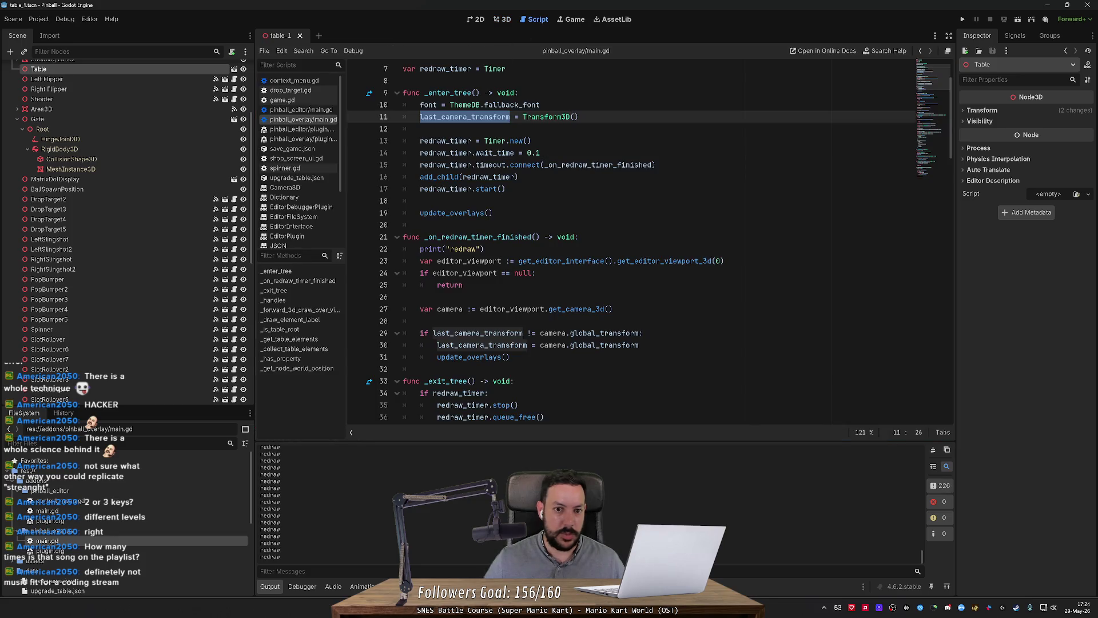
Remove the print("redraw") debug line from main.gd's redraw timer callback and return to the 3D table.
click(485, 248)
key(ctrl+shift+k)
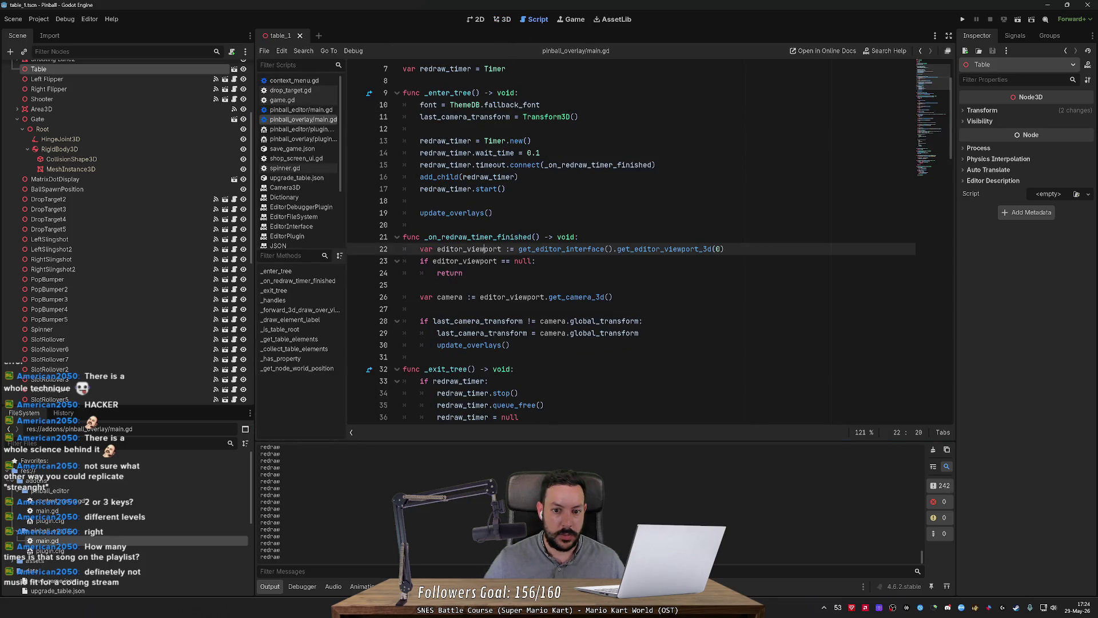
click(435, 285)
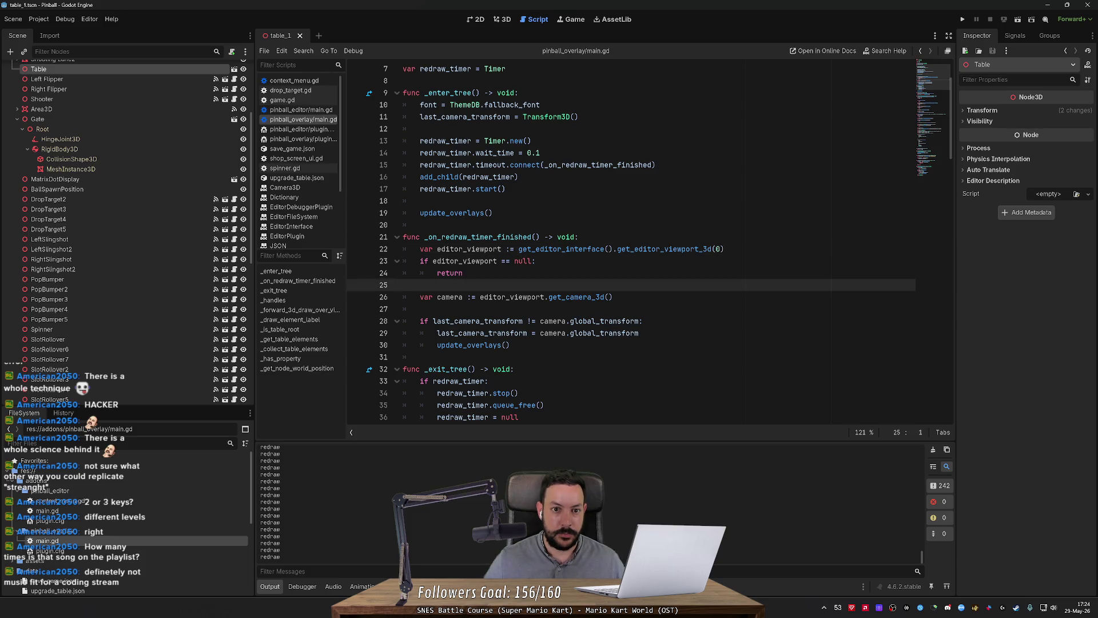
mouse_move(443, 92)
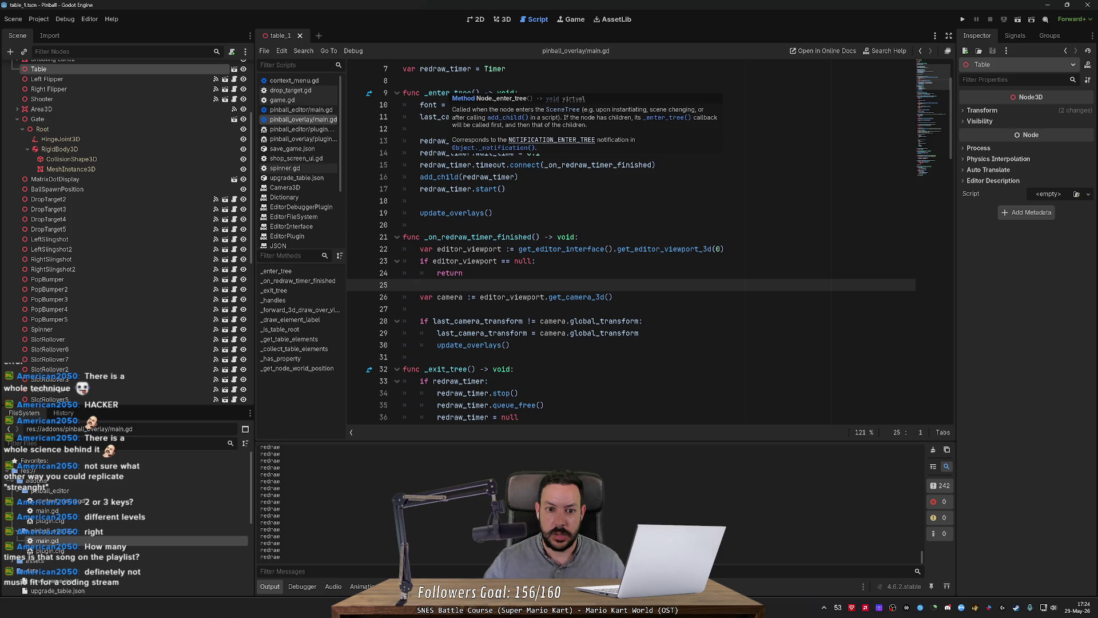
click(403, 80)
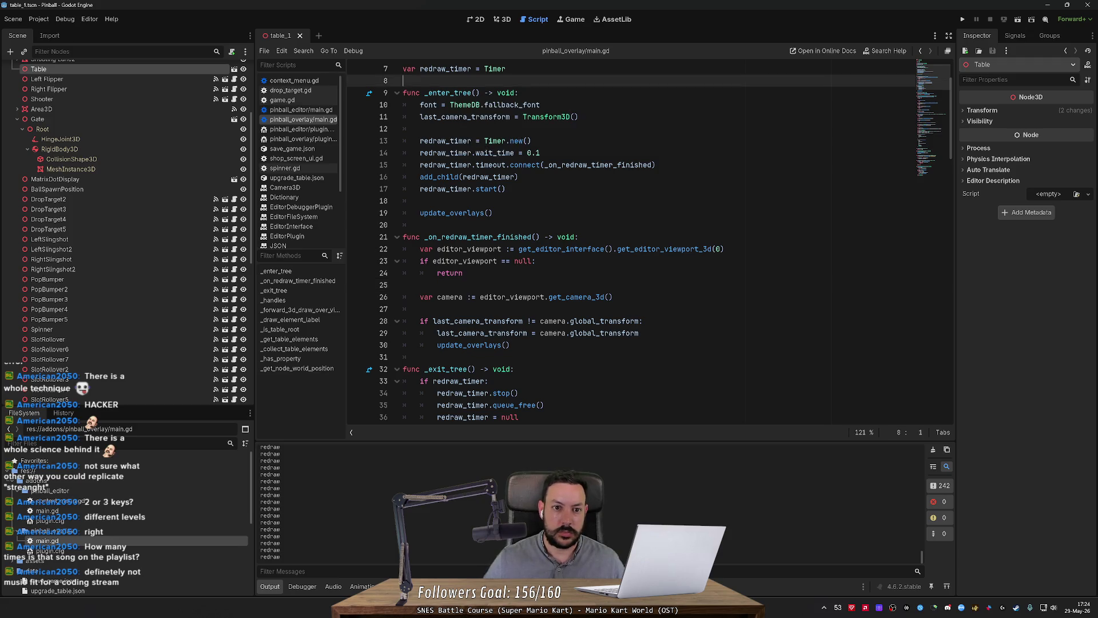
scroll(629, 240, up, 2)
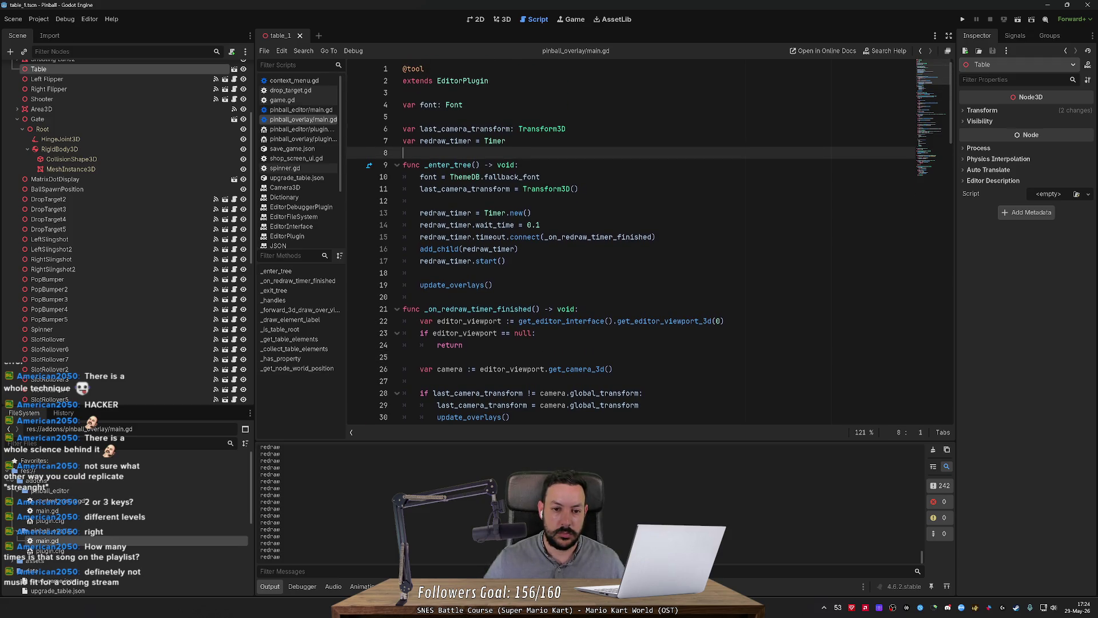
click(502, 19)
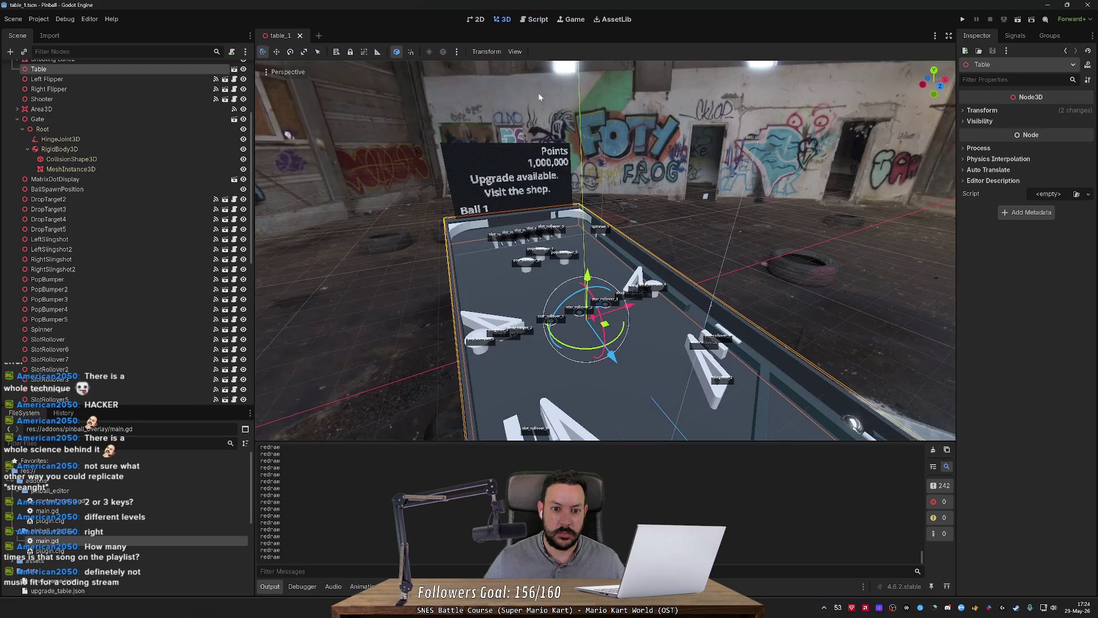
Playtest the pinball table, launching the ball and flapping the left flipper, then stop the game.
click(962, 19)
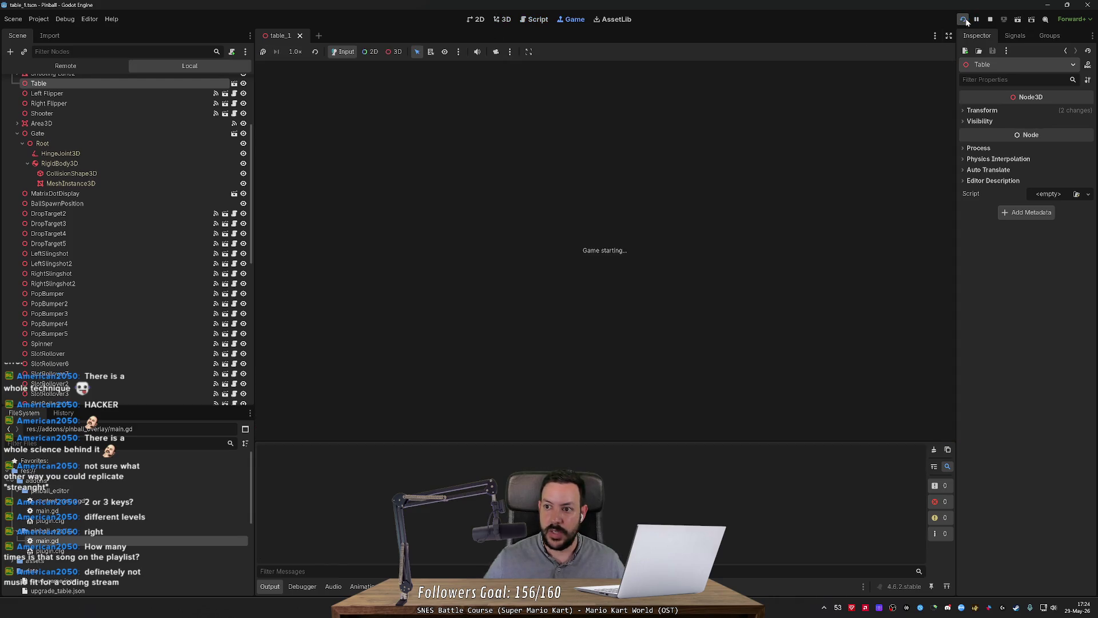
key(space)
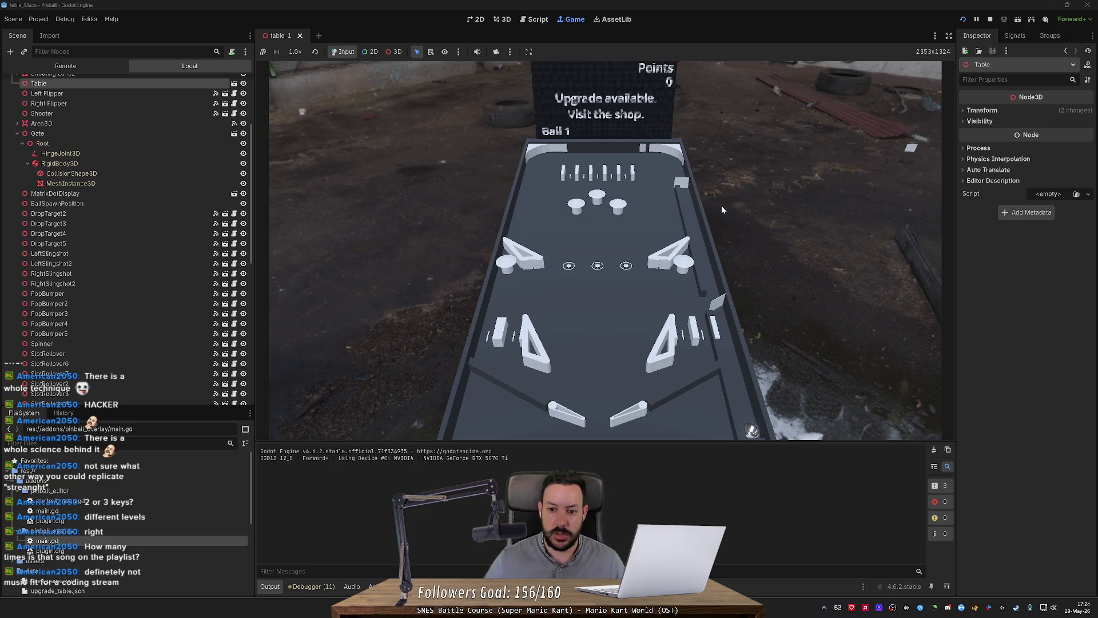
key(Left)
key(Left)
key(Left)
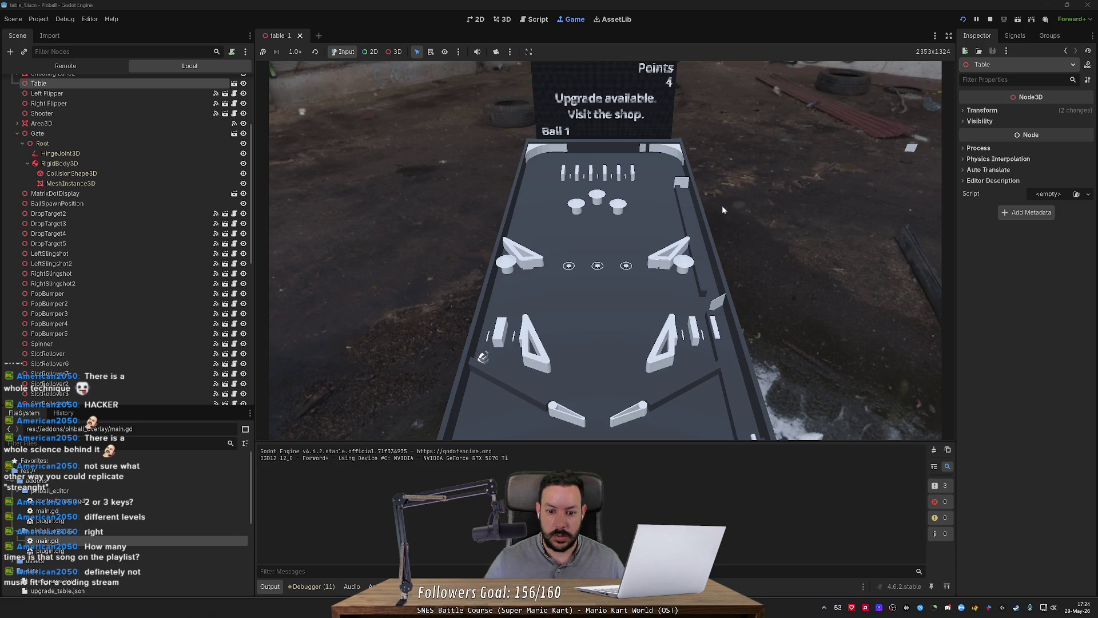
click(991, 19)
drag(750, 153, 750, 153)
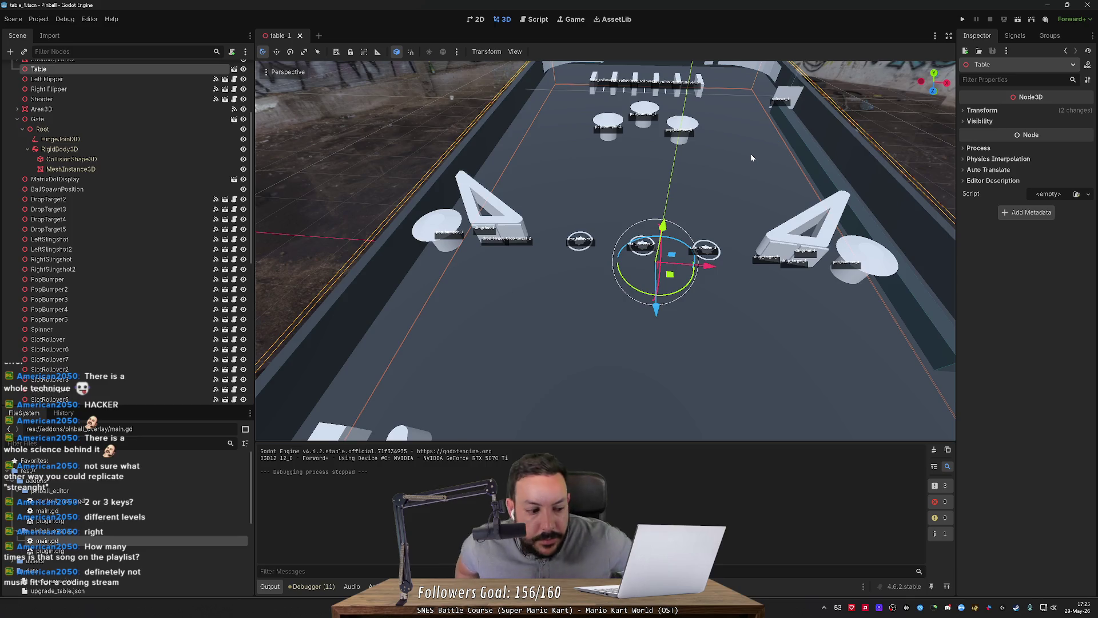
click(541, 20)
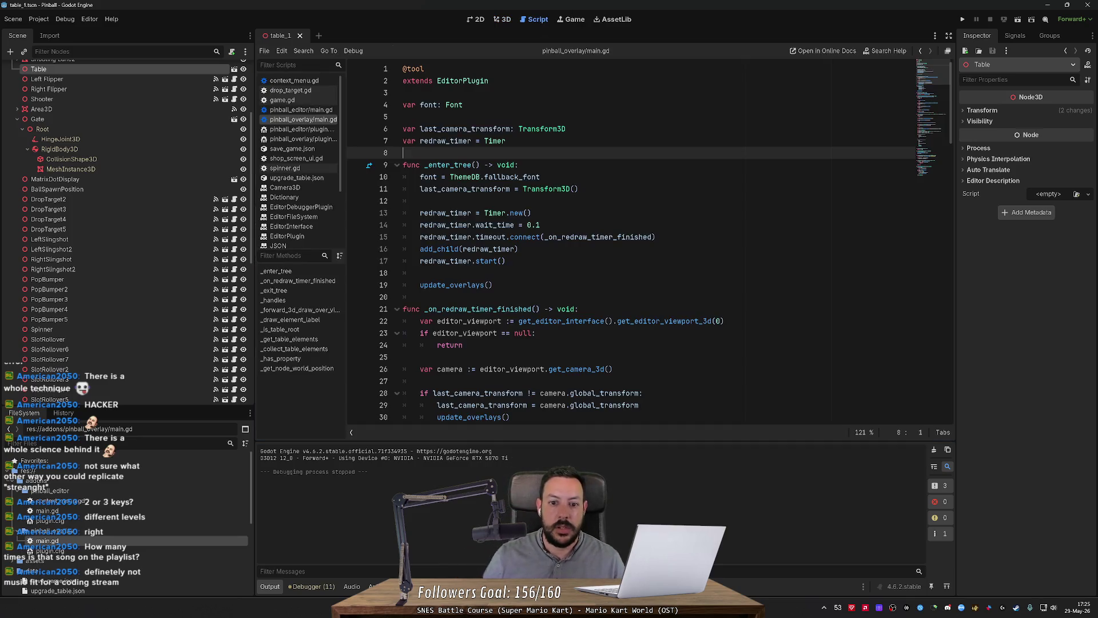
Change the redraw timer's wait_time on line 14 to 0.01 and save main.gd.
scroll(629, 240, down, 3)
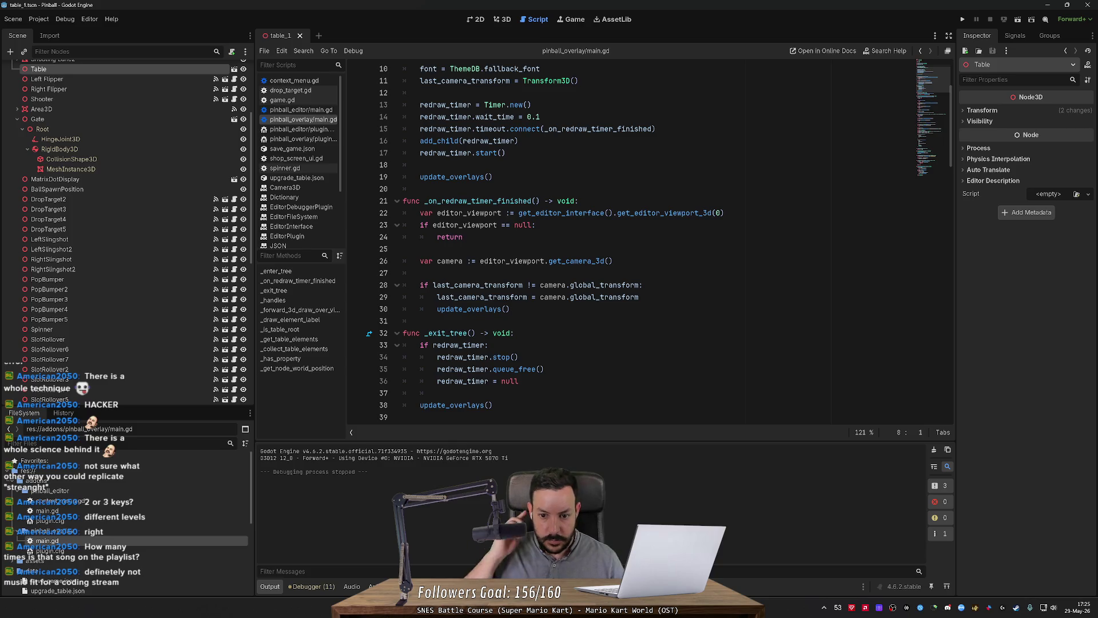
scroll(629, 241, down, 2)
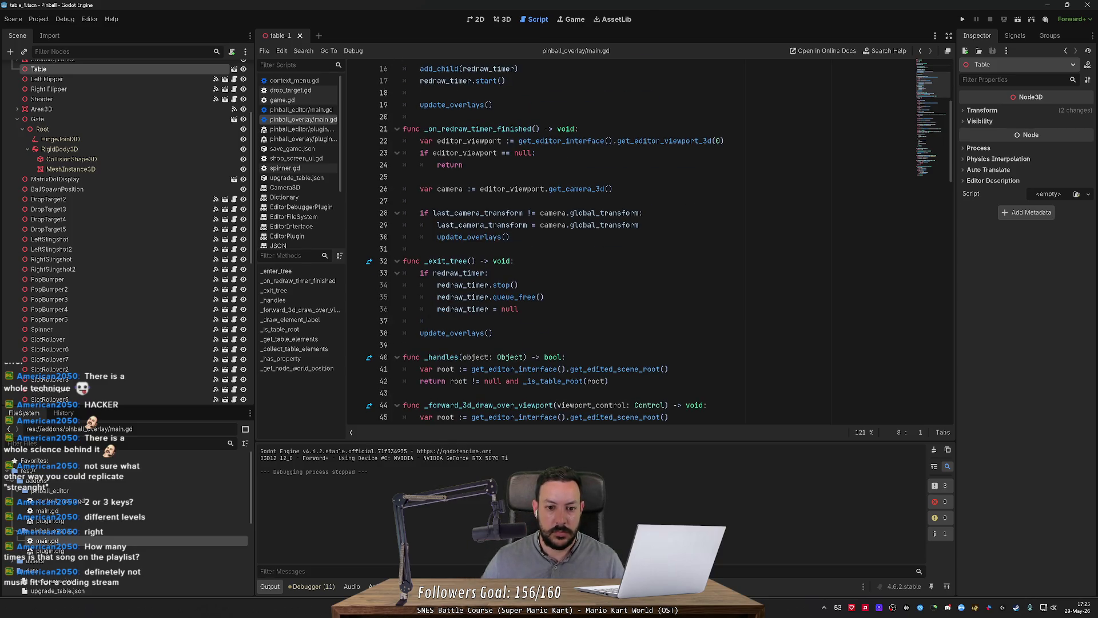
scroll(629, 240, up, 5)
click(540, 204)
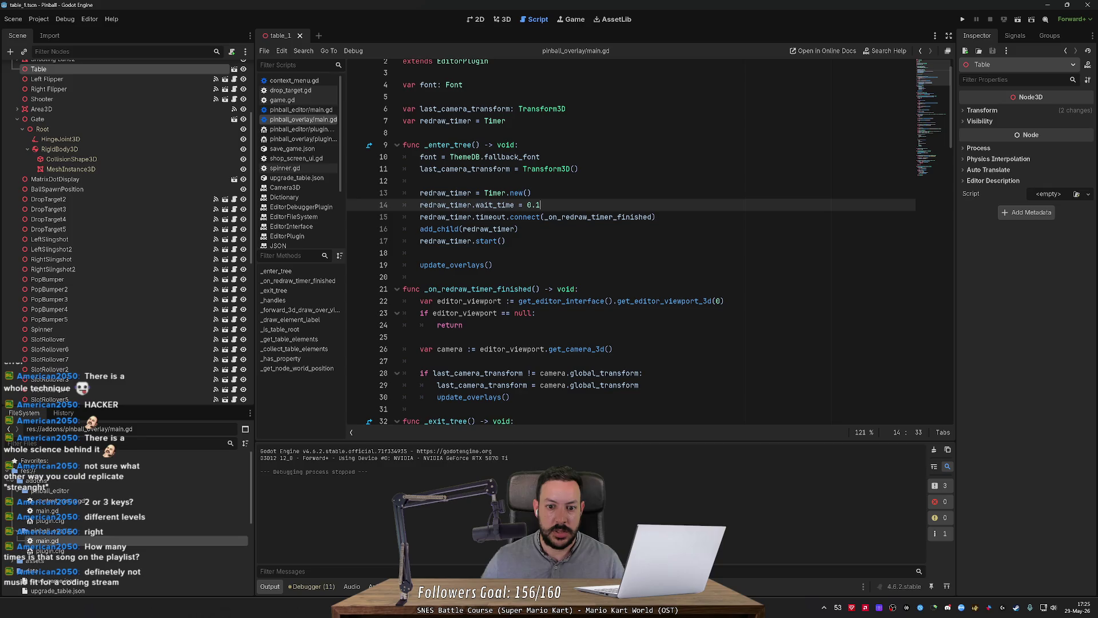
text(0)
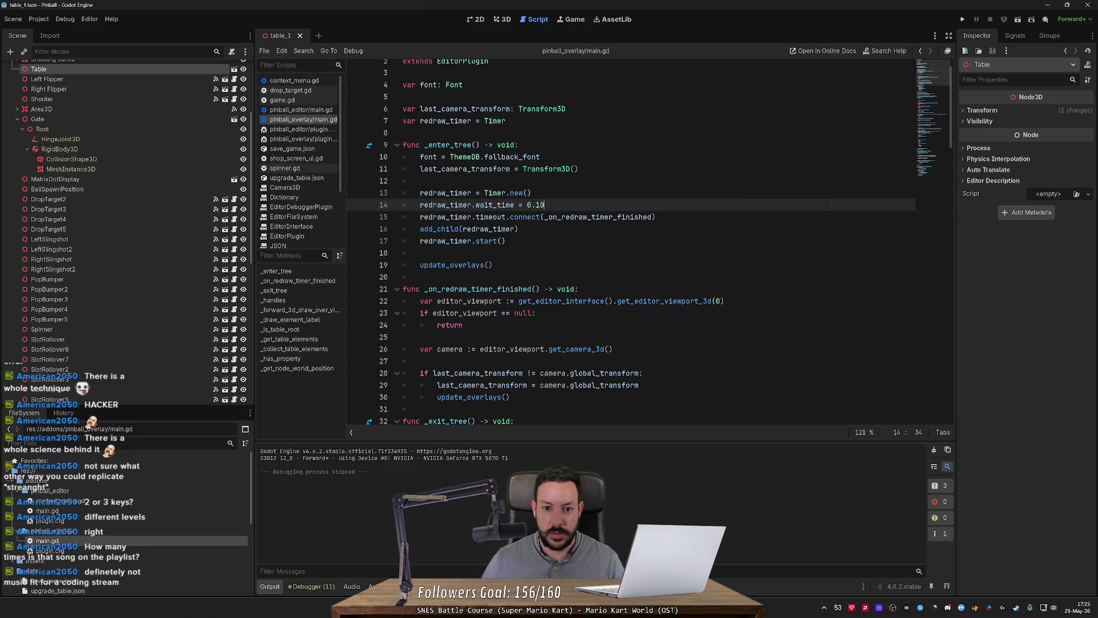
key(shift+Left)
key(shift+Left)
text(01)
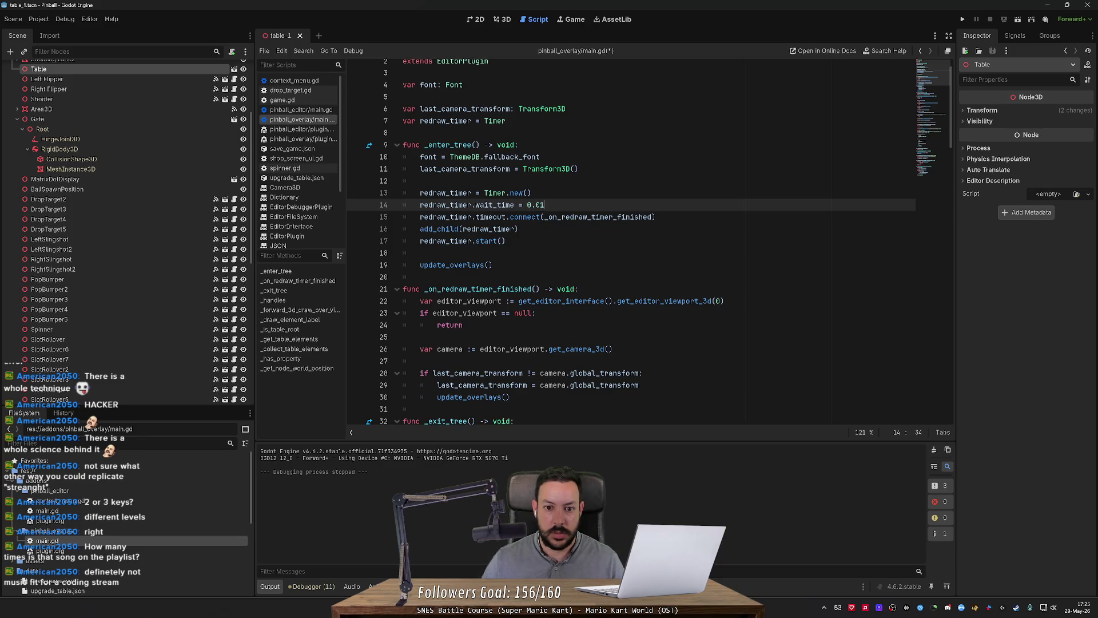
key(ctrl+s)
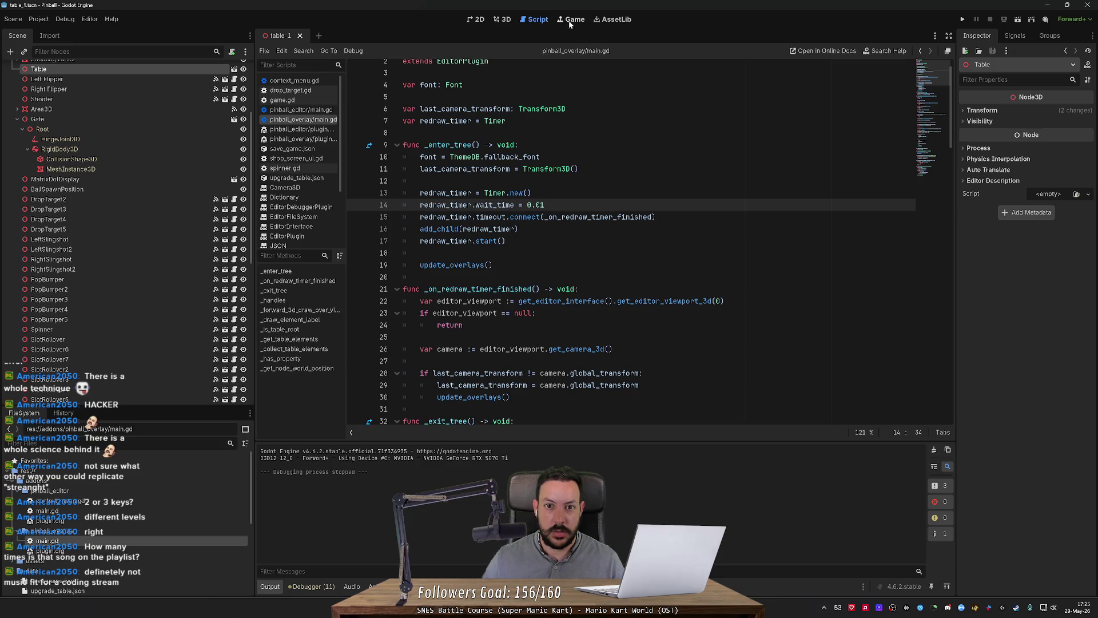
Check the Game and 3D views, then cut wait_time down to 0 and return to the 3D table.
click(571, 21)
click(502, 21)
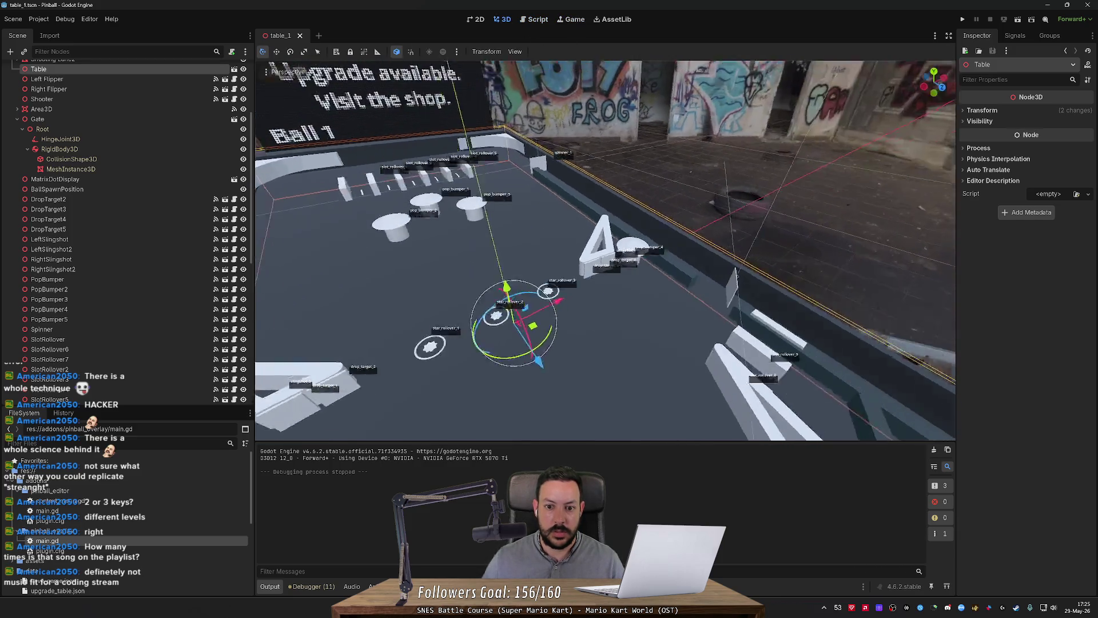
scroll(337, 73, up, 3)
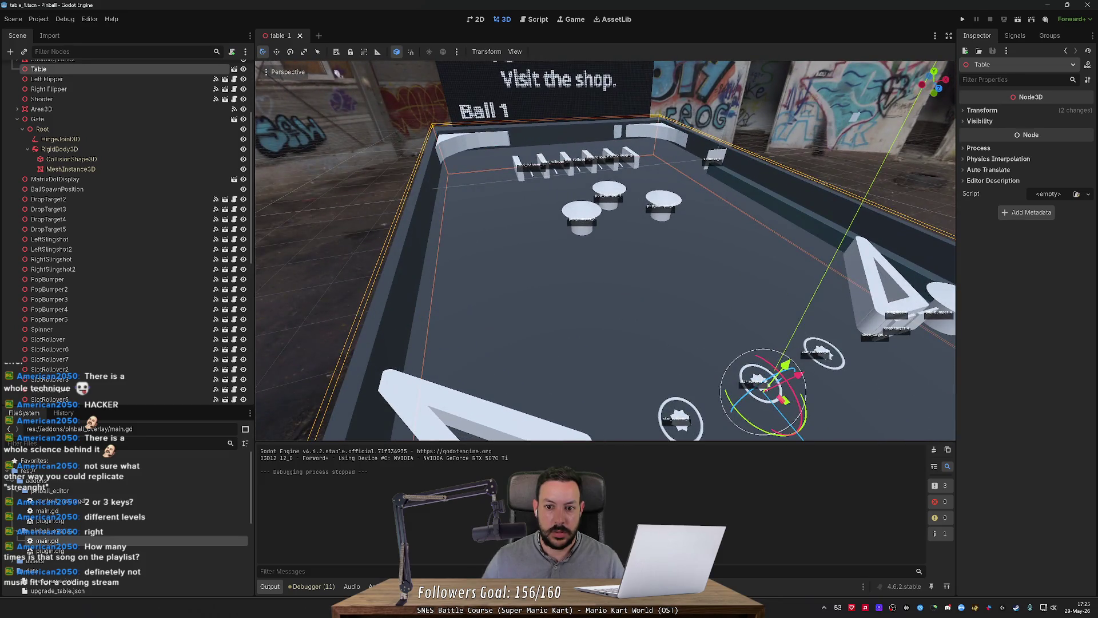
click(566, 20)
click(545, 20)
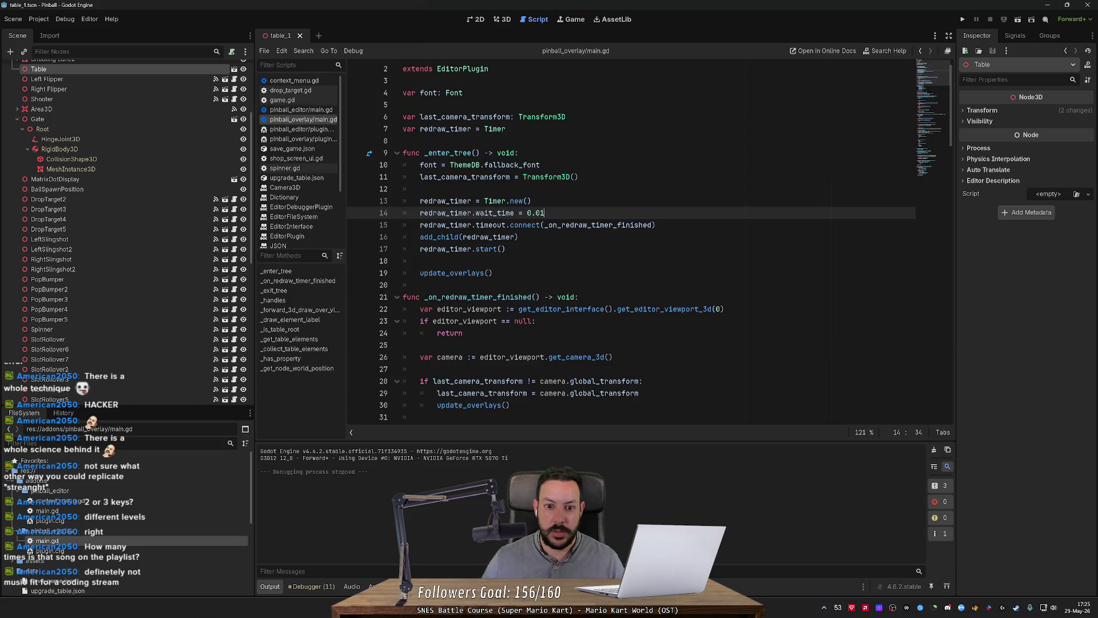
key(BackSpace)
key(BackSpace)
key(BackSpace)
click(574, 21)
click(505, 19)
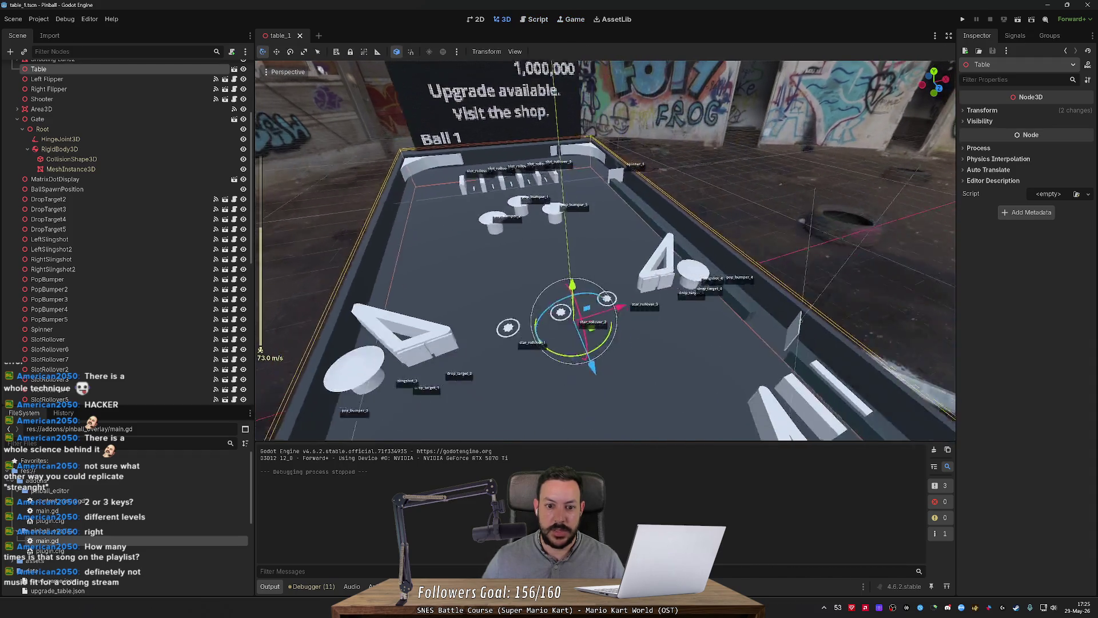
click(38, 19)
click(49, 33)
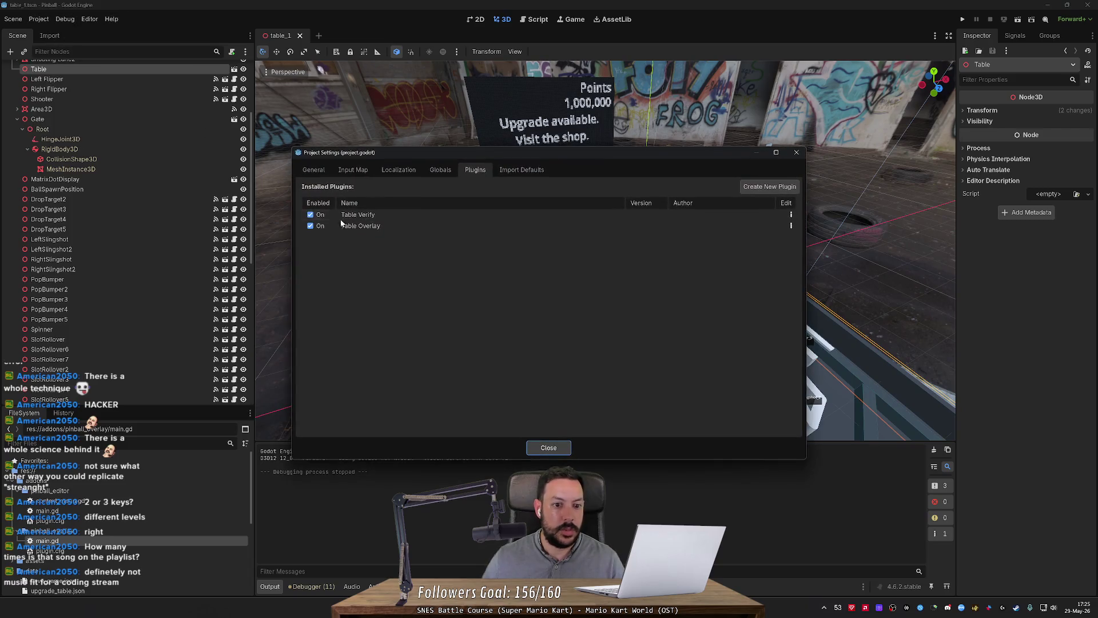
click(311, 226)
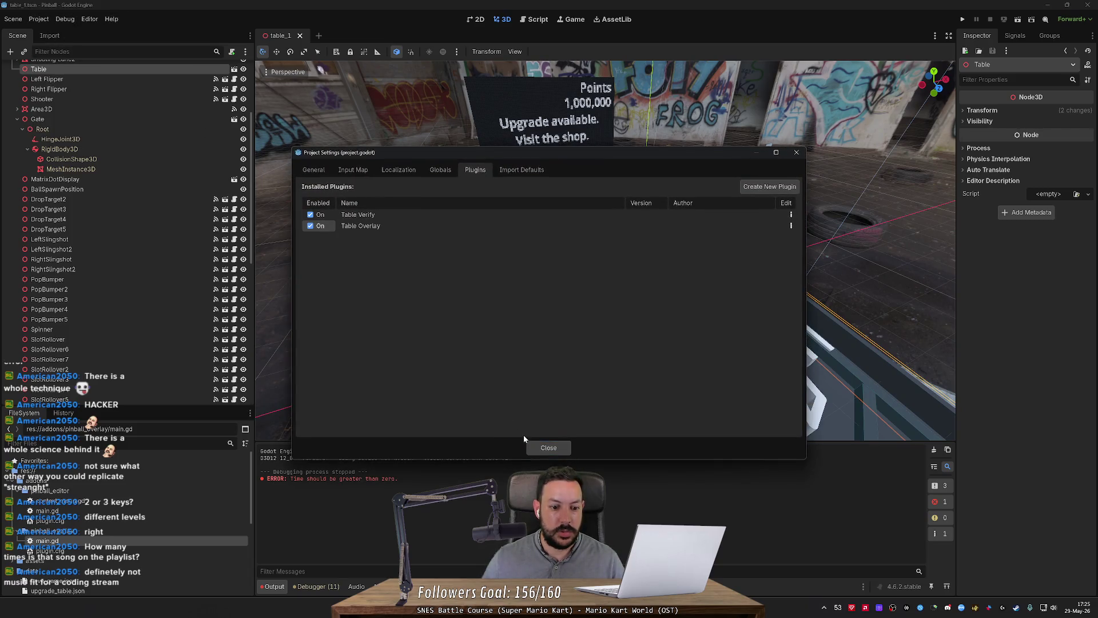
click(548, 448)
click(537, 19)
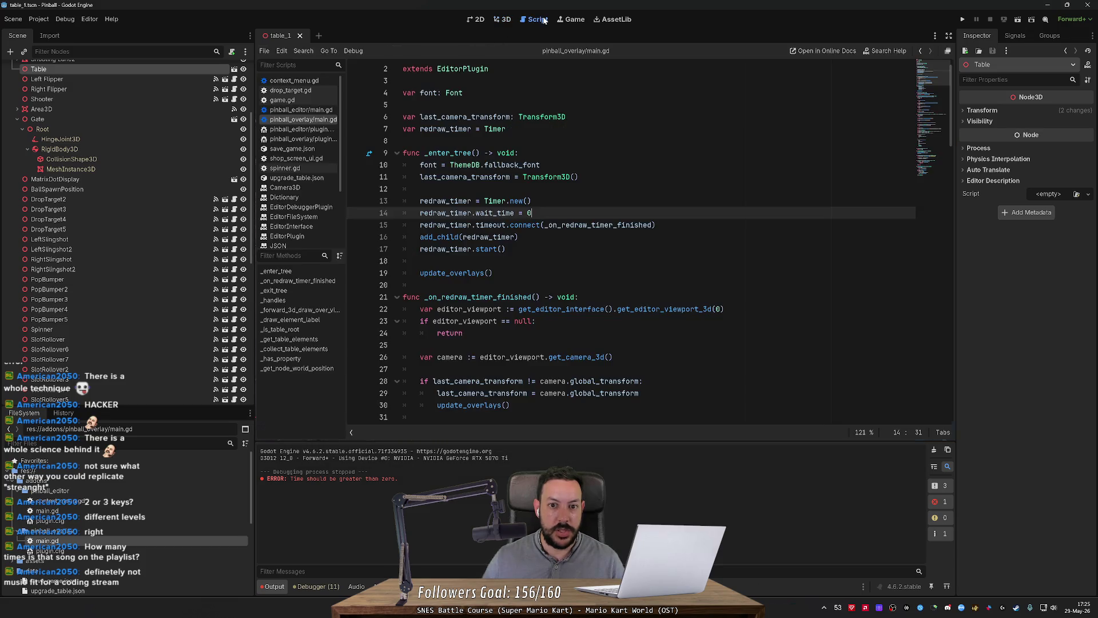
text(.01)
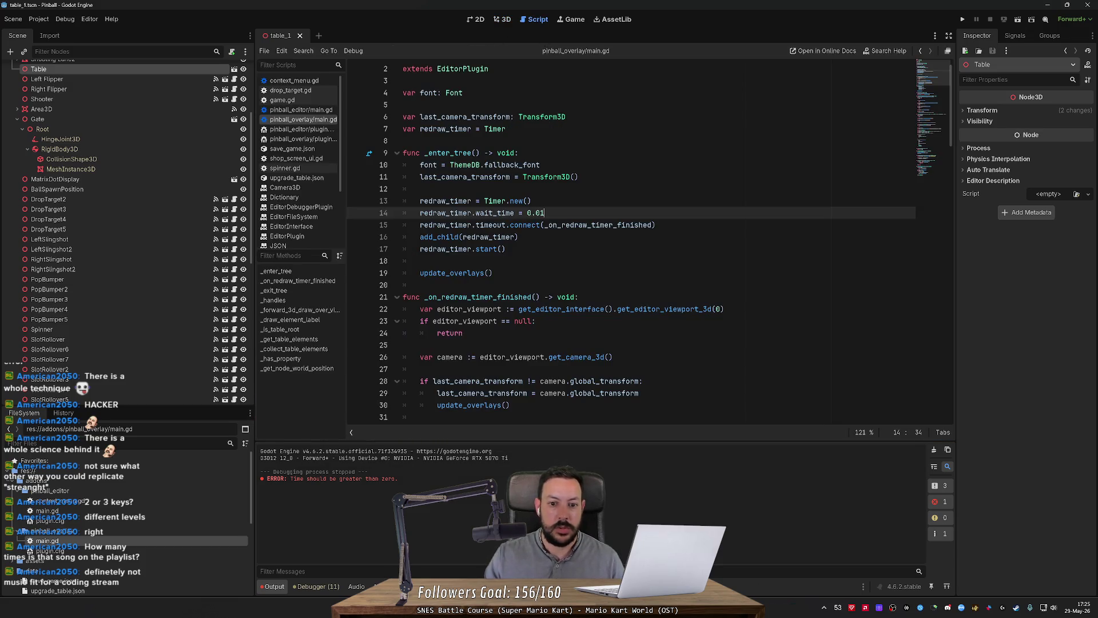
click(38, 19)
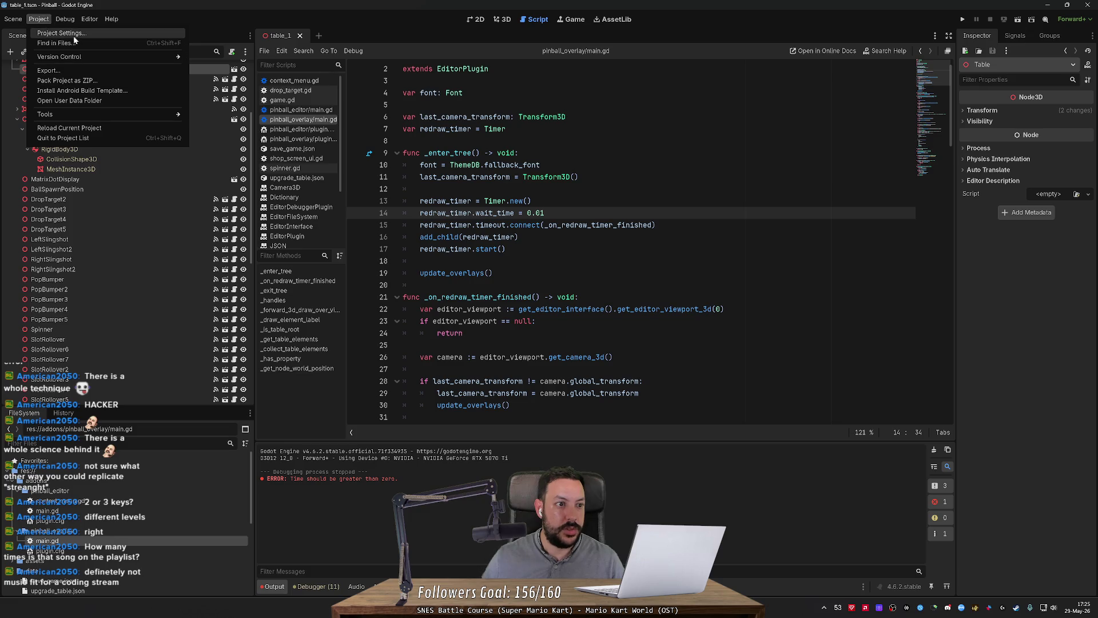
click(57, 32)
click(311, 225)
click(311, 226)
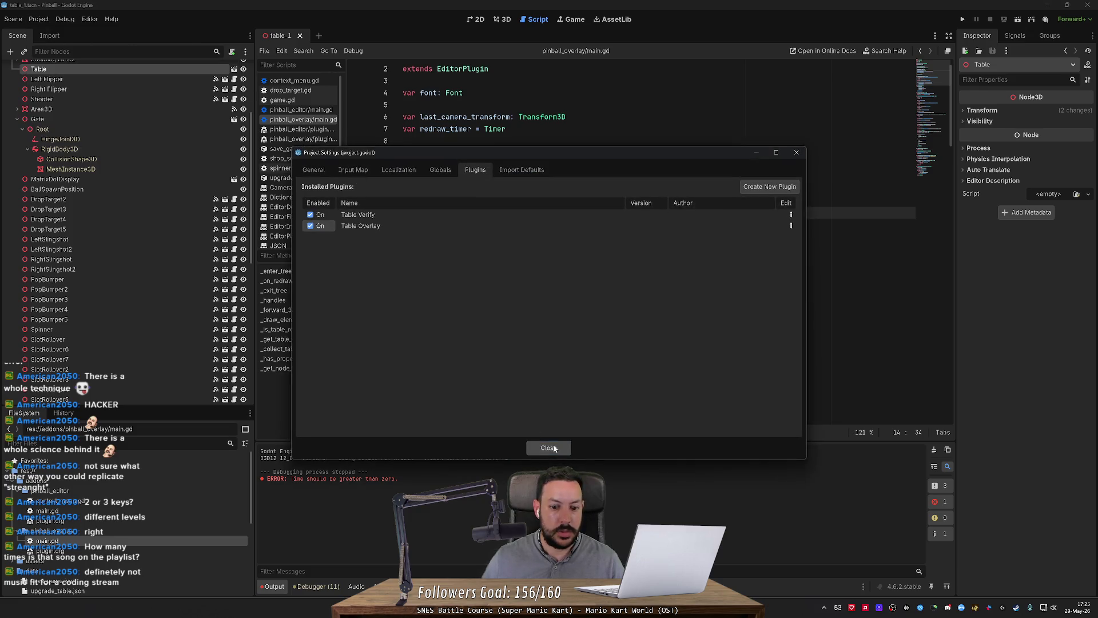
click(549, 447)
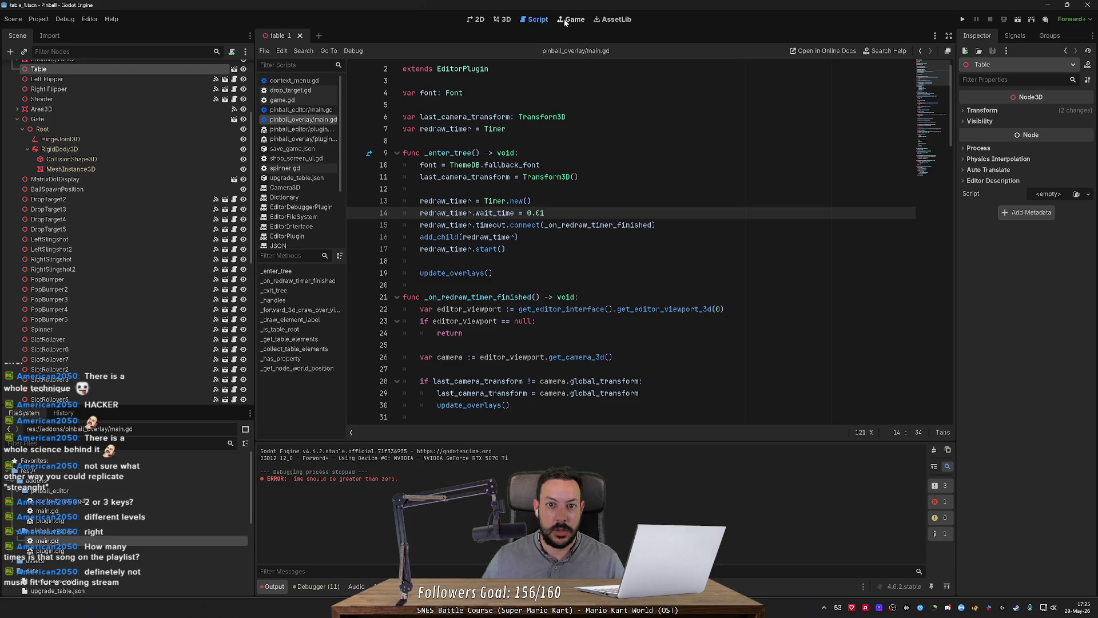
click(503, 19)
click(600, 220)
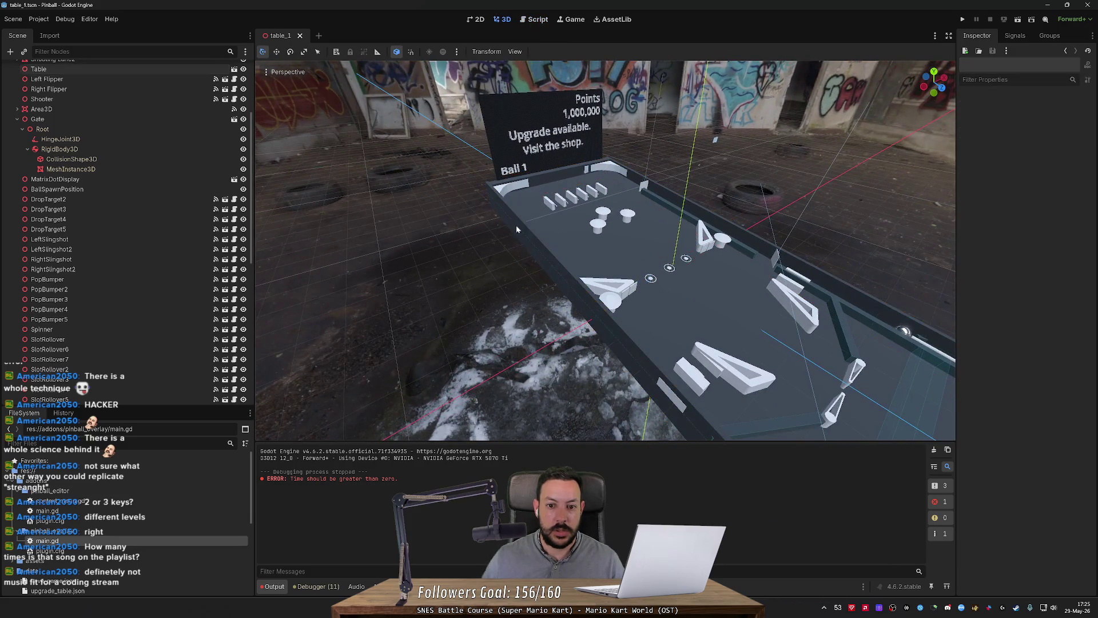
scroll(600, 224, up, 5)
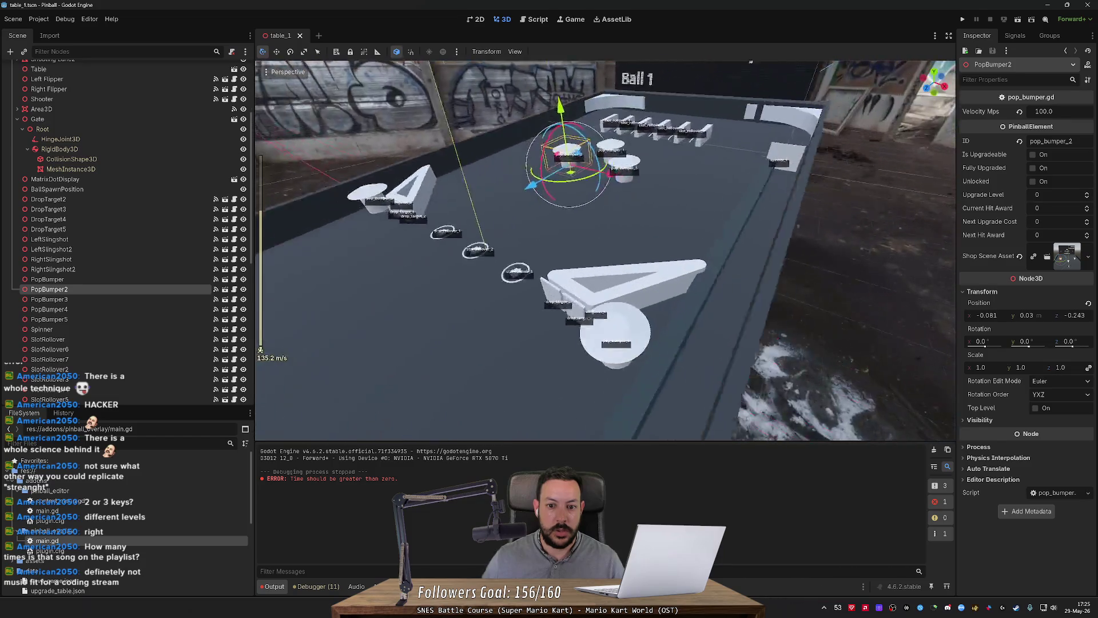
key(s)
scroll(604, 250, down, 6)
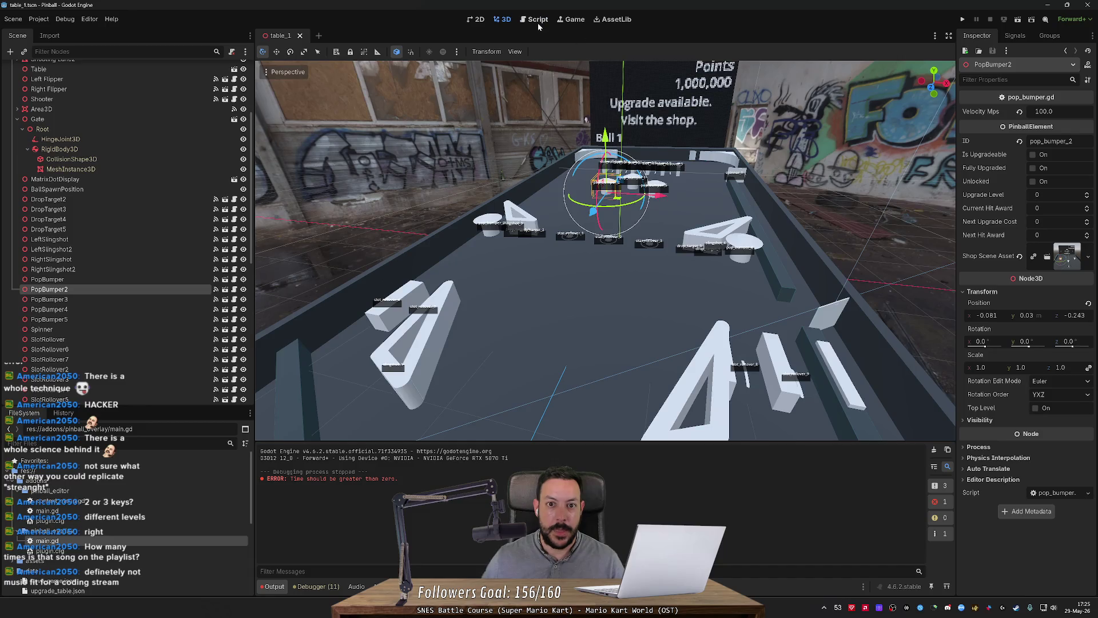
click(537, 18)
scroll(629, 240, down, 7)
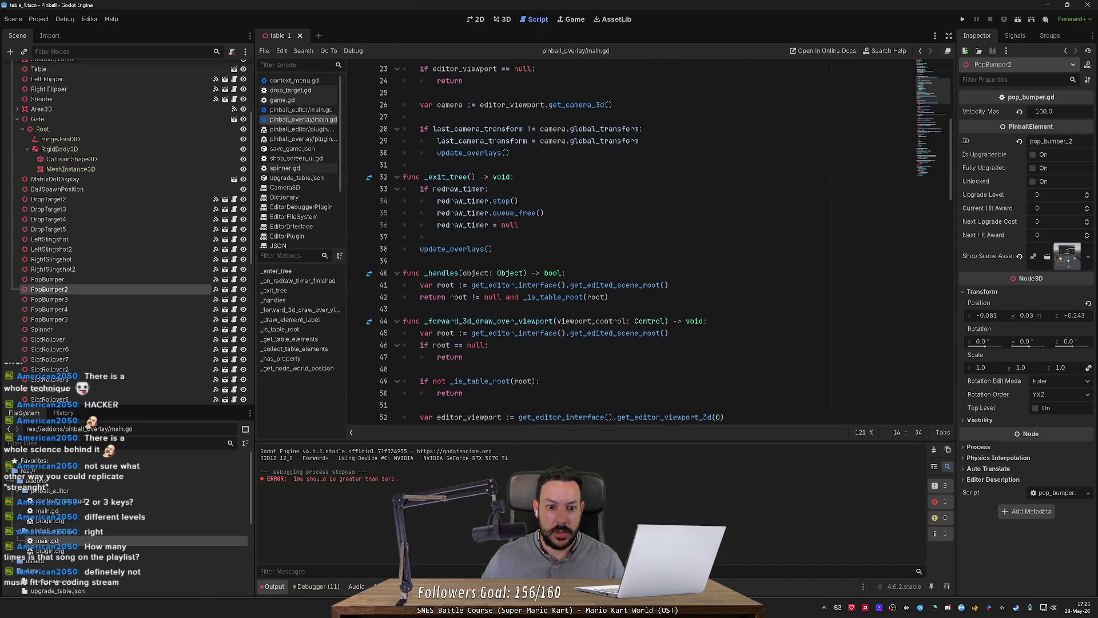
Make _handles simply 'return true', delete its var root and return lines, and save main.gd.
scroll(515, 251, down, 2)
double_click(458, 225)
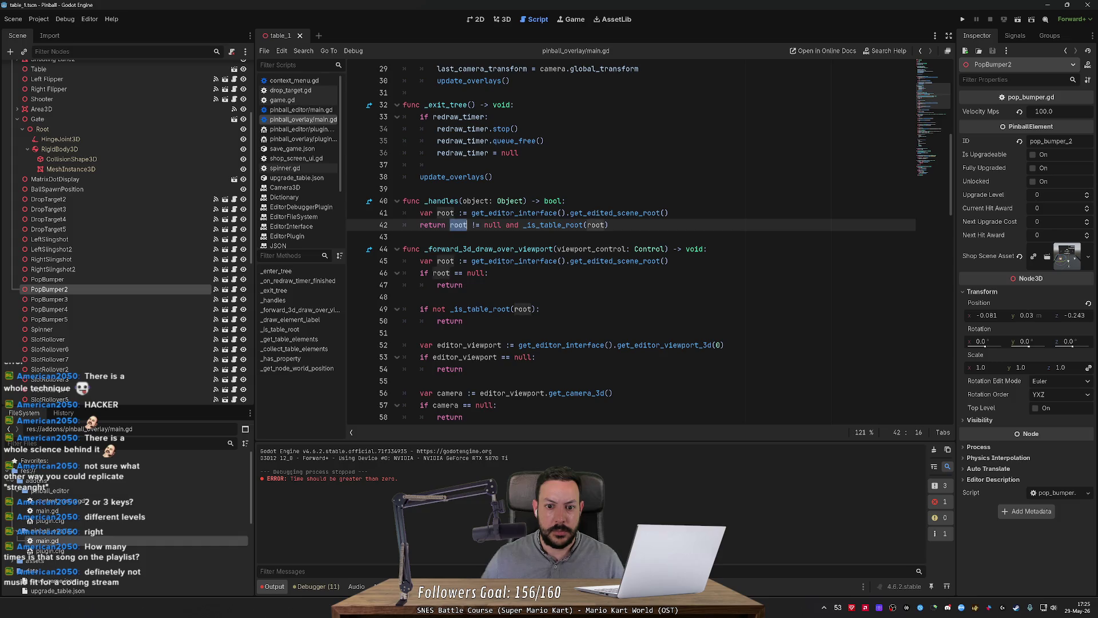
click(452, 201)
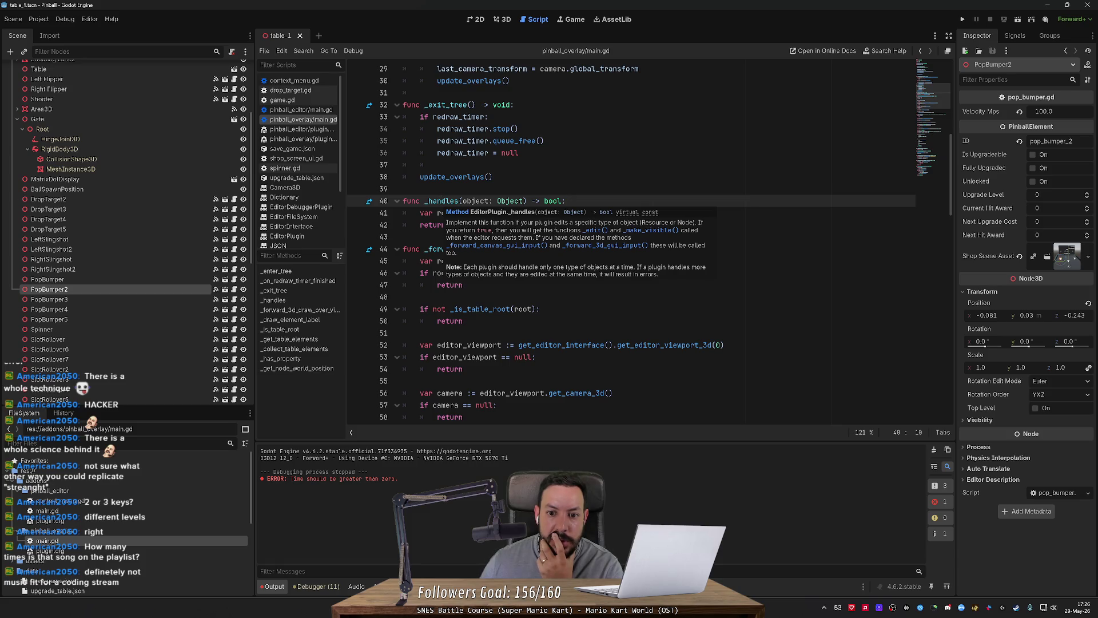
click(403, 188)
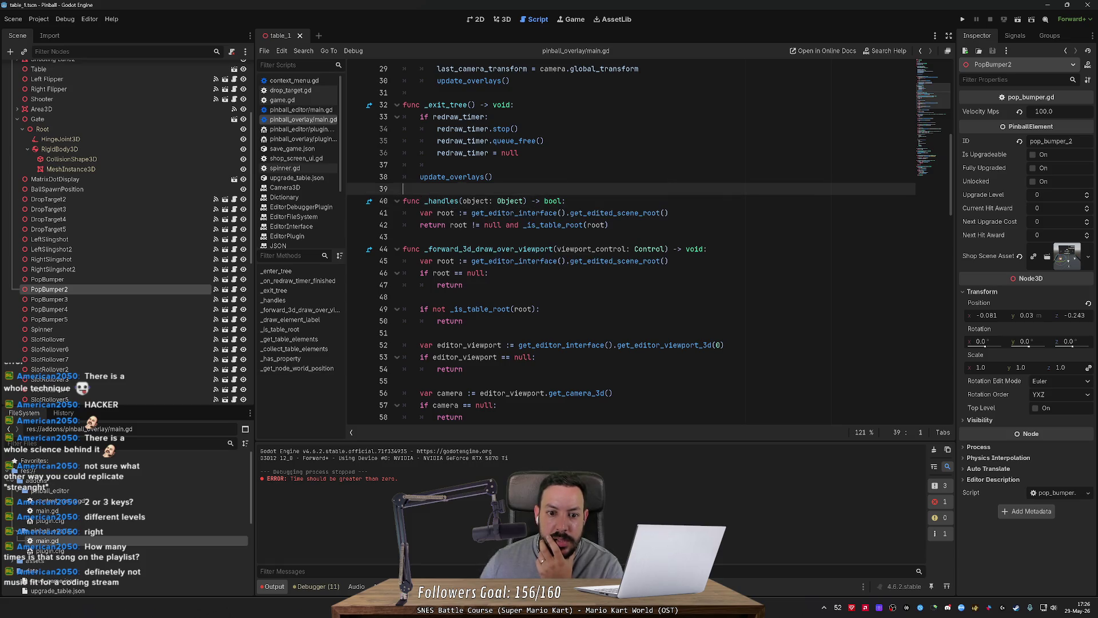
click(566, 201)
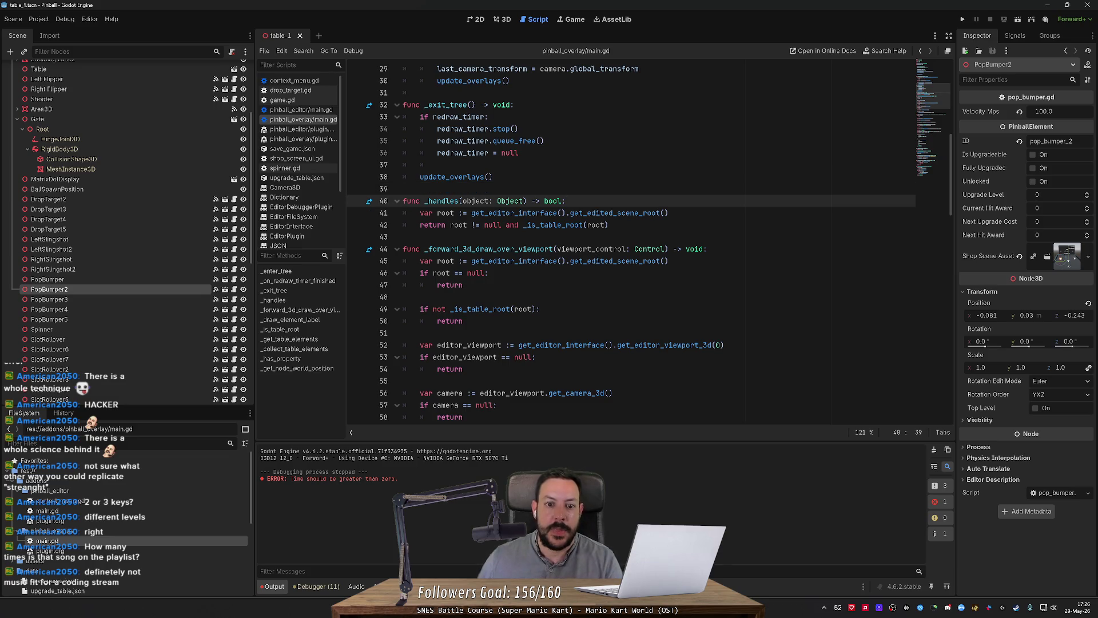
key(Return)
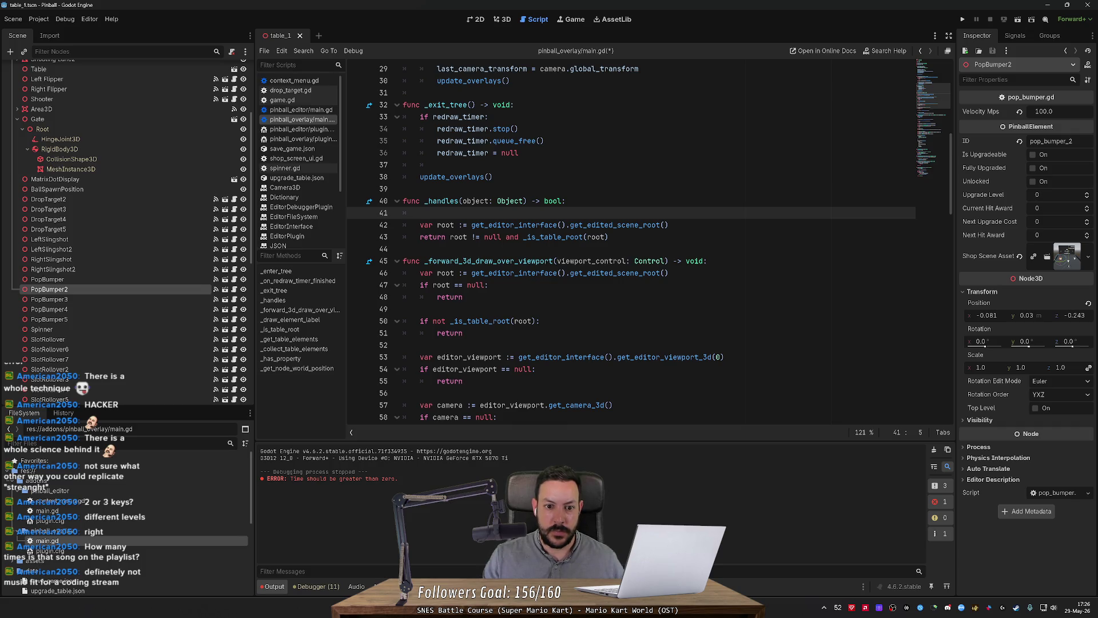
text(retu)
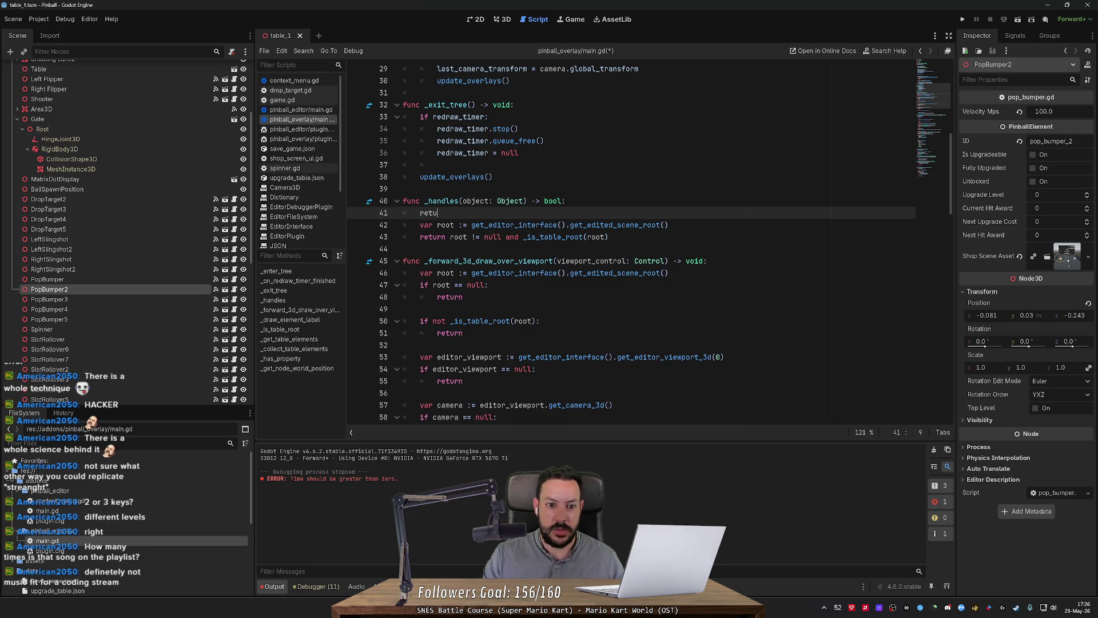
text(rn true)
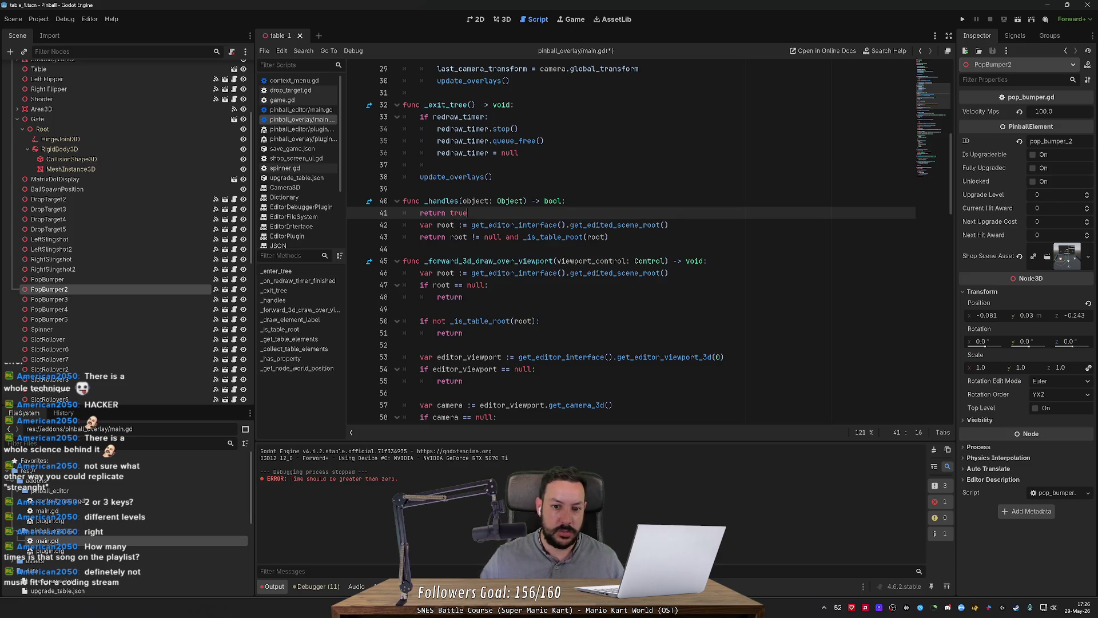
key(shift+Down)
key(shift+Down)
key(Delete)
key(ctrl+s)
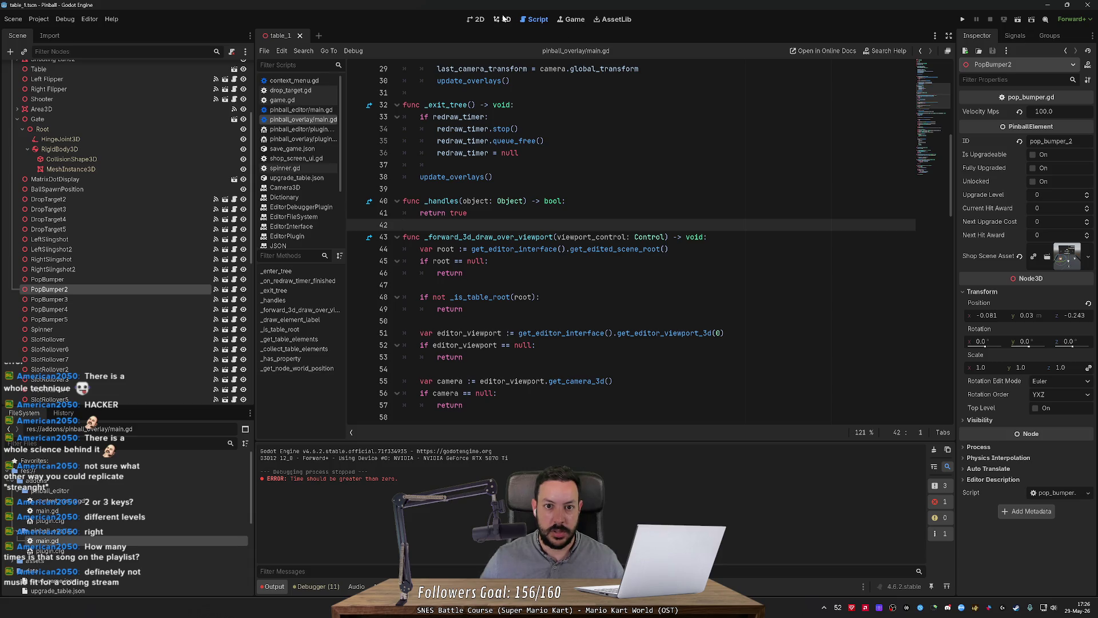
Keep the Table Overlay plugin enabled in Project Settings > Plugins.
click(503, 19)
click(345, 149)
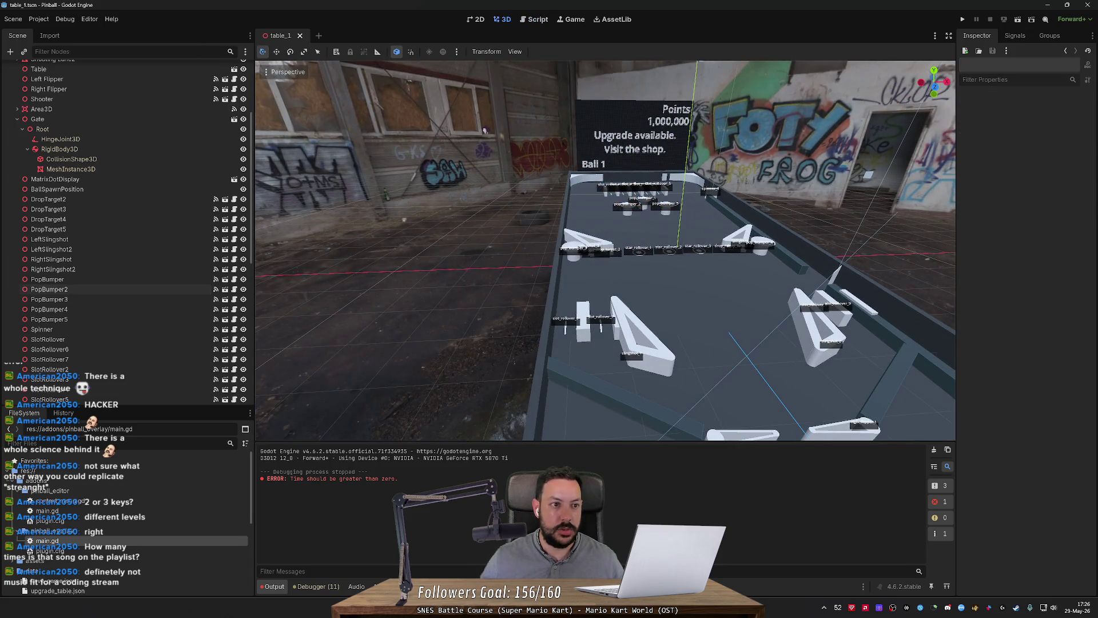
click(39, 18)
click(54, 32)
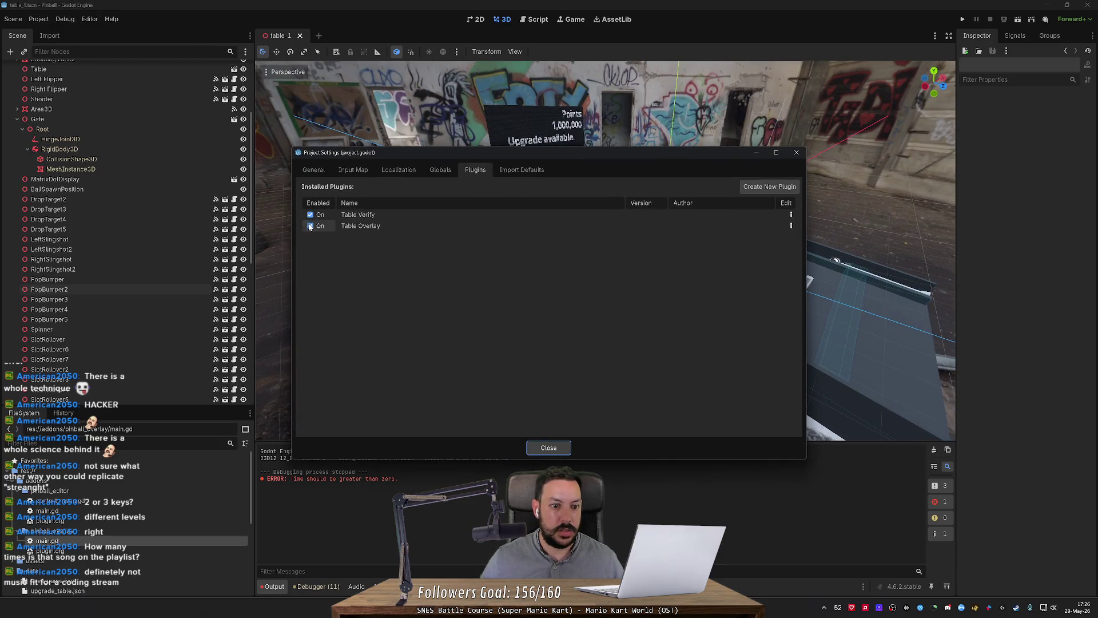
click(548, 447)
Clear the Output log, select DropTarget3, and fly the camera over the labelled table.
key(w)
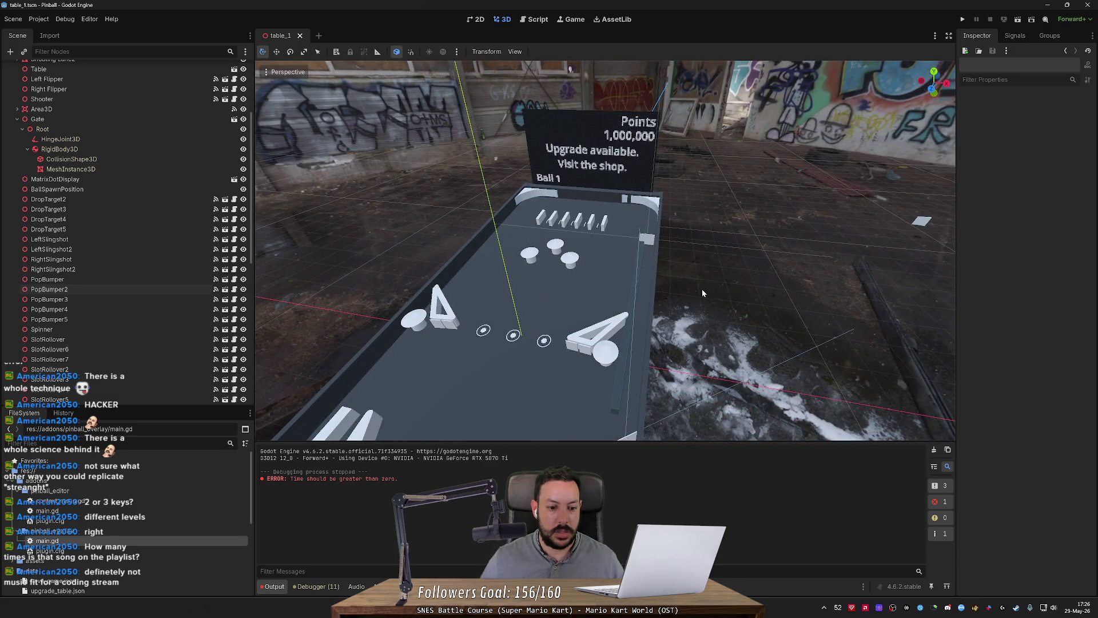
click(933, 450)
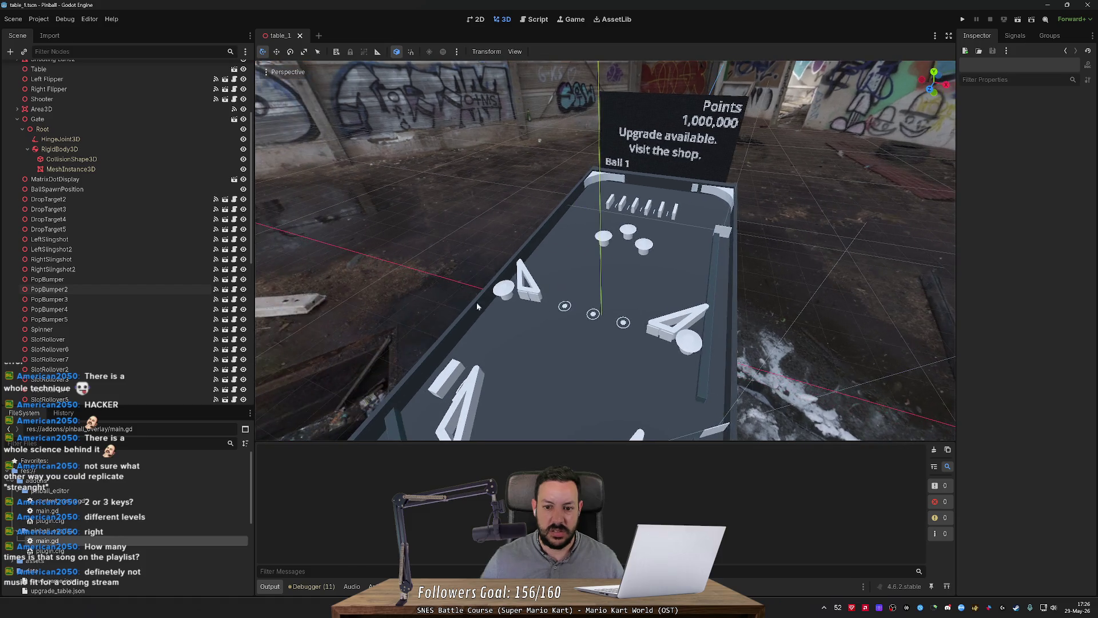
click(530, 303)
click(522, 303)
key(f)
key(s)
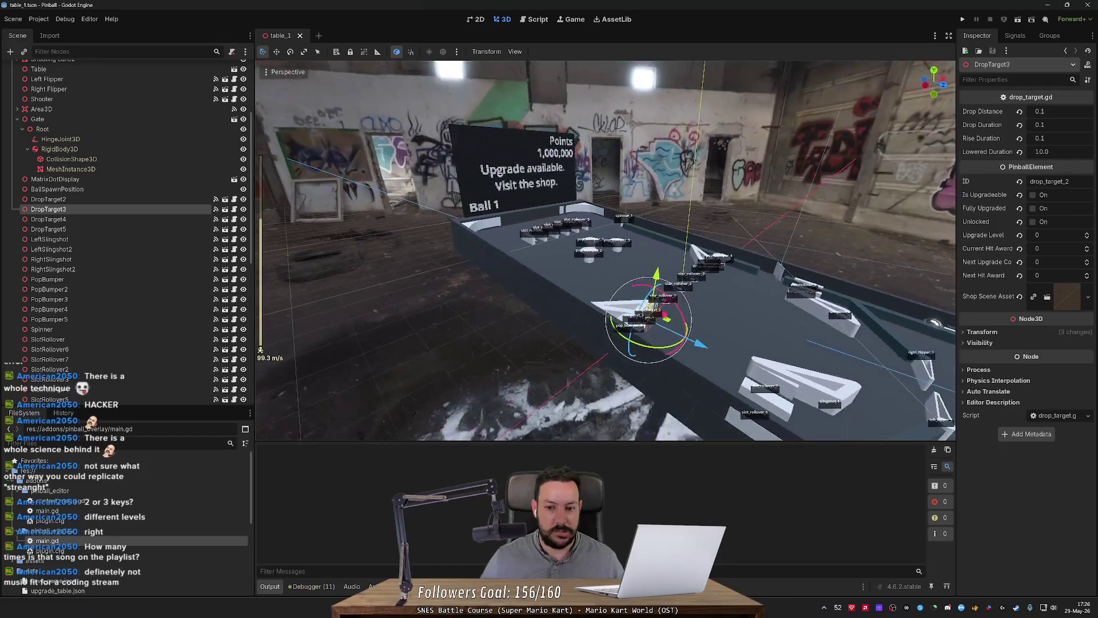
scroll(604, 249, down, 4)
key(w)
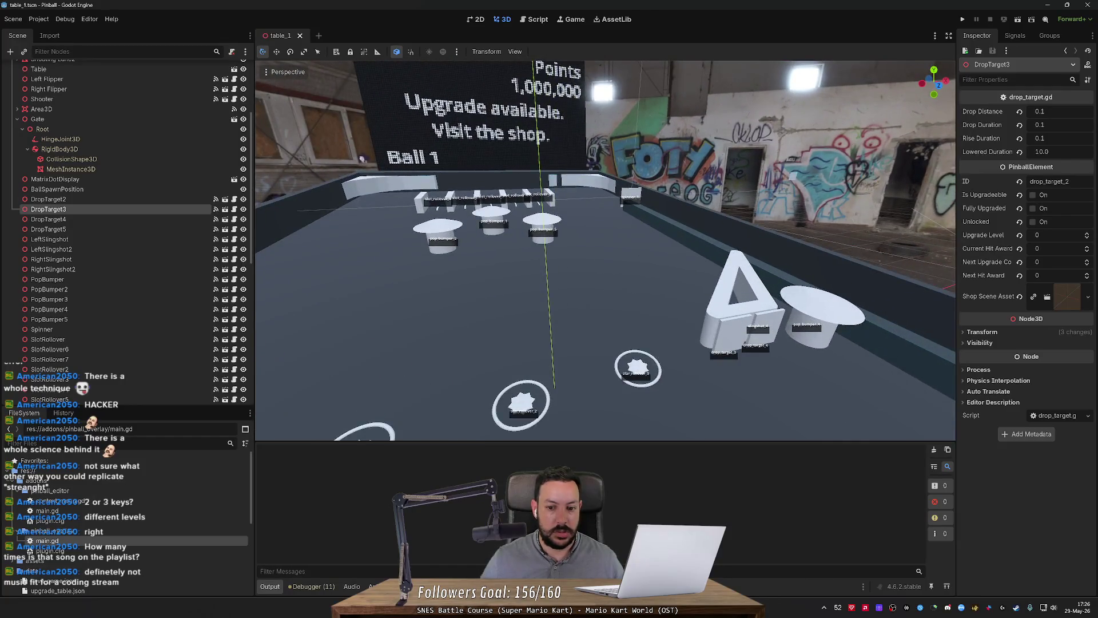
click(535, 20)
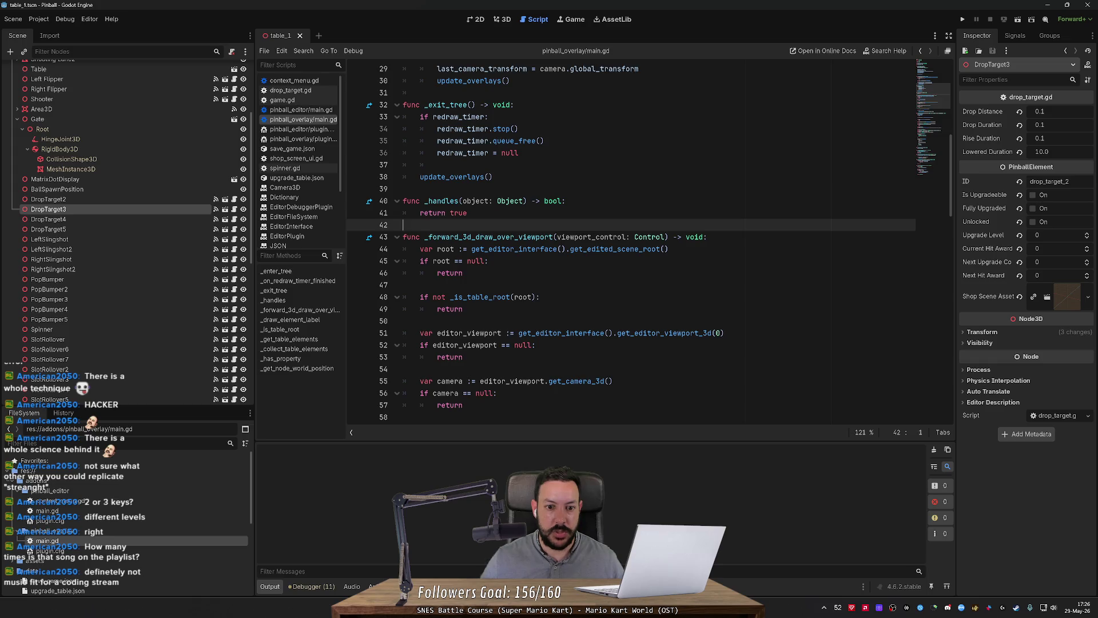
Restore _handles to fetch the scene root and return root != null and _is_table_root(root).
scroll(629, 240, down, 2)
double_click(445, 177)
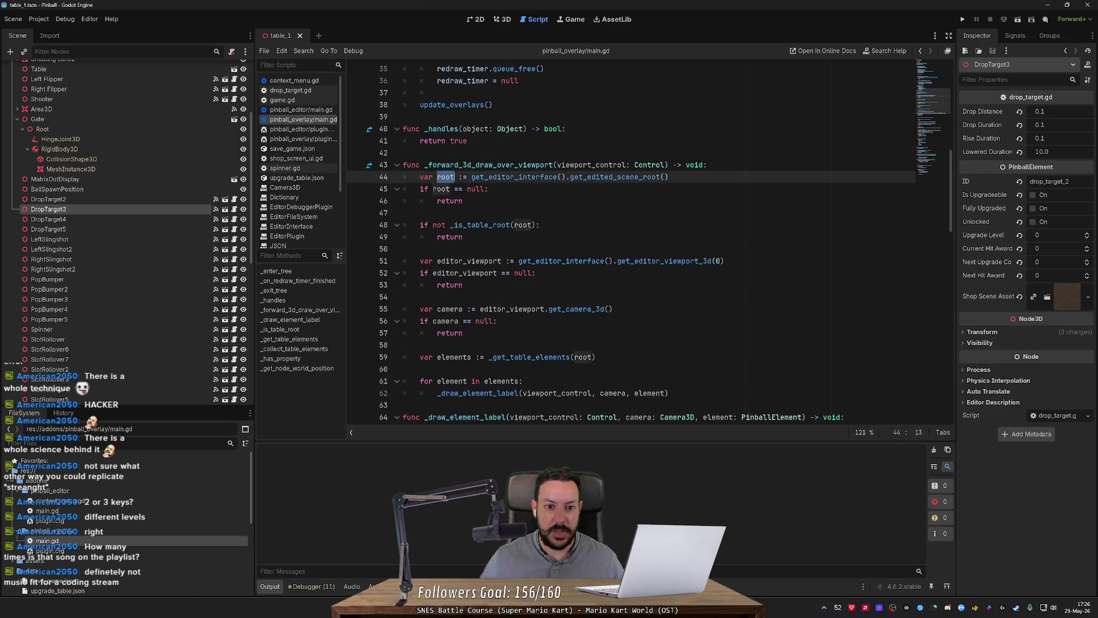
mouse_move(440, 130)
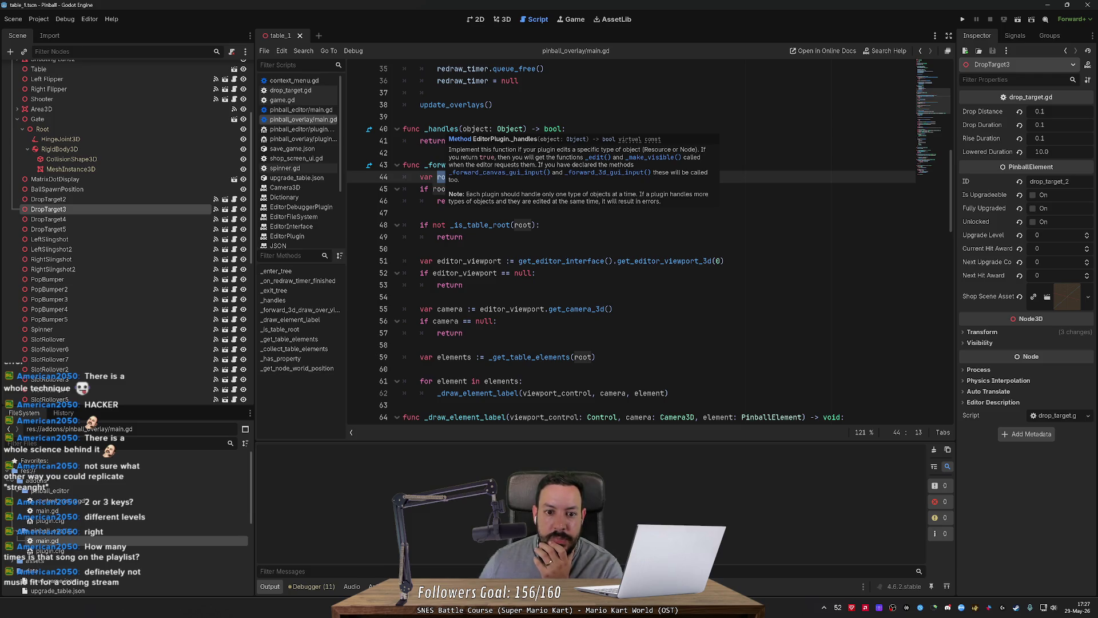
click(451, 225)
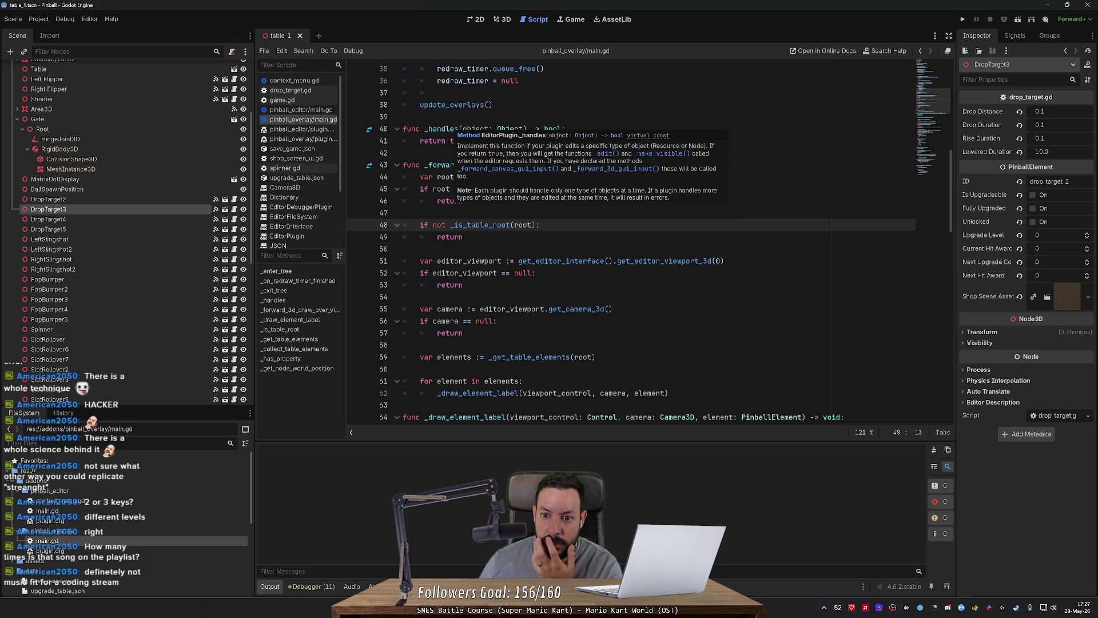
click(403, 116)
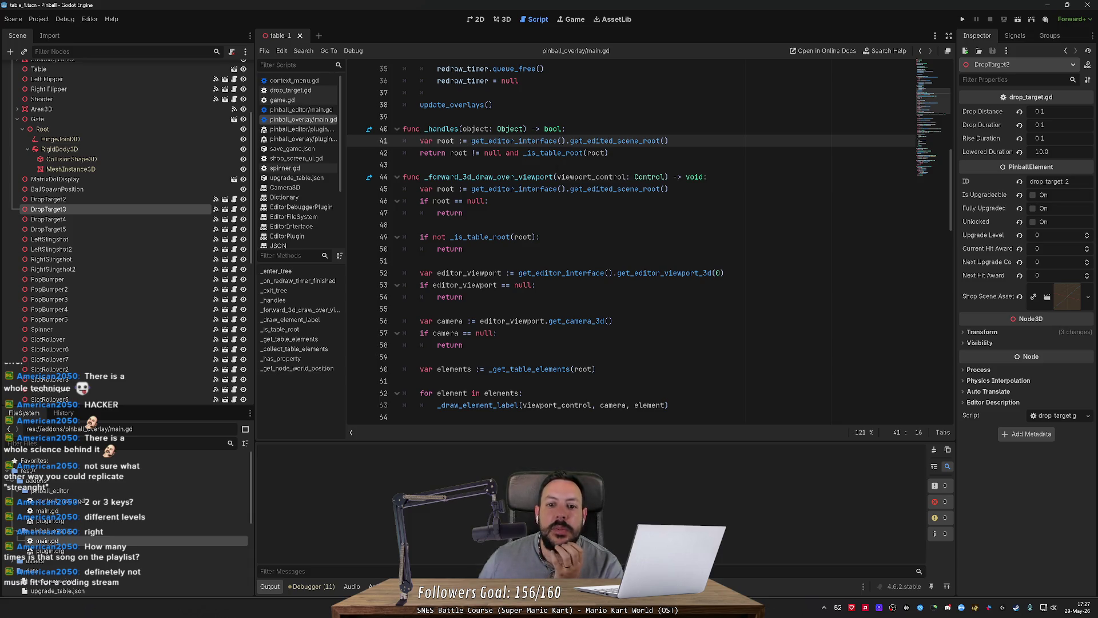
scroll(649, 244, down, 1)
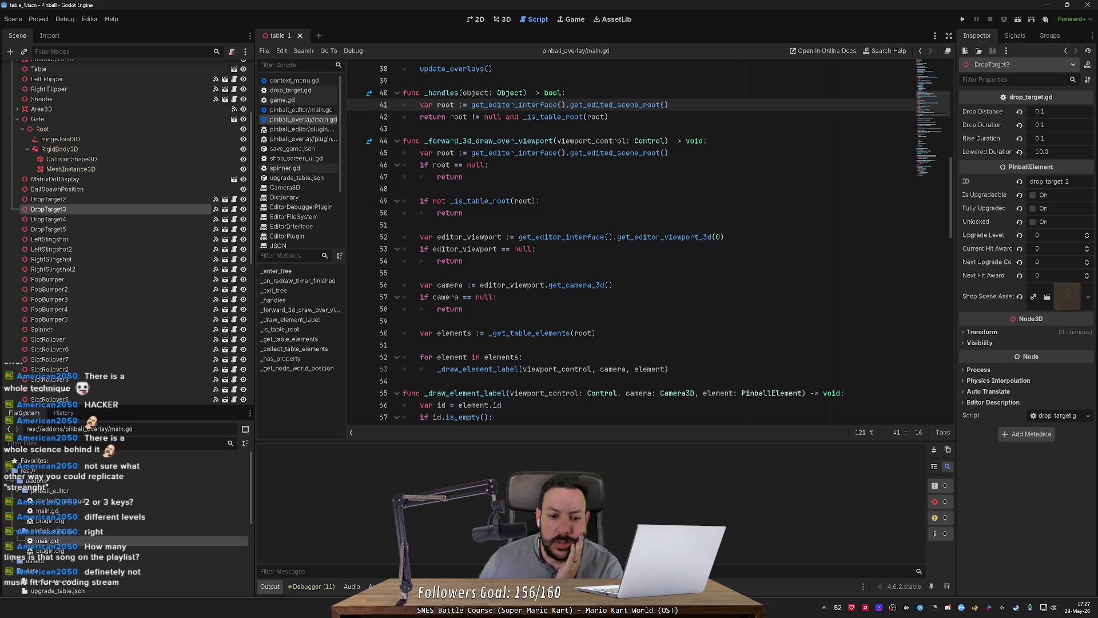
scroll(629, 241, down, 9)
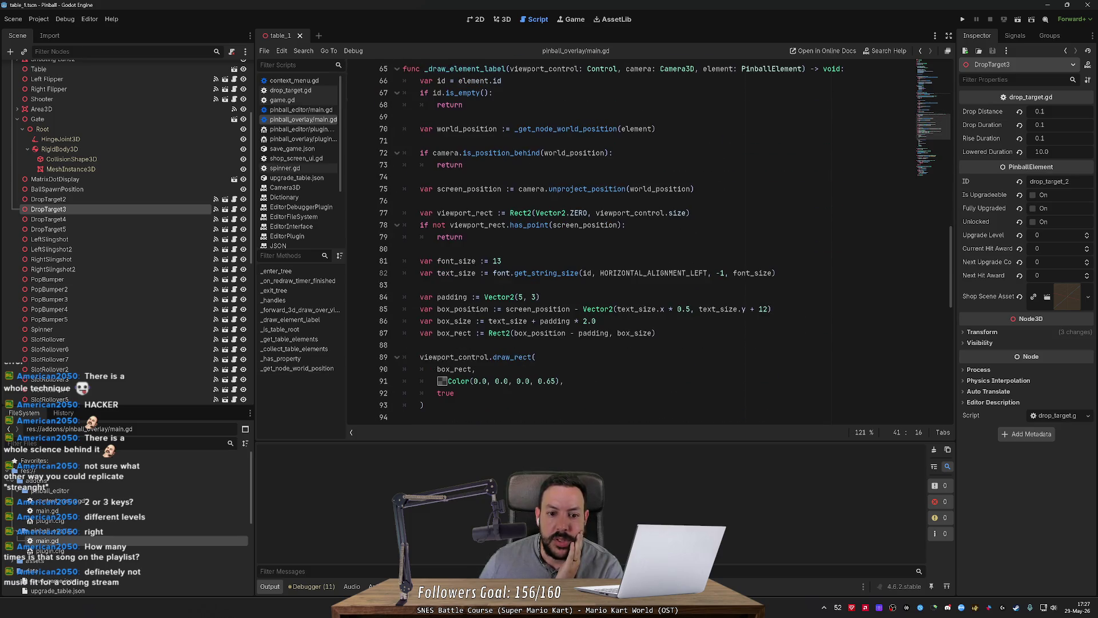
double_click(465, 212)
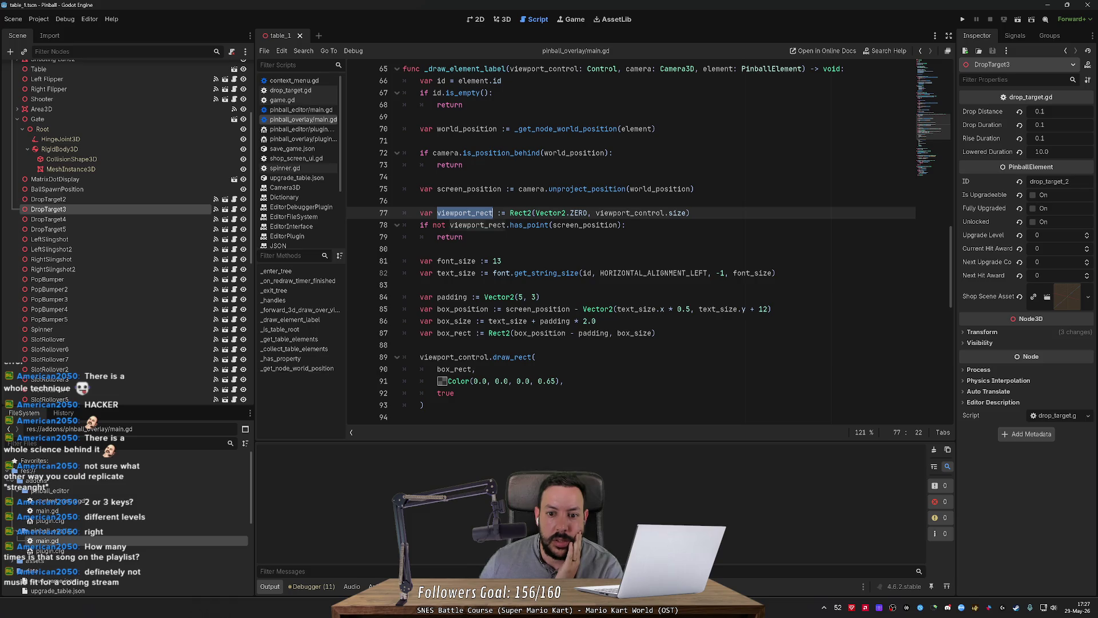
double_click(630, 213)
click(505, 20)
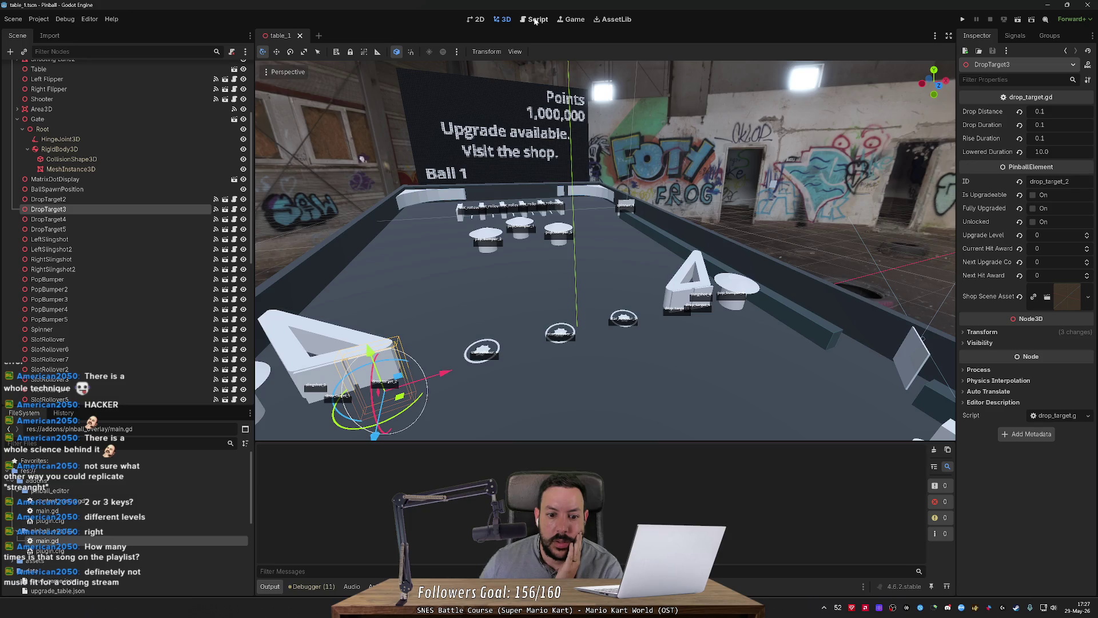
click(535, 20)
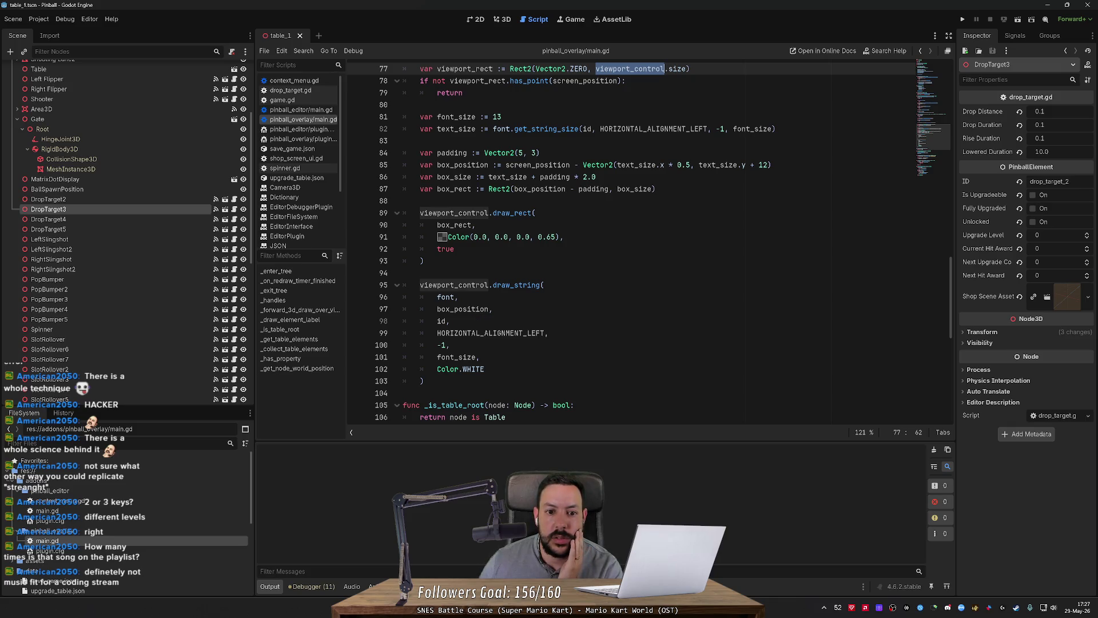
double_click(454, 225)
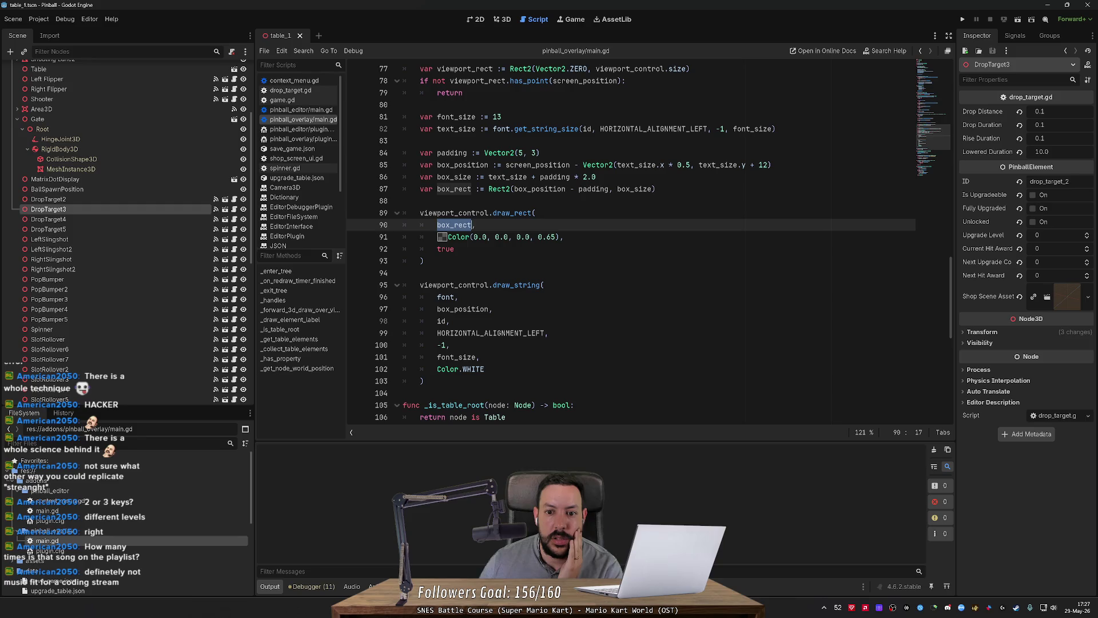
double_click(539, 189)
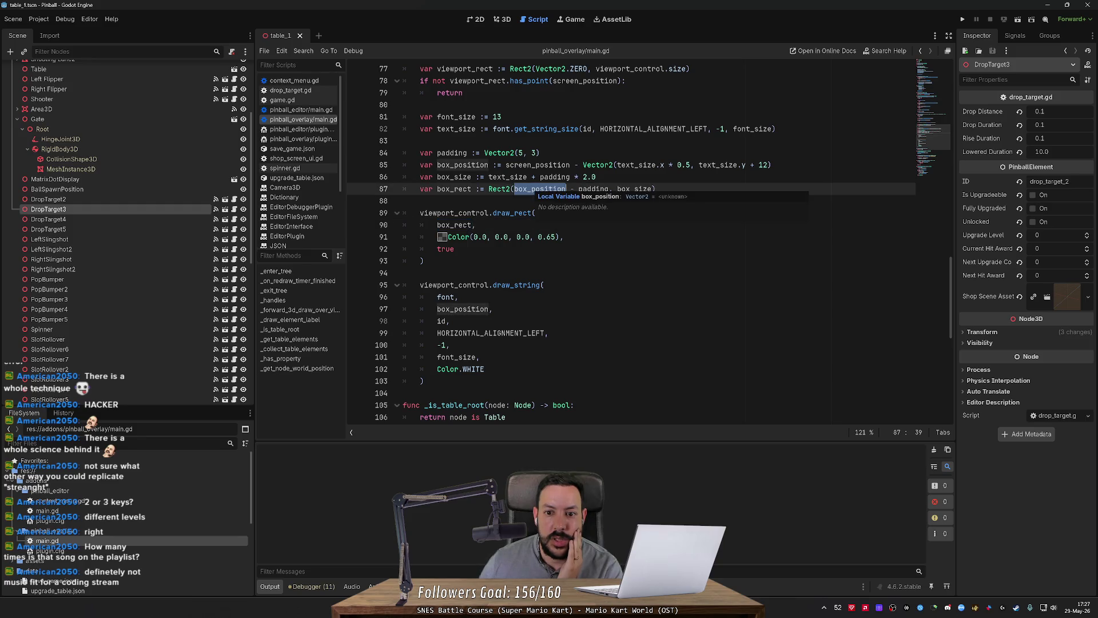
Replace the -1 argument on line 100 with VERTICAL_ALIGNMENT_CENTER and view CanvasItem's draw_string docs.
click(506, 20)
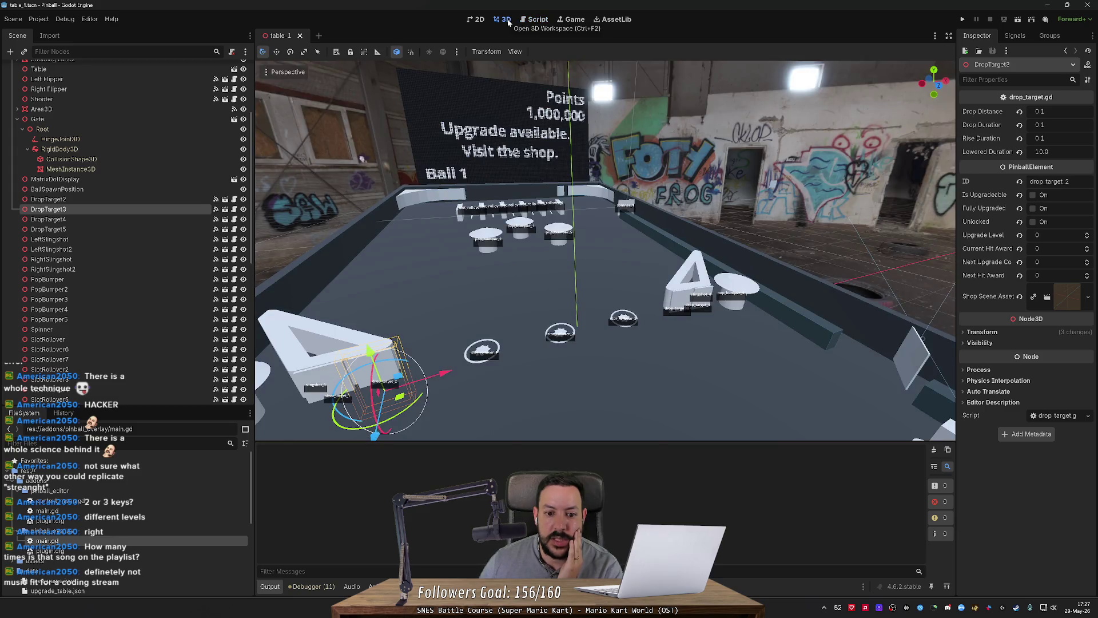
click(534, 20)
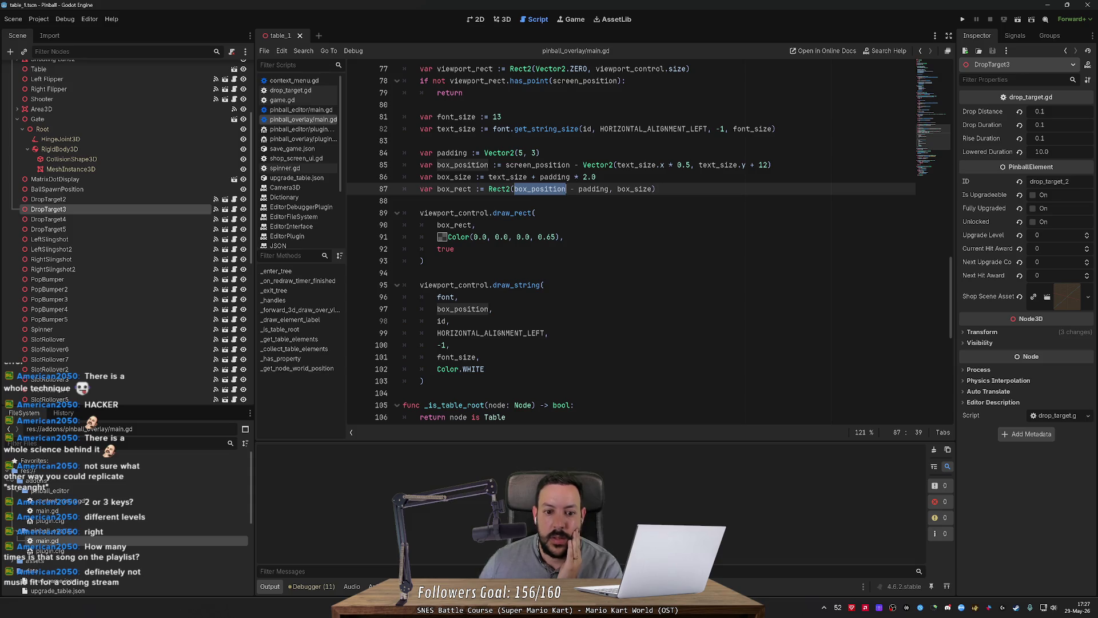
click(451, 344)
key(BackSpace)
key(BackSpace)
key(BackSpace)
text(VERTICAL)
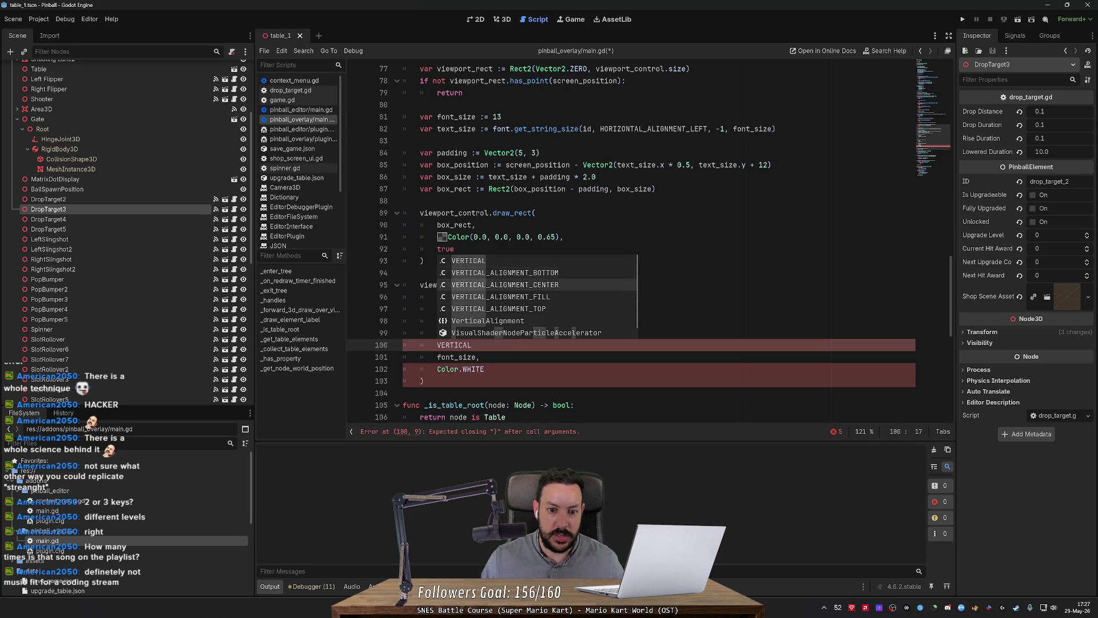
key(Return)
text(,)
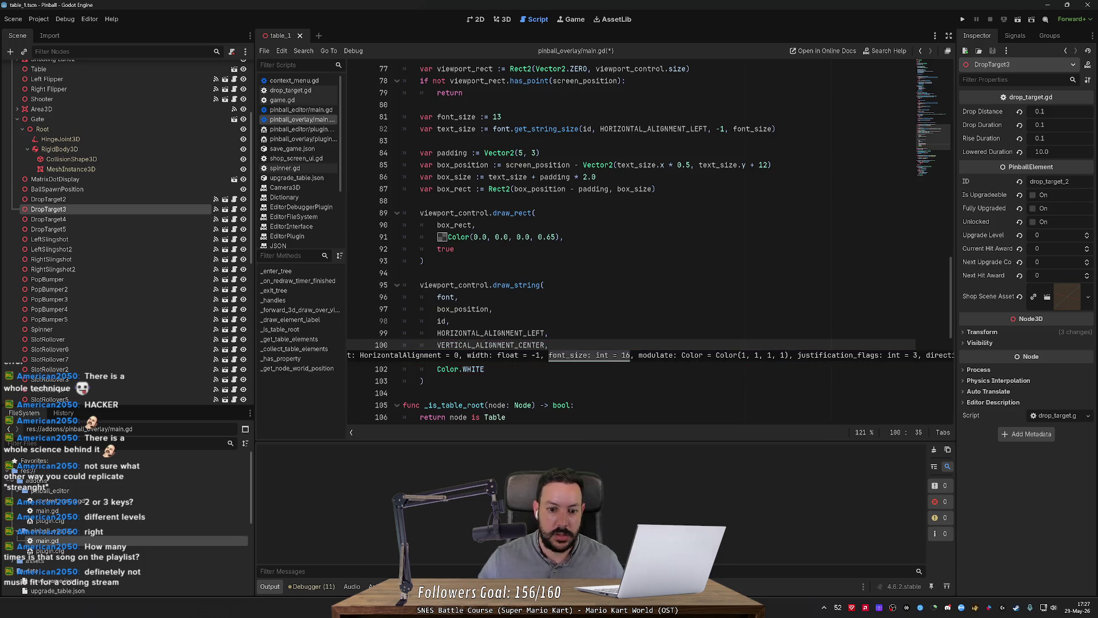
click(458, 296)
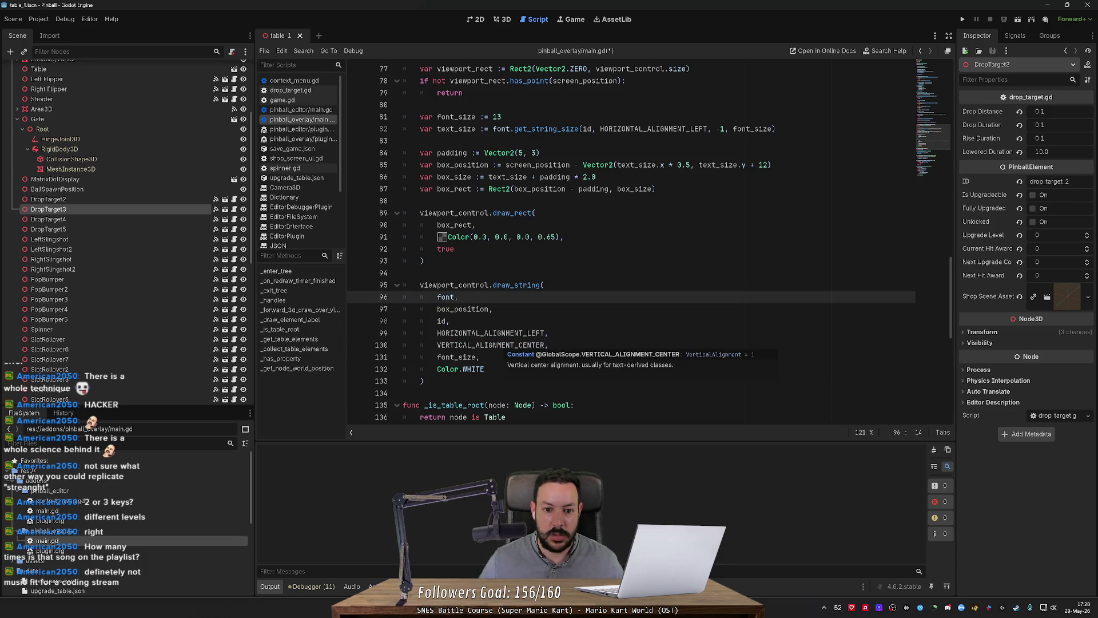
ctrl+click(511, 286)
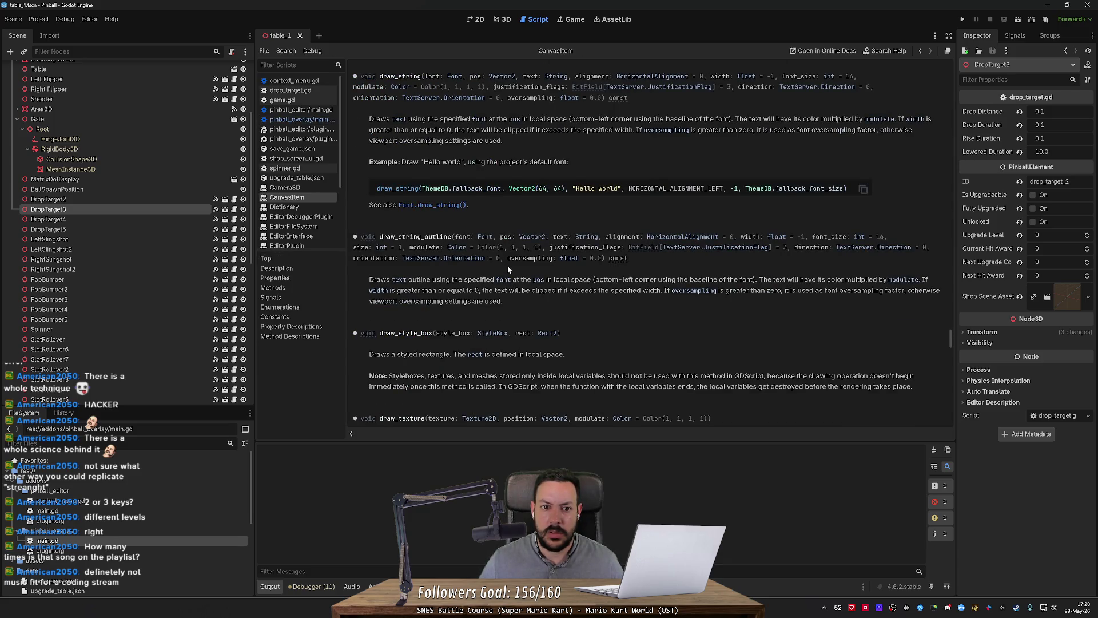
Go back to main.gd from the docs and revert line 100's draw_string argument to -1.
scroll(508, 269, up, 1)
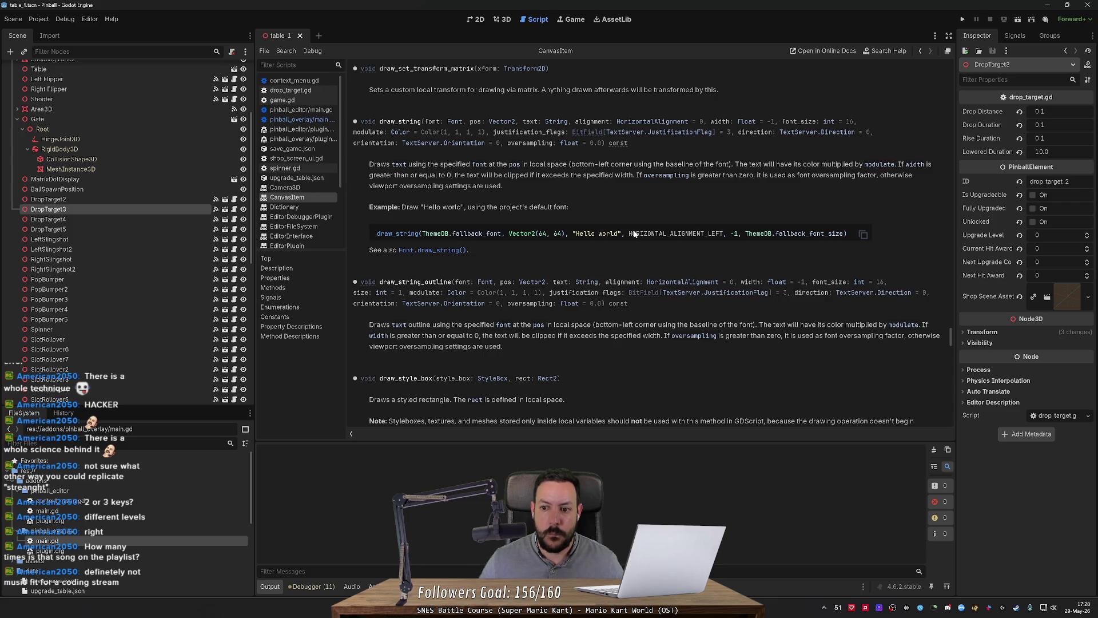
key(alt+Left)
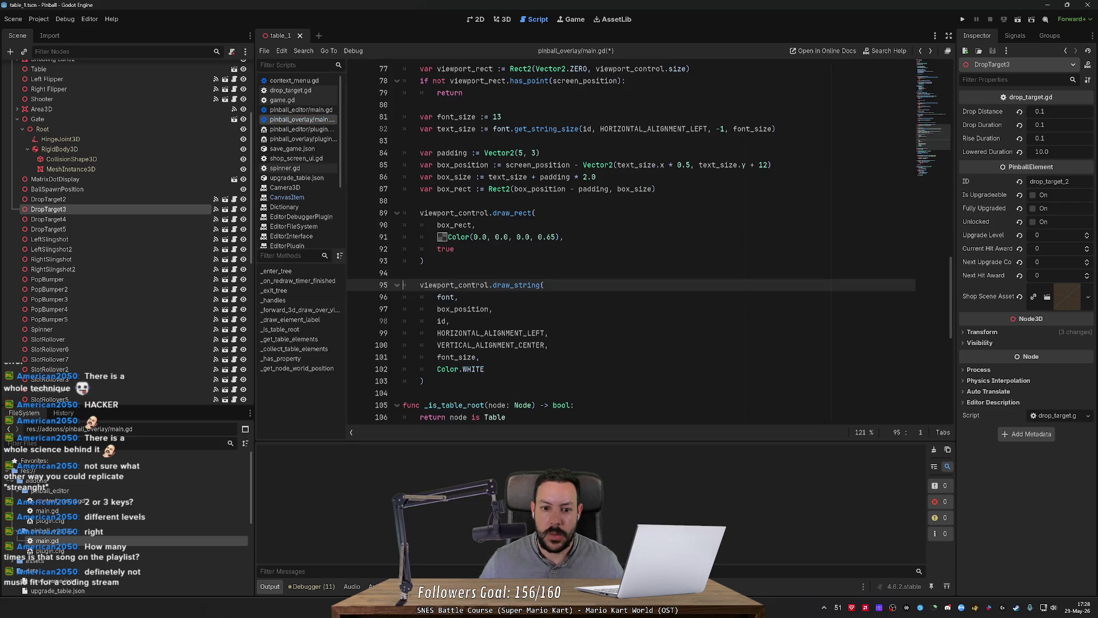
click(547, 345)
key(BackSpace)
key(ctrl+BackSpace)
key(ctrl+BackSpace)
key(ctrl+z)
key(ctrl+z)
key(ctrl+z)
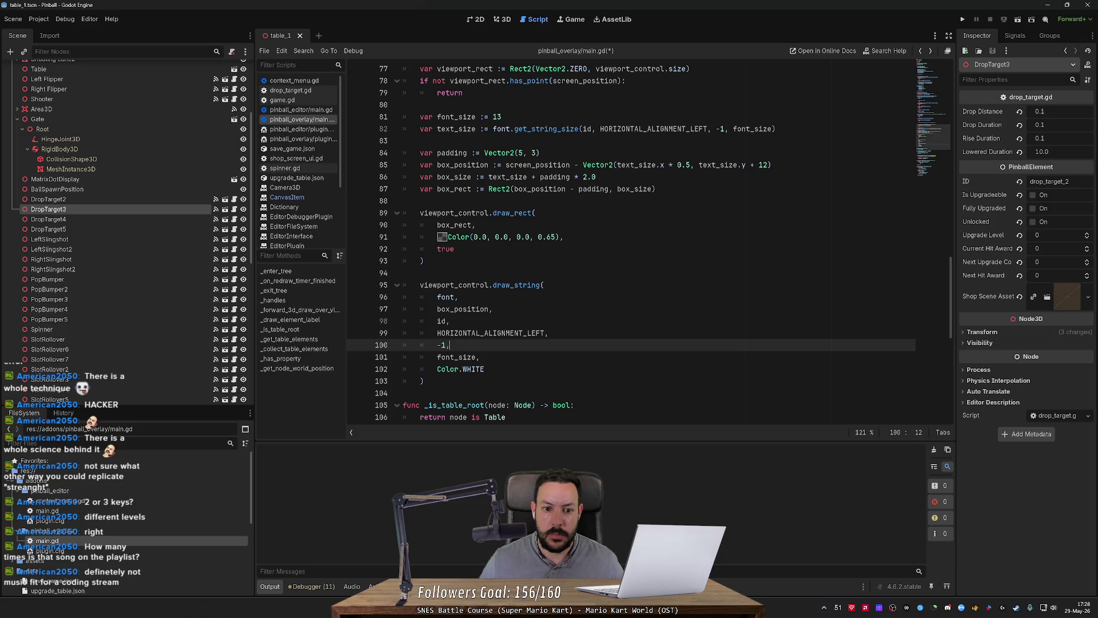
key(ctrl+z)
key(ctrl+z)
key(ctrl+z)
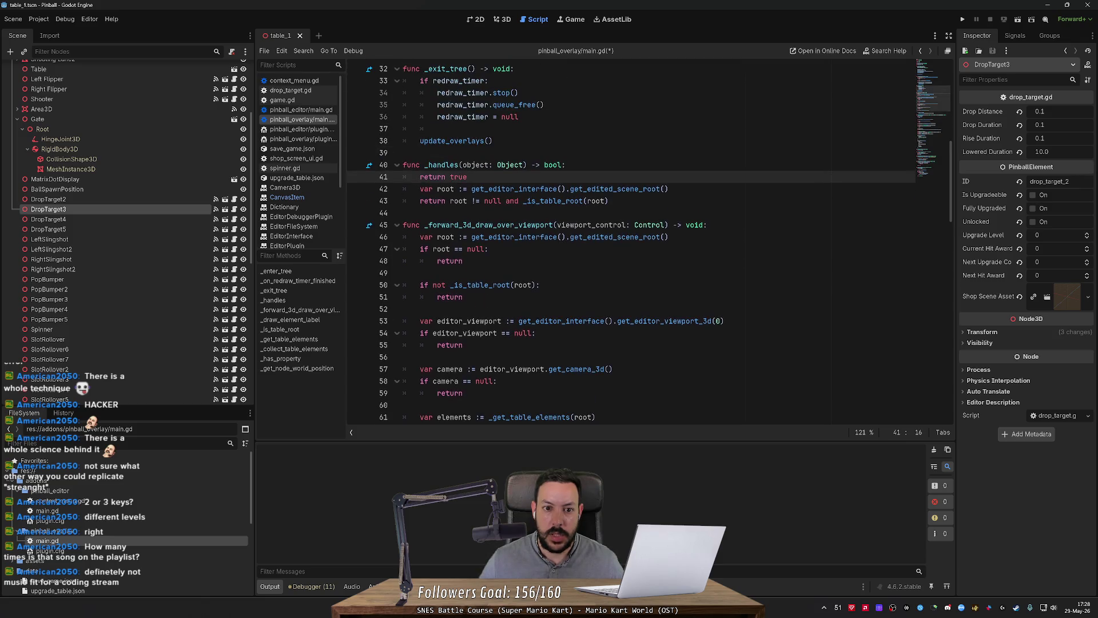
scroll(629, 246, down, 5)
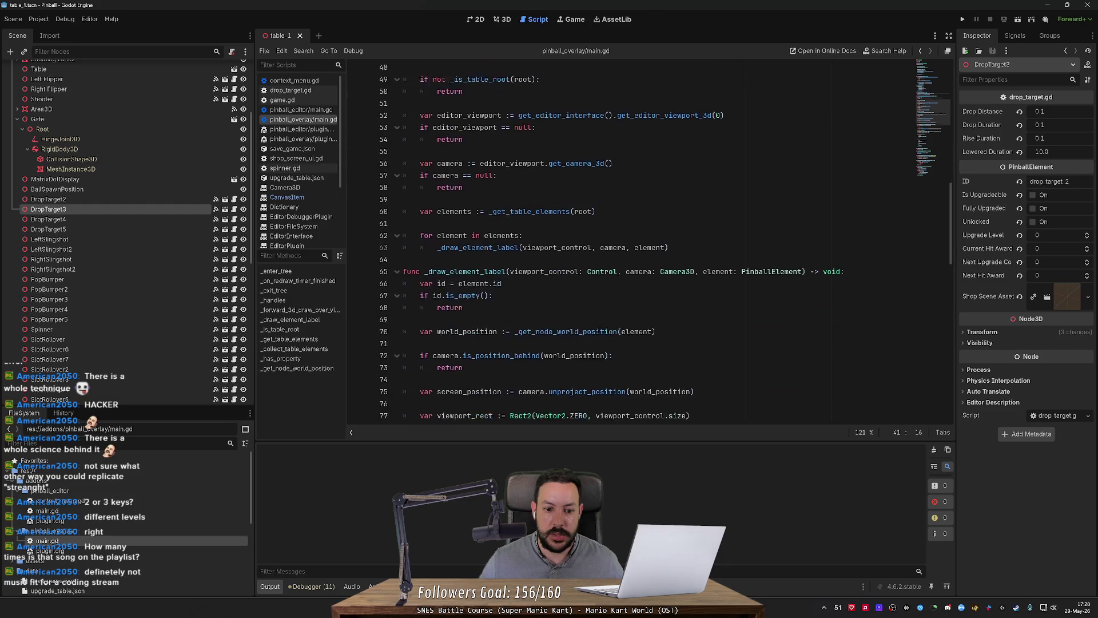
Fly the freelook camera around the pinball table to inspect the dark-boxed ID labels.
click(502, 19)
scroll(362, 160, up, 6)
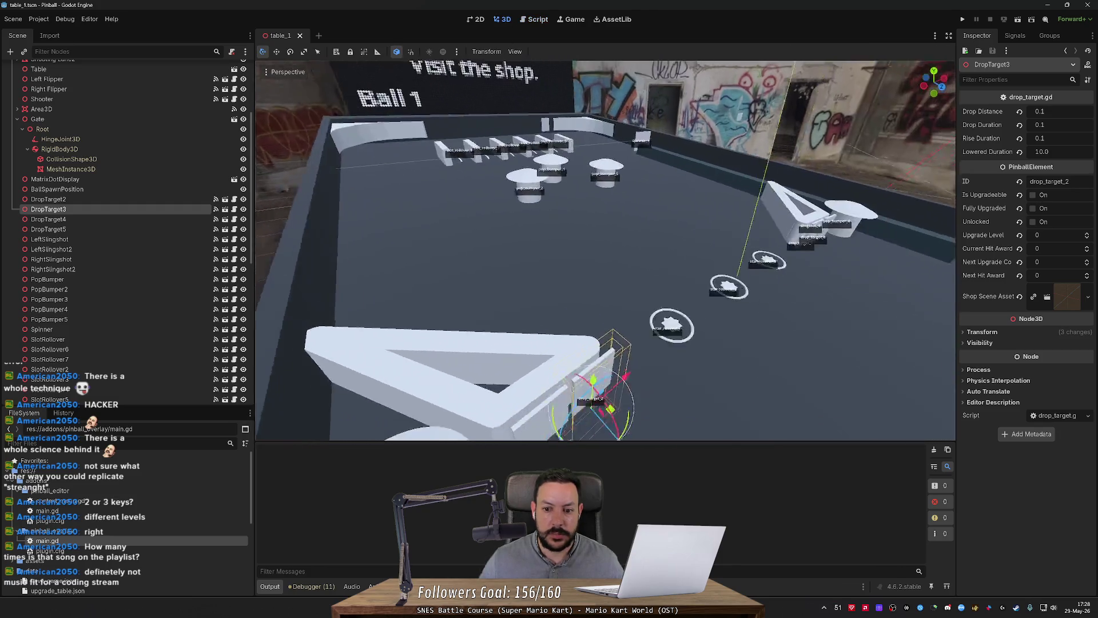
scroll(604, 250, up, 3)
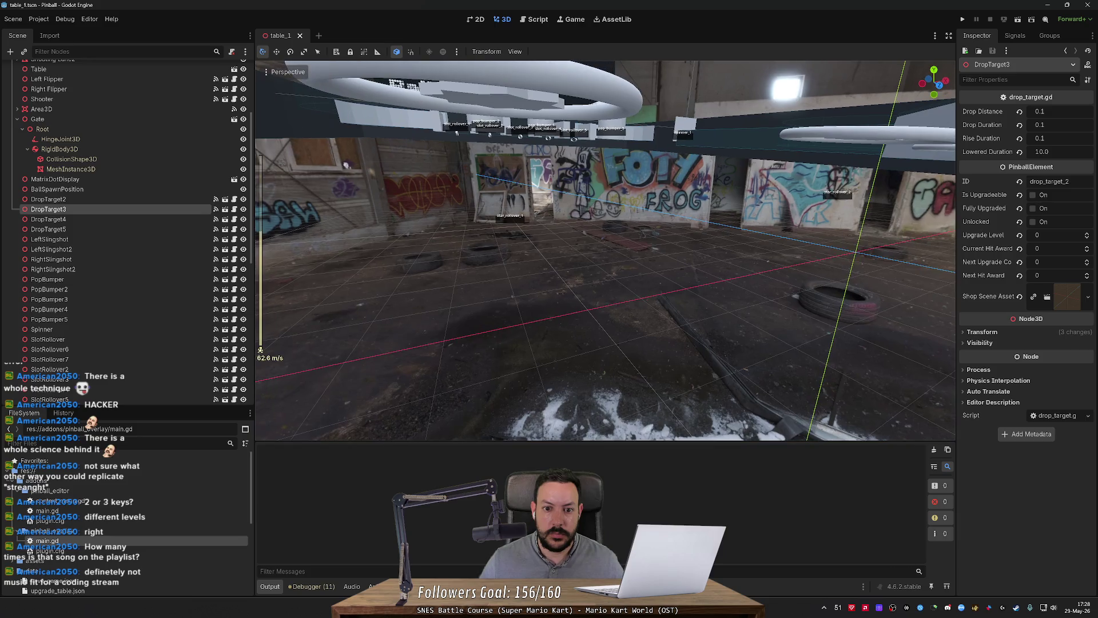
scroll(604, 251, up, 10)
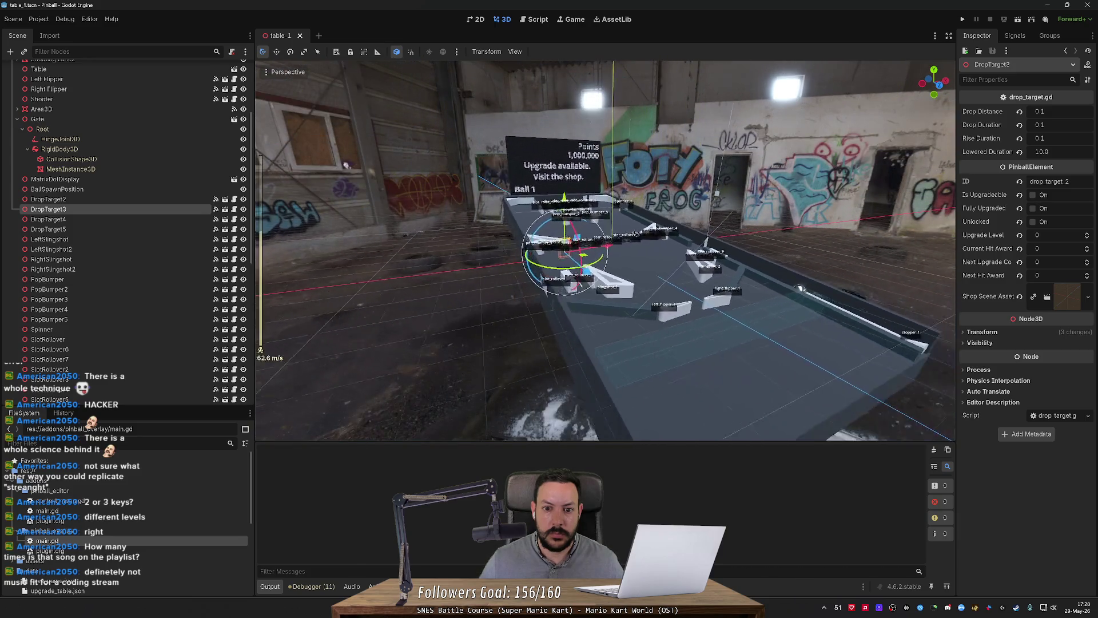
key(w)
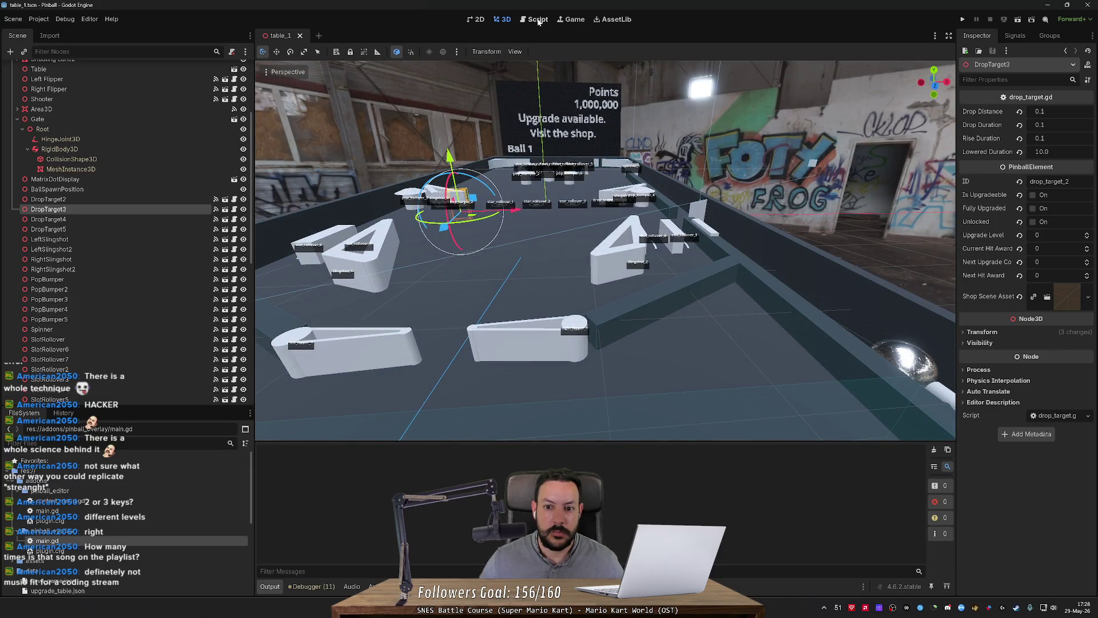
key(w)
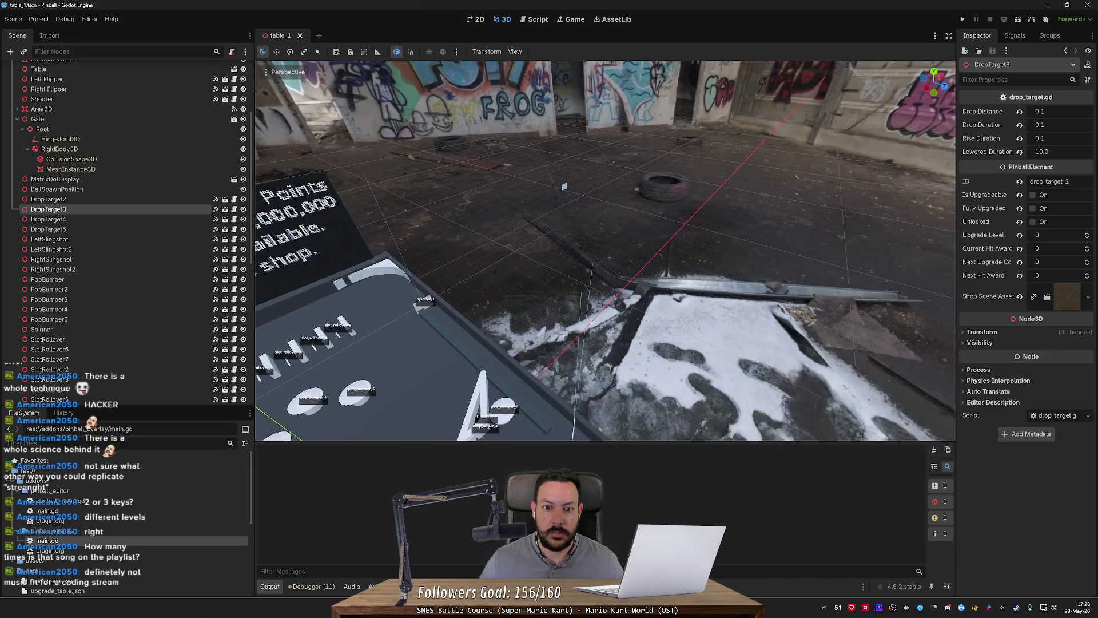
key(w)
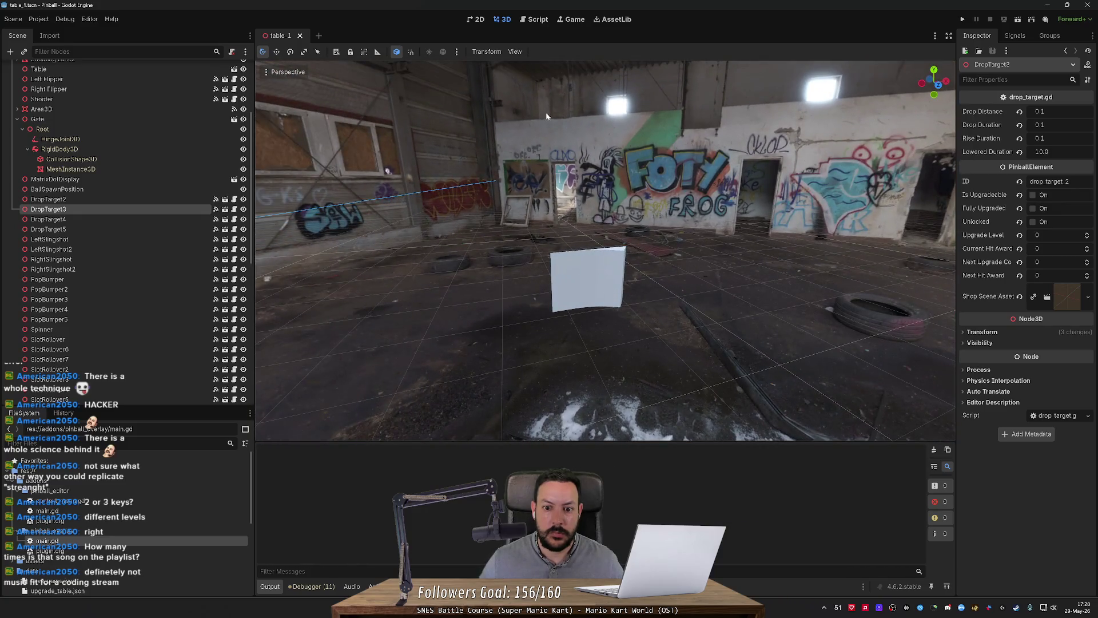
key(s)
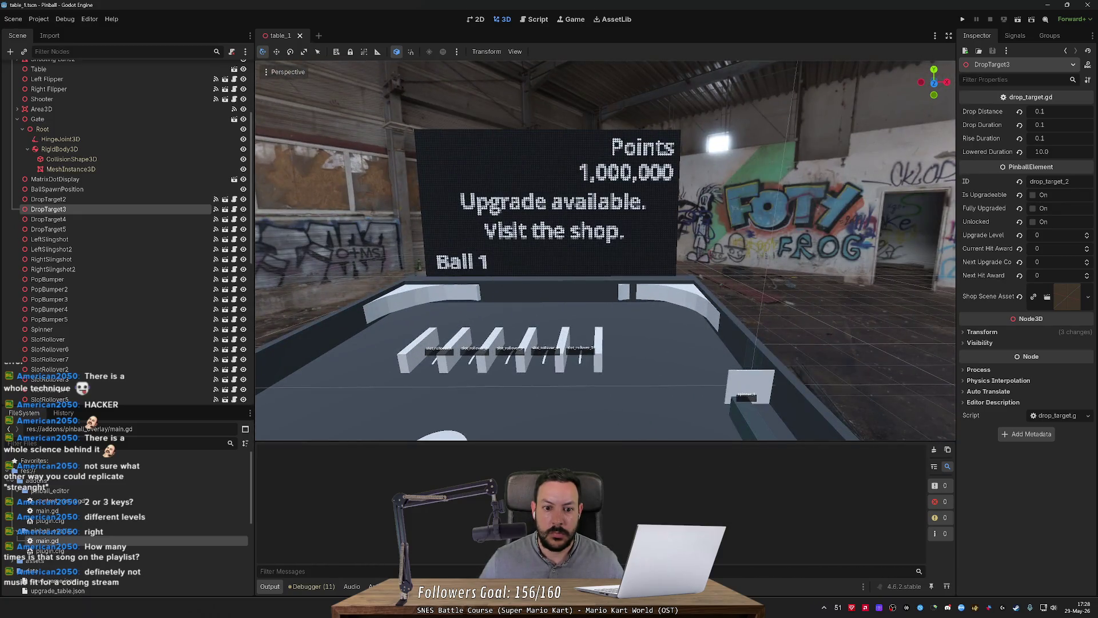
key(s)
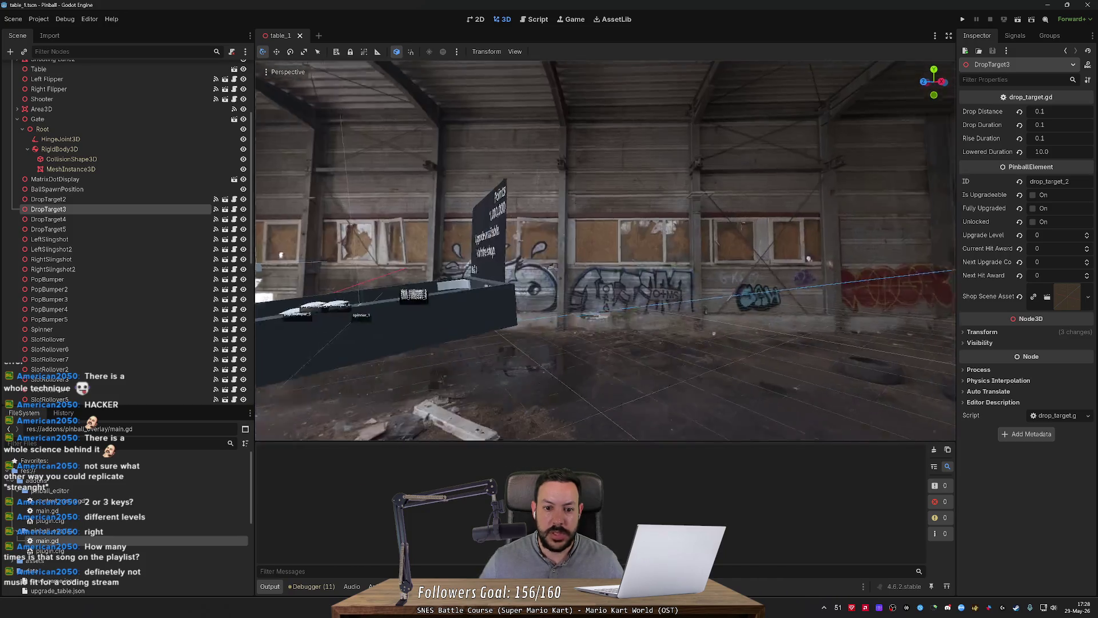
key(w)
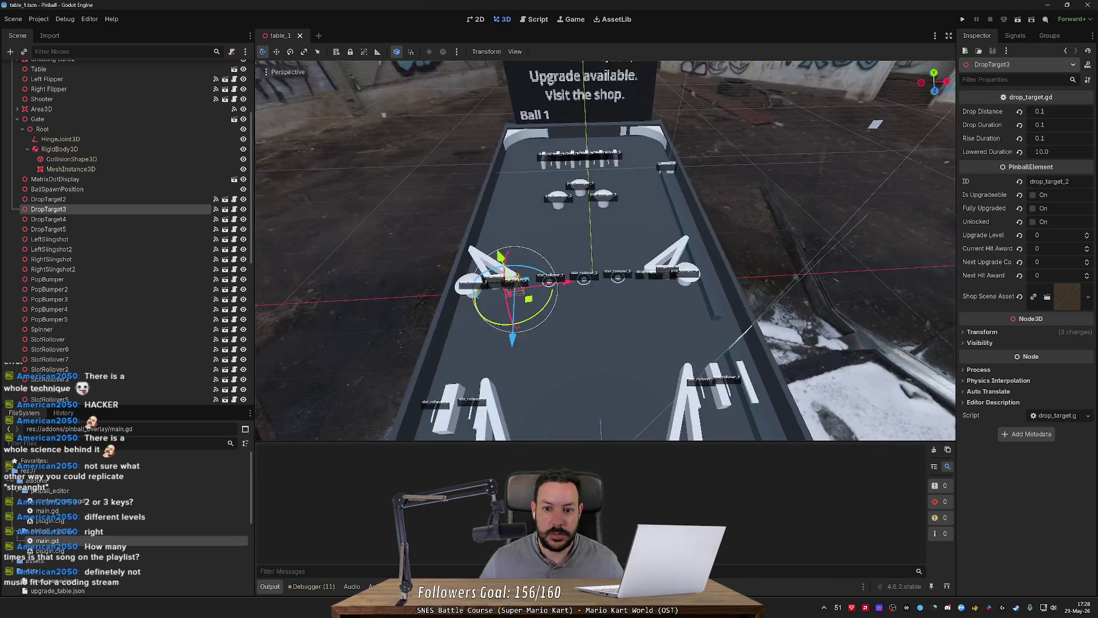
key(w)
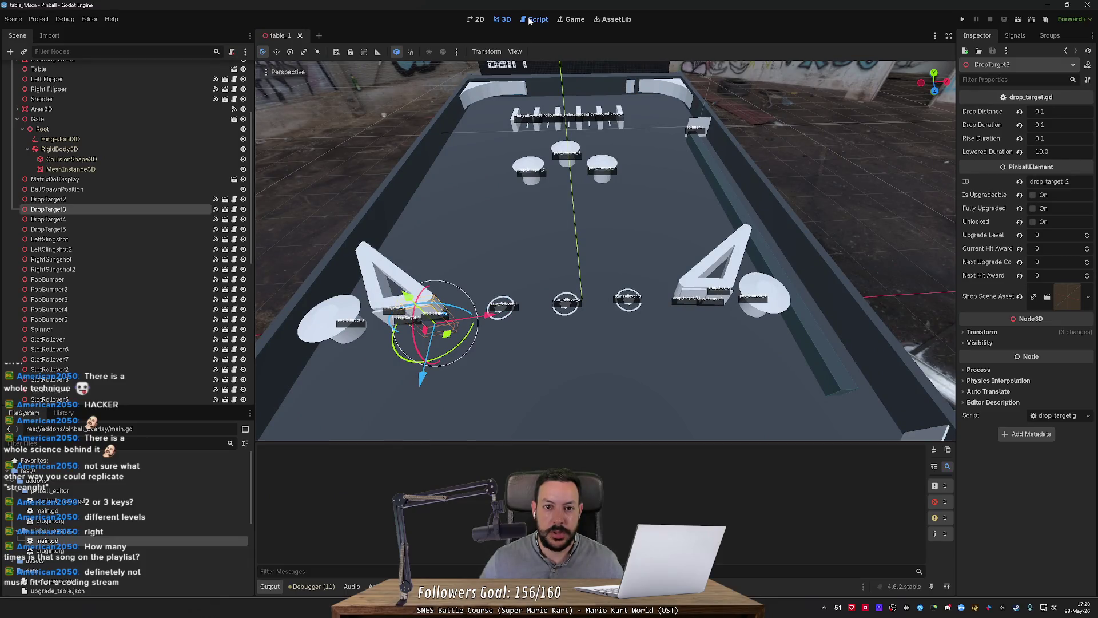
click(530, 21)
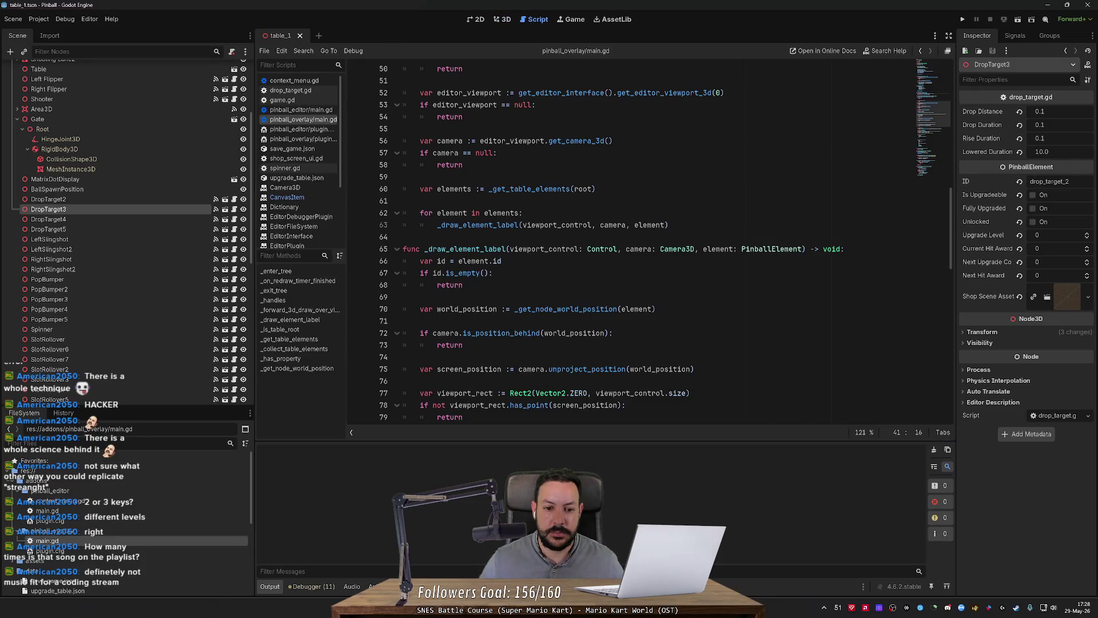
scroll(663, 243, down, 5)
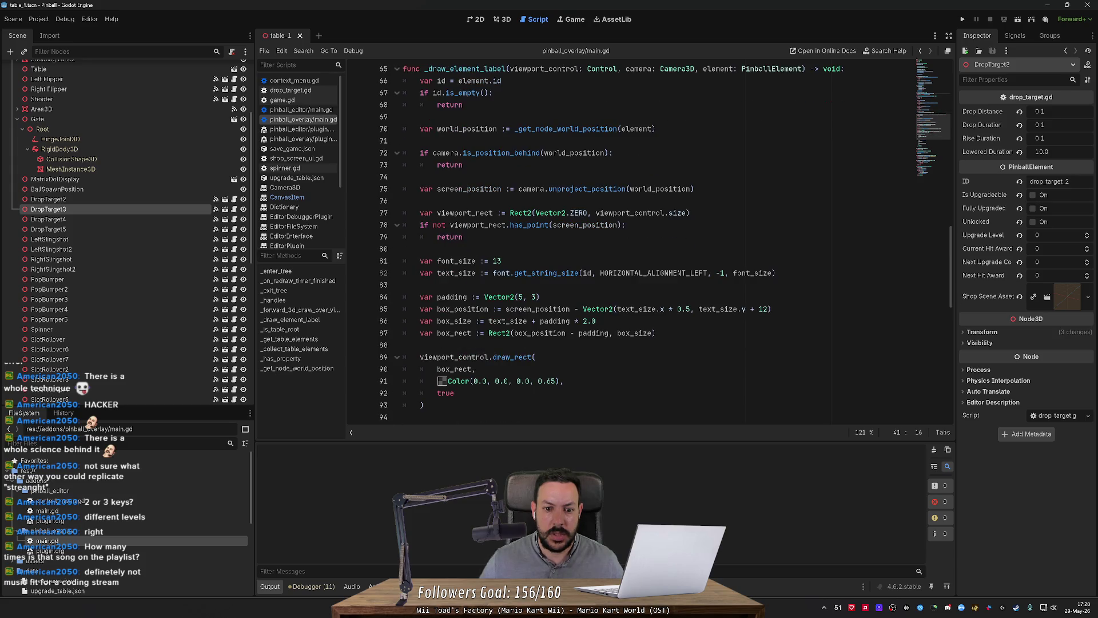
scroll(664, 243, down, 1)
double_click(452, 261)
scroll(629, 243, down, 2)
double_click(454, 261)
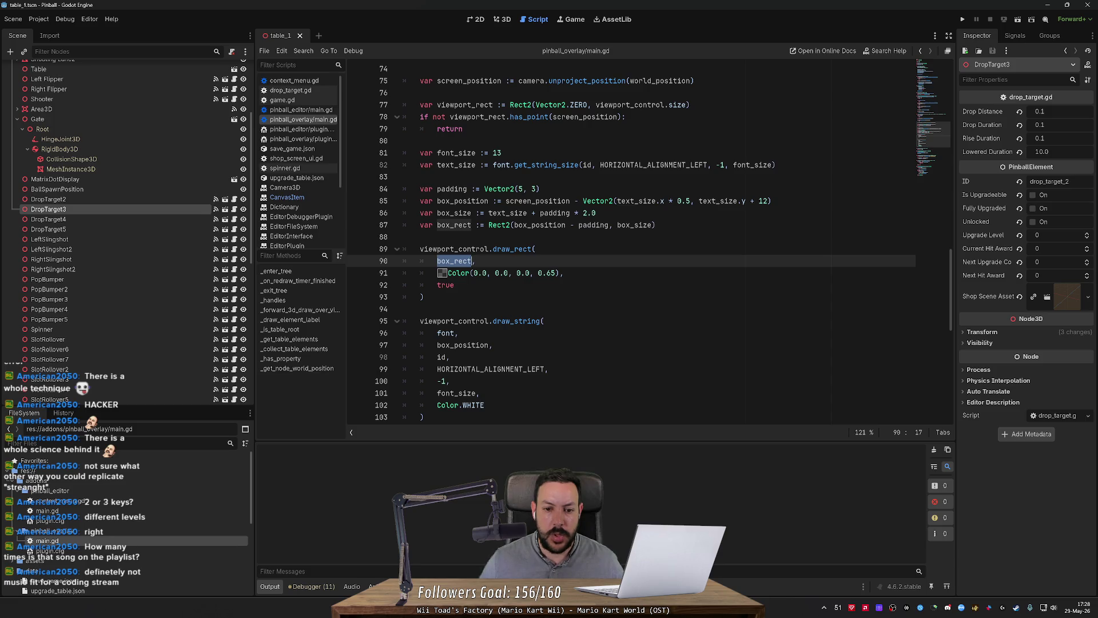
click(546, 273)
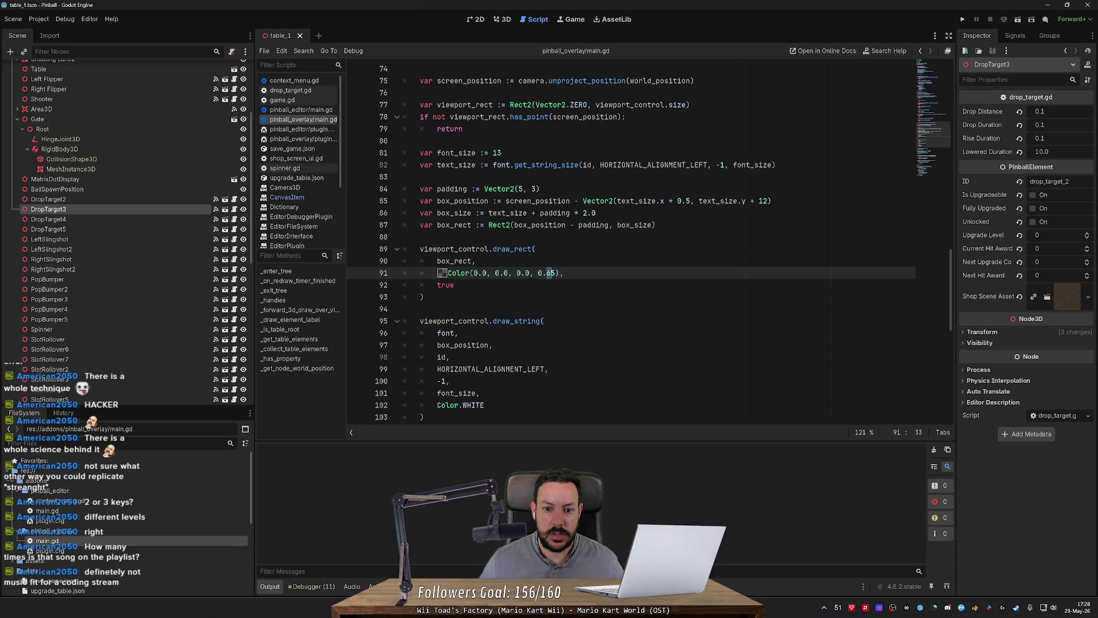
key(BackSpace)
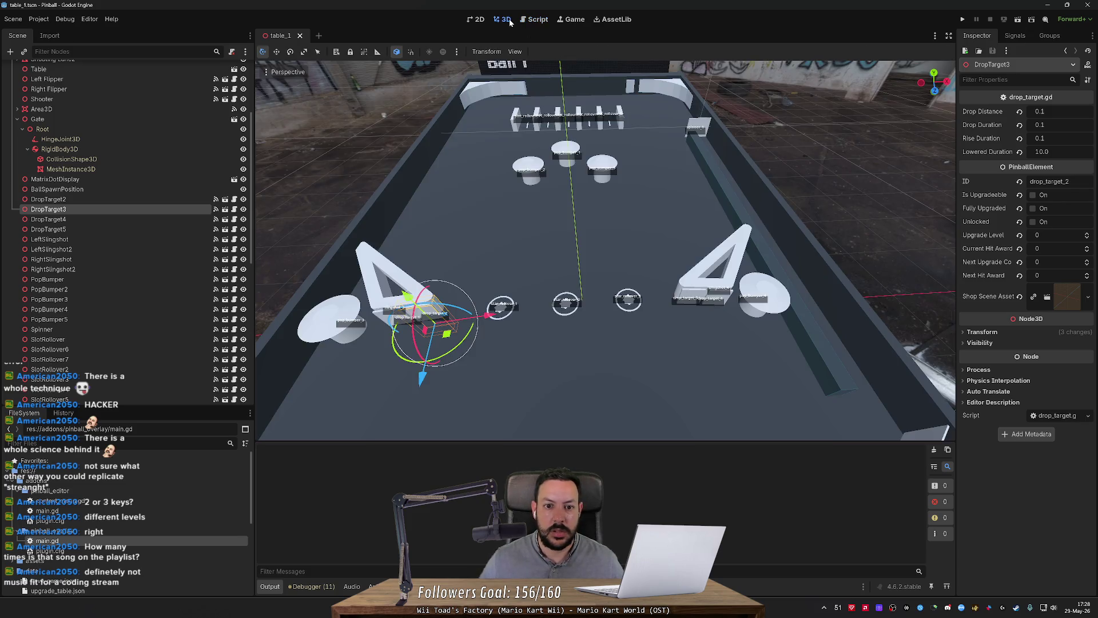
click(502, 19)
click(528, 23)
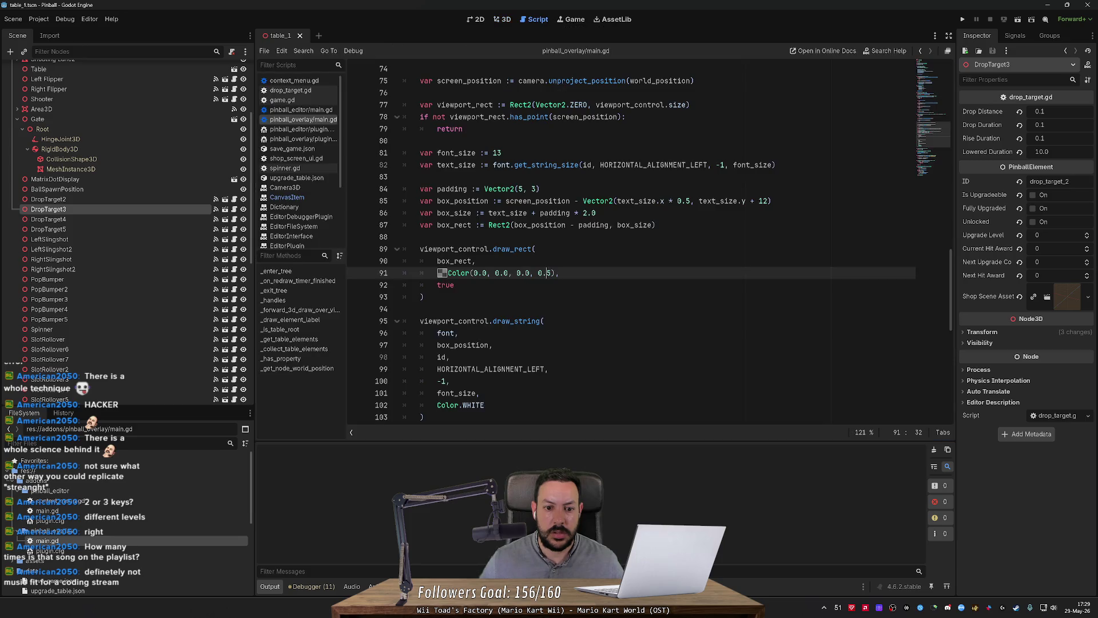
scroll(514, 229, down, 4)
scroll(514, 229, down, 3)
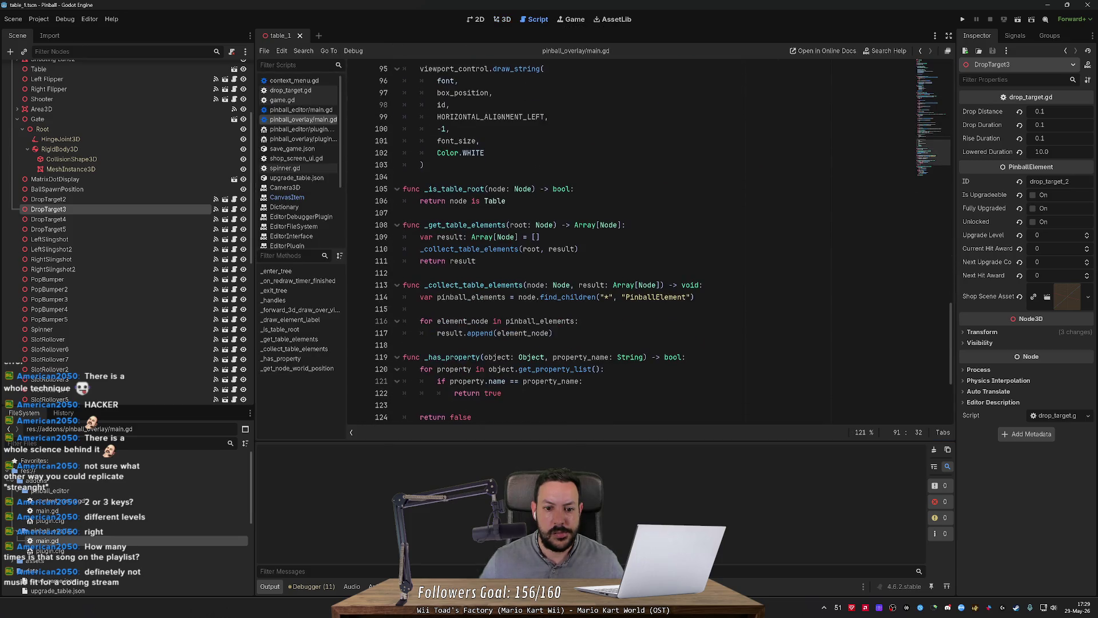
scroll(572, 240, down, 2)
scroll(571, 240, up, 9)
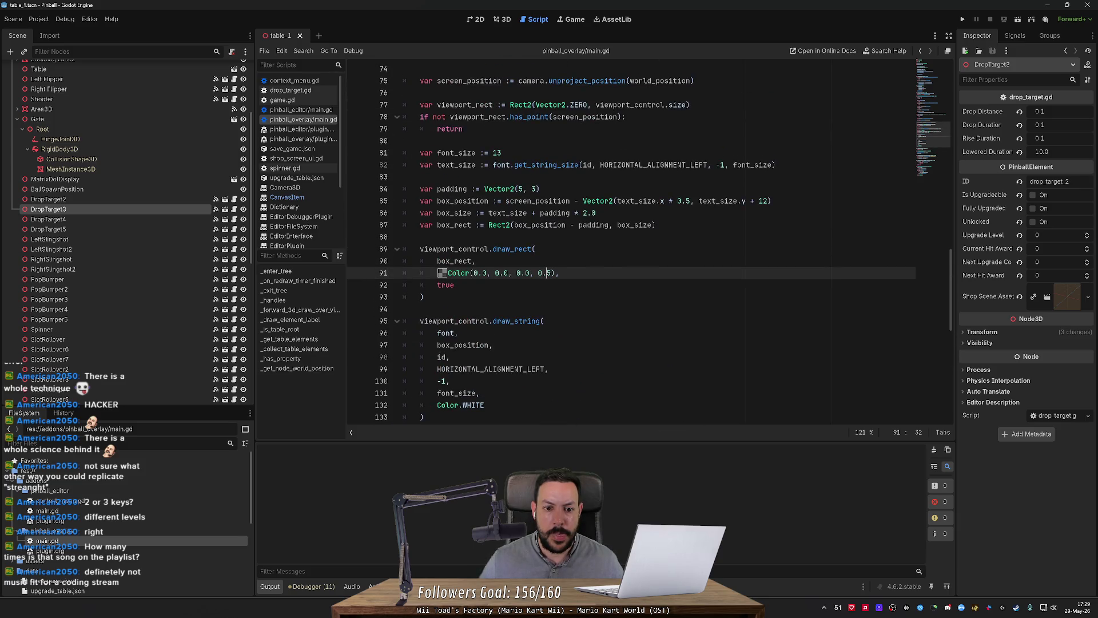
scroll(629, 240, down, 2)
double_click(464, 272)
double_click(454, 189)
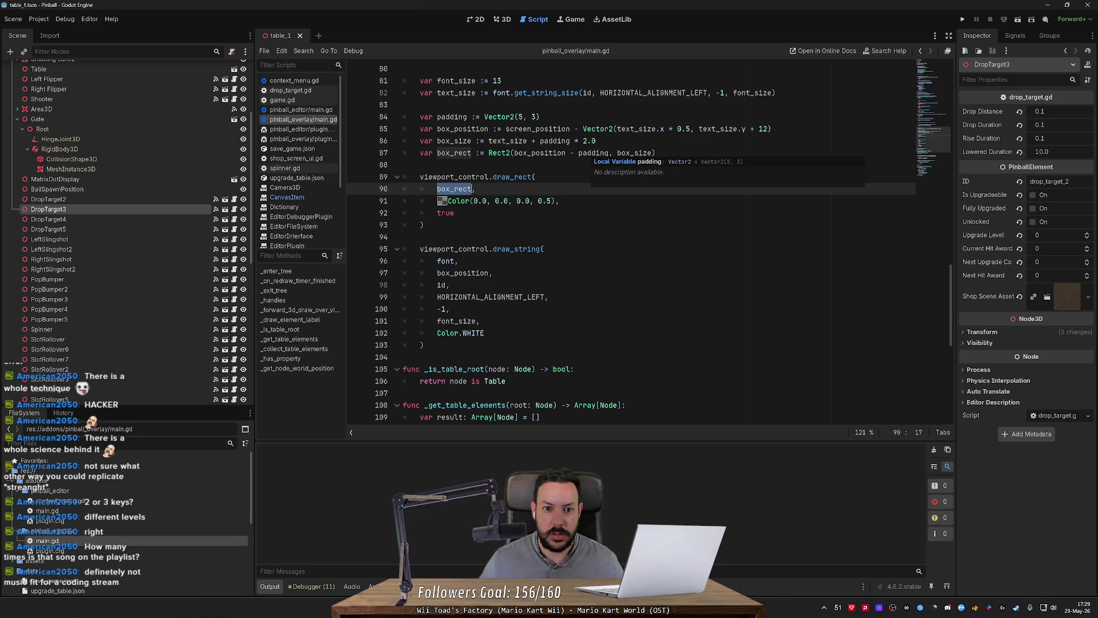
double_click(633, 153)
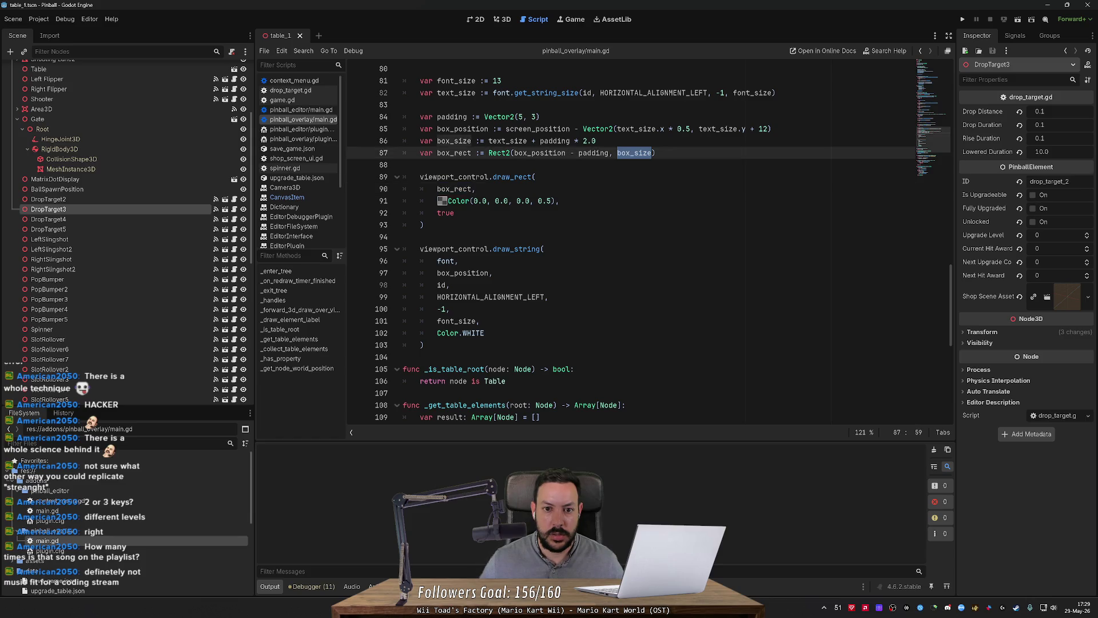
double_click(507, 141)
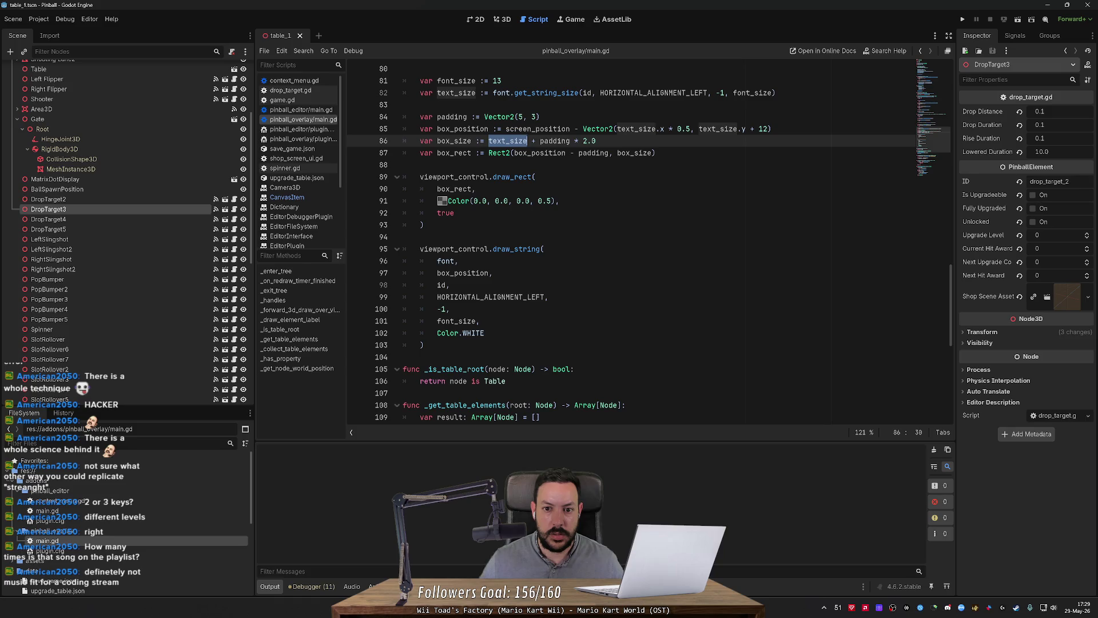
click(579, 153)
Append - Vector2(0, 10) to the label box on line 87, save, then change 10 to font_size.
text(- )
text(Vector2()
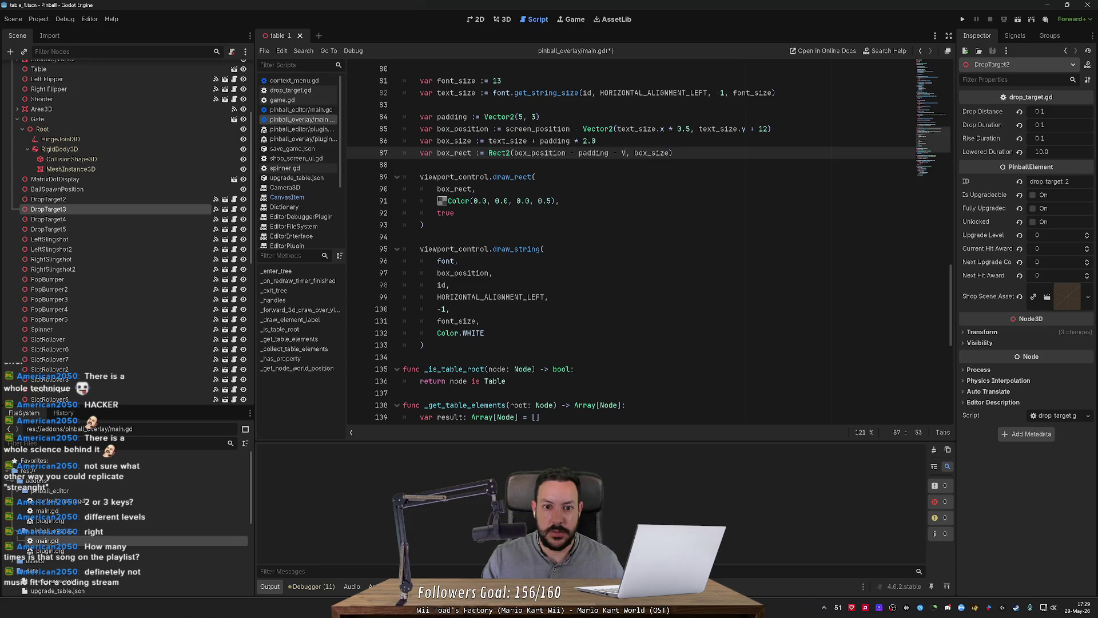
text(0, 10)
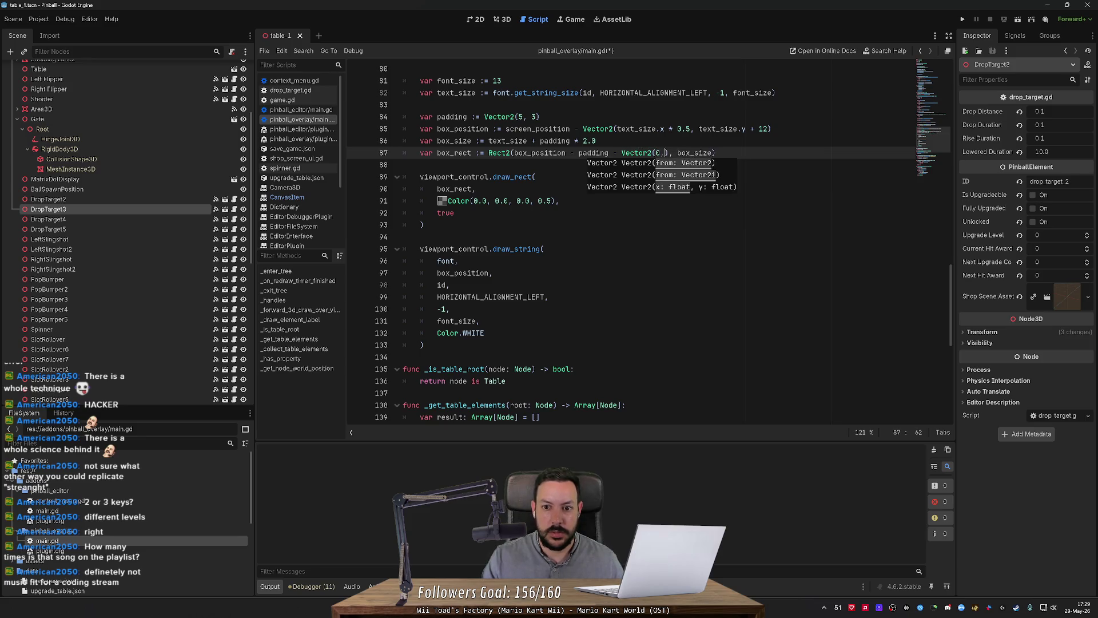
key(ctrl+s)
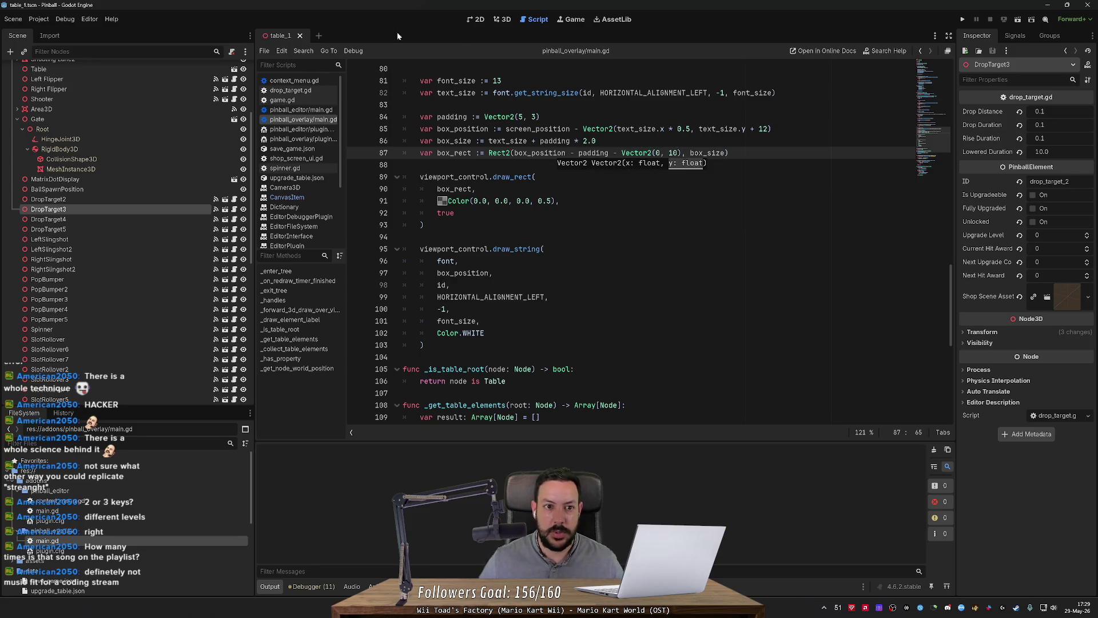
click(503, 19)
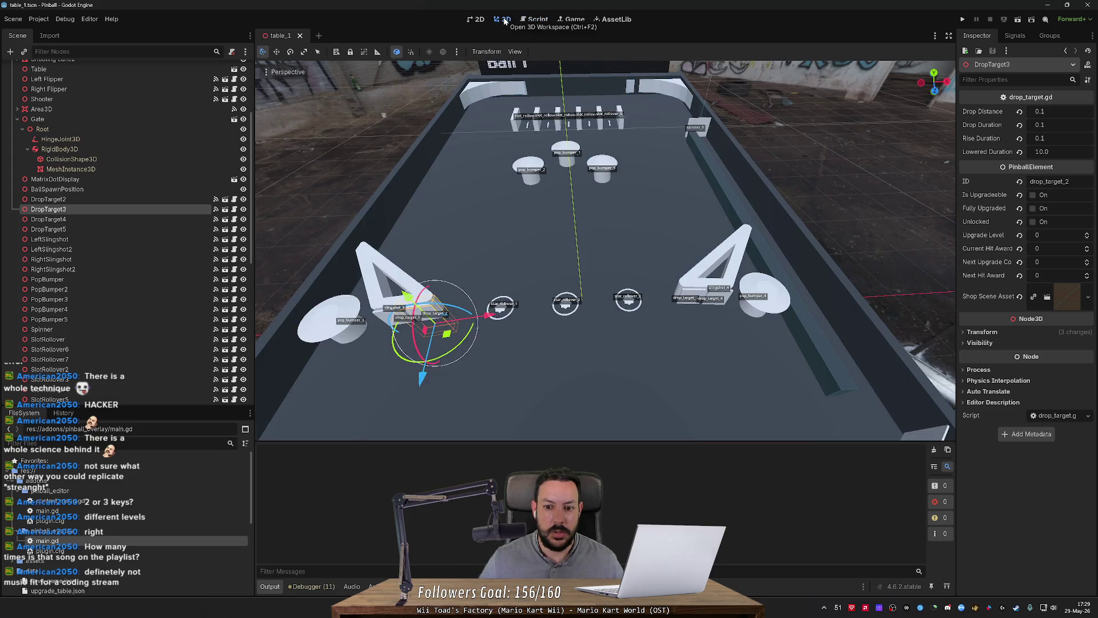
click(531, 20)
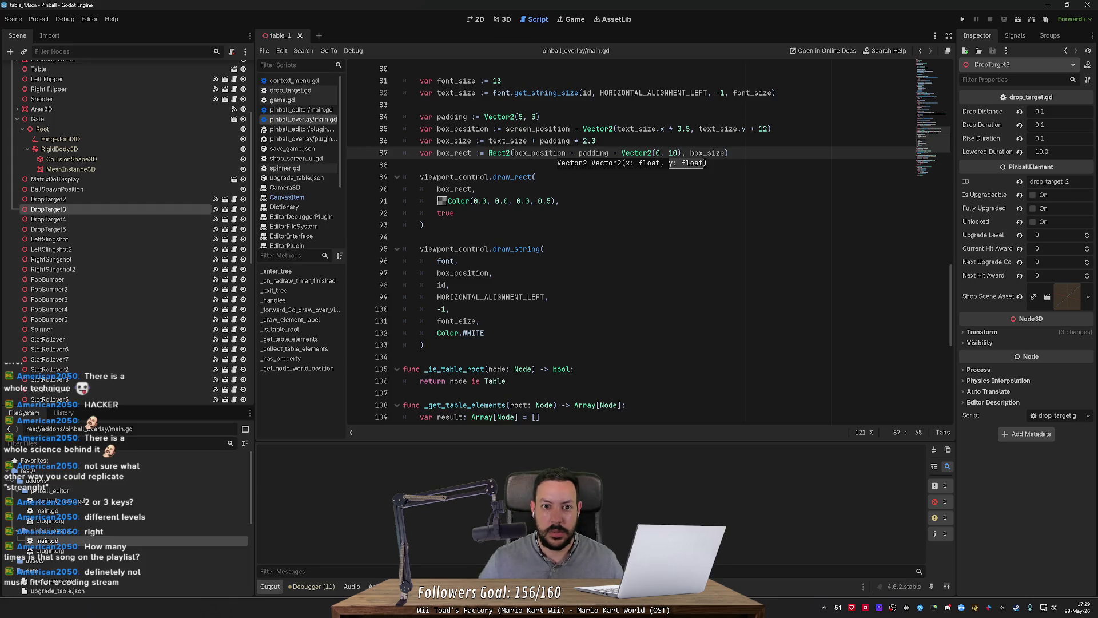
key(ctrl+shift+Left)
text(font_siz)
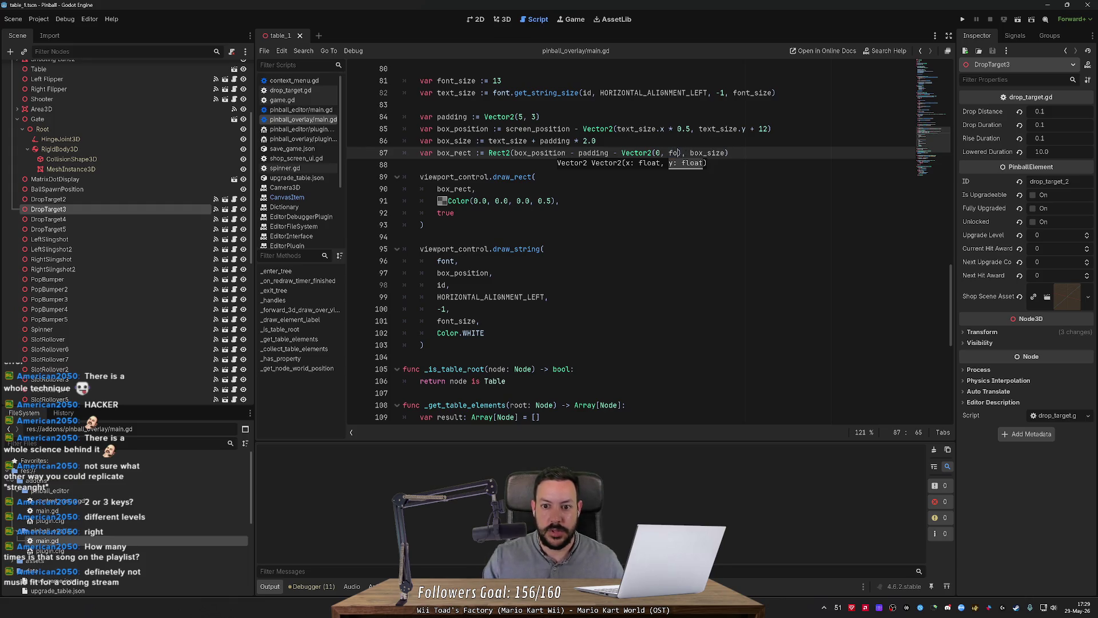
text(e)
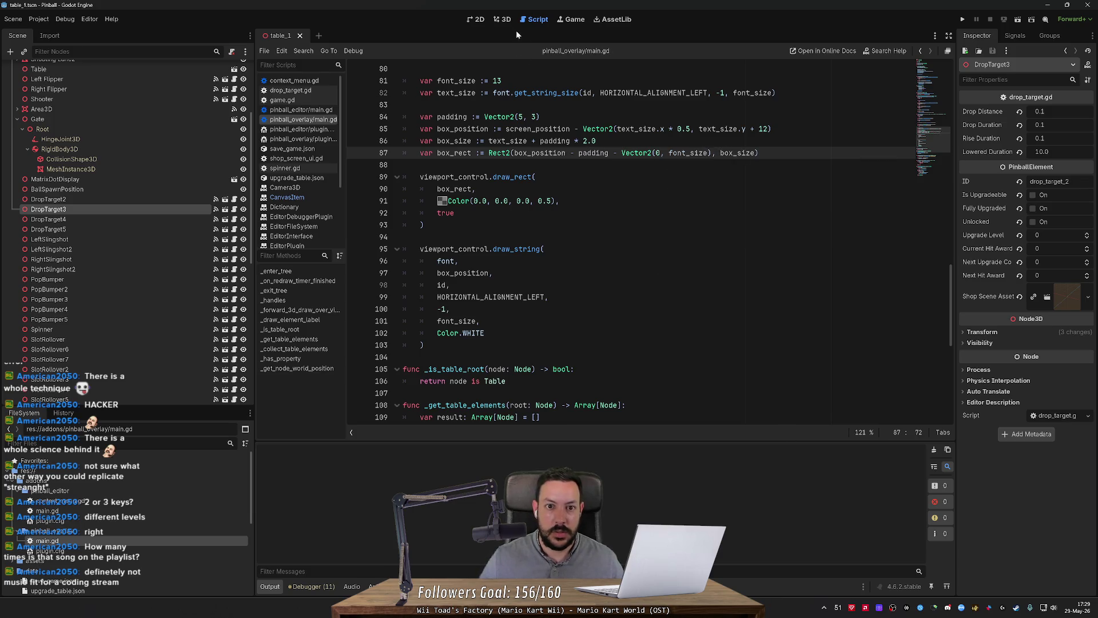
Zoom and orbit the 3D table view, selecting the Table node, to check the boxed ID labels.
click(503, 22)
scroll(491, 76, down, 6)
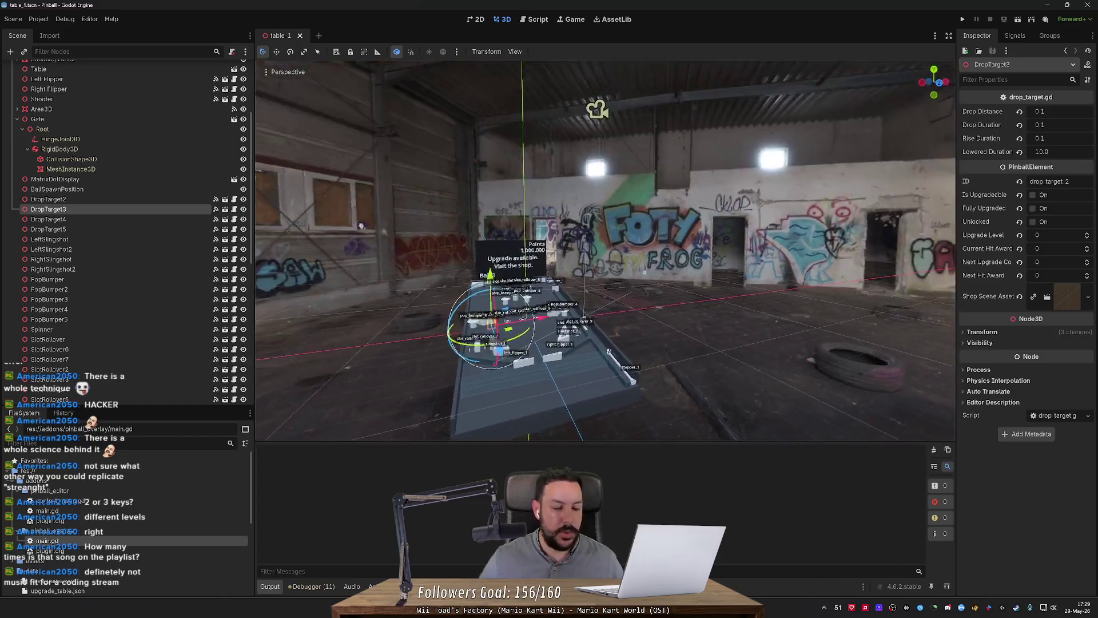
scroll(361, 225, up, 5)
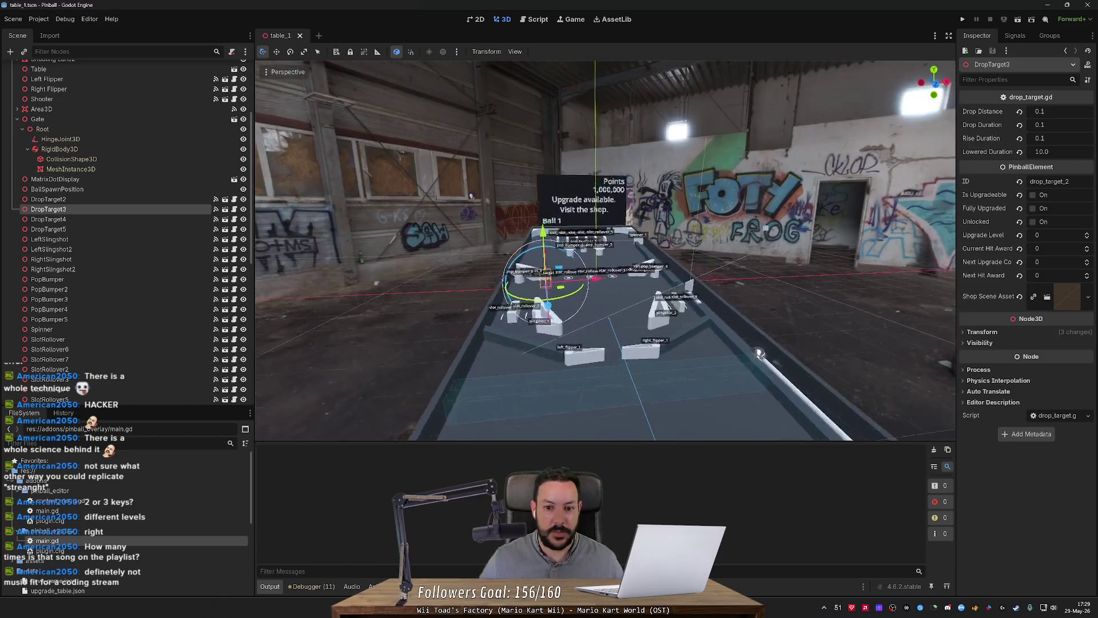
scroll(605, 251, up, 3)
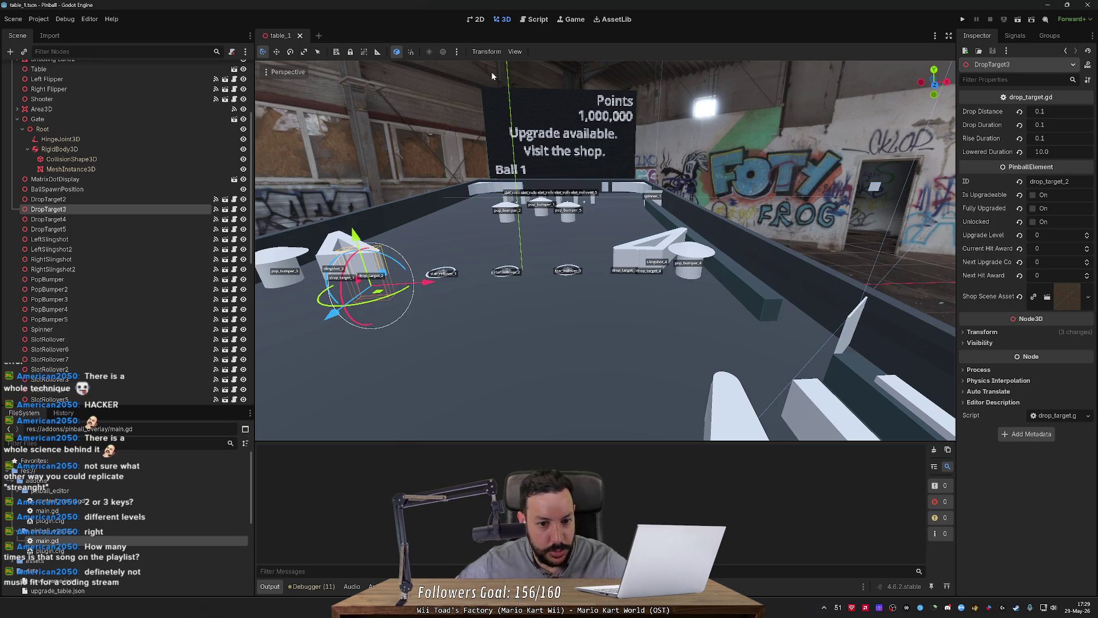
drag(499, 148, 322, 165)
scroll(321, 165, up, 3)
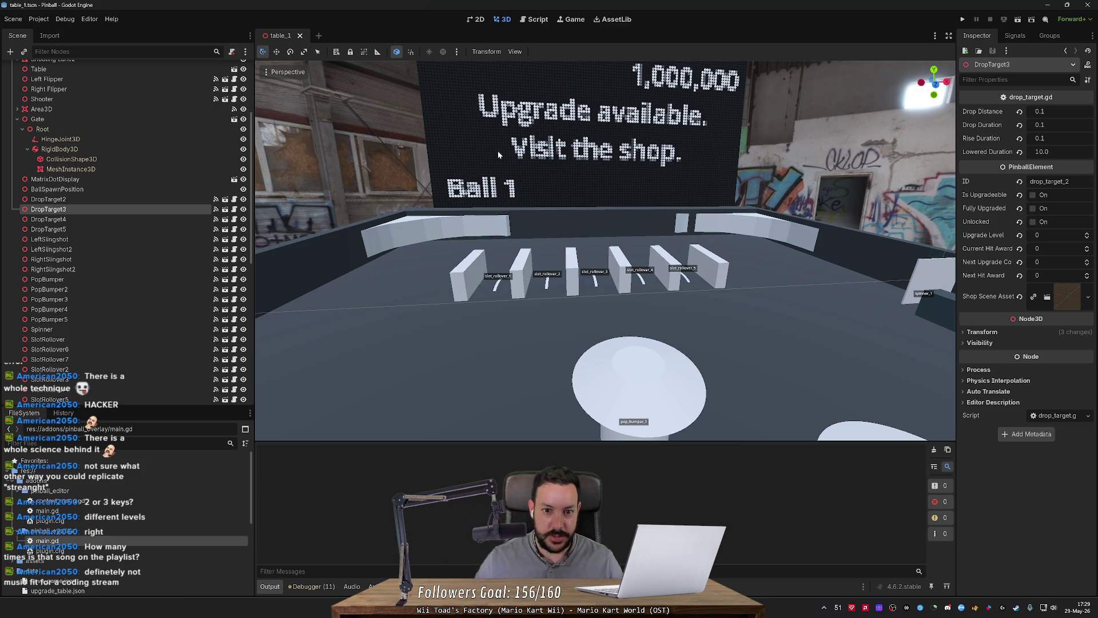
click(393, 147)
scroll(392, 147, down, 5)
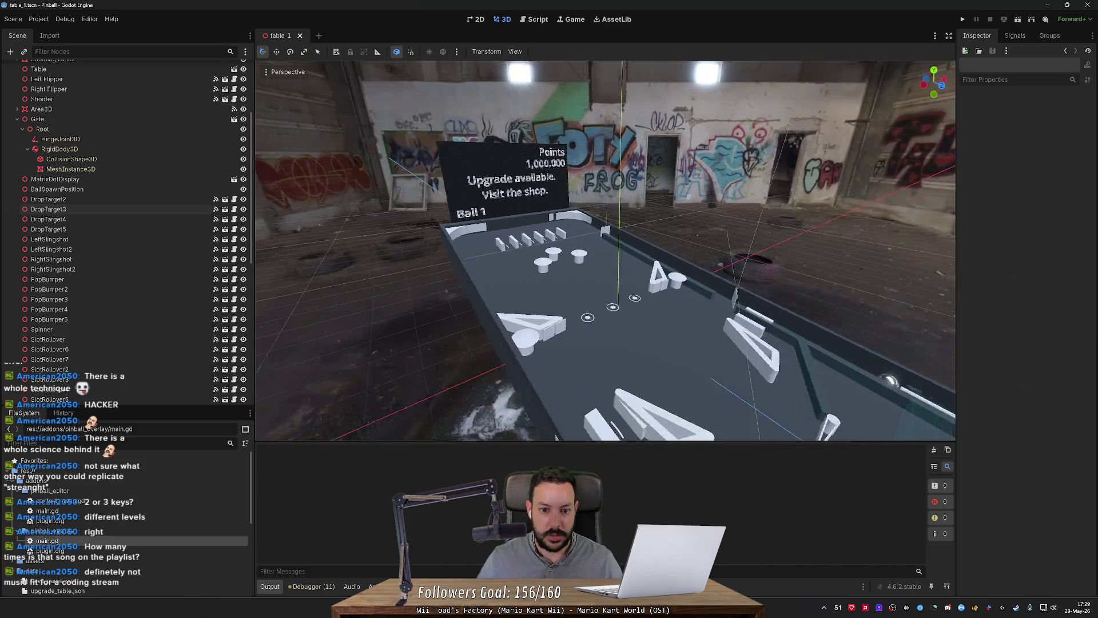
scroll(522, 303, up, 2)
click(495, 311)
scroll(495, 311, up, 5)
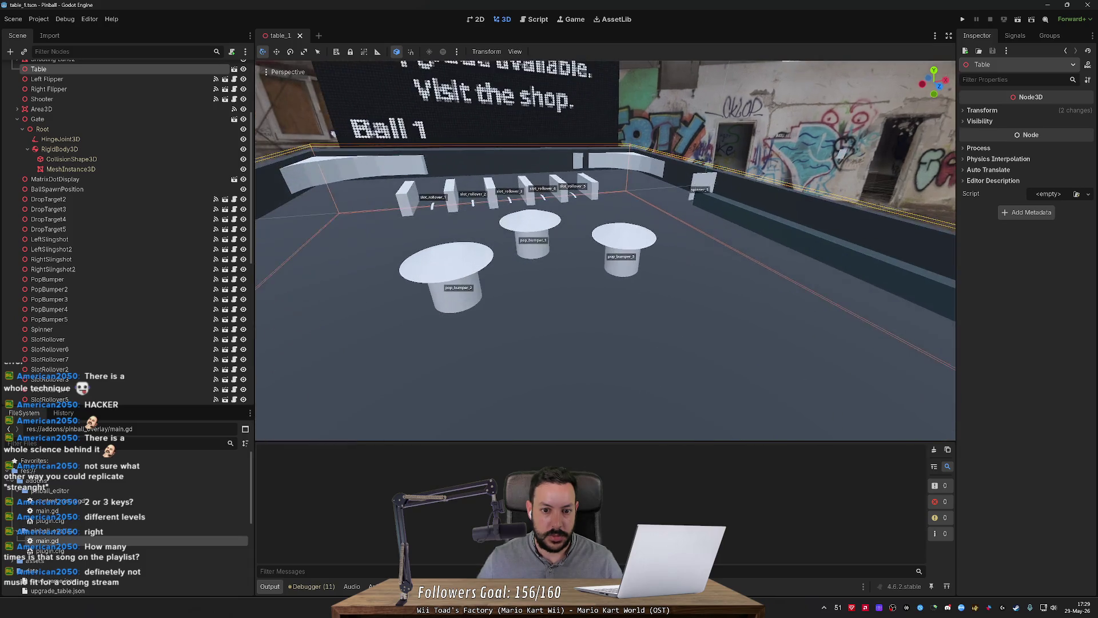
scroll(596, 276, down, 5)
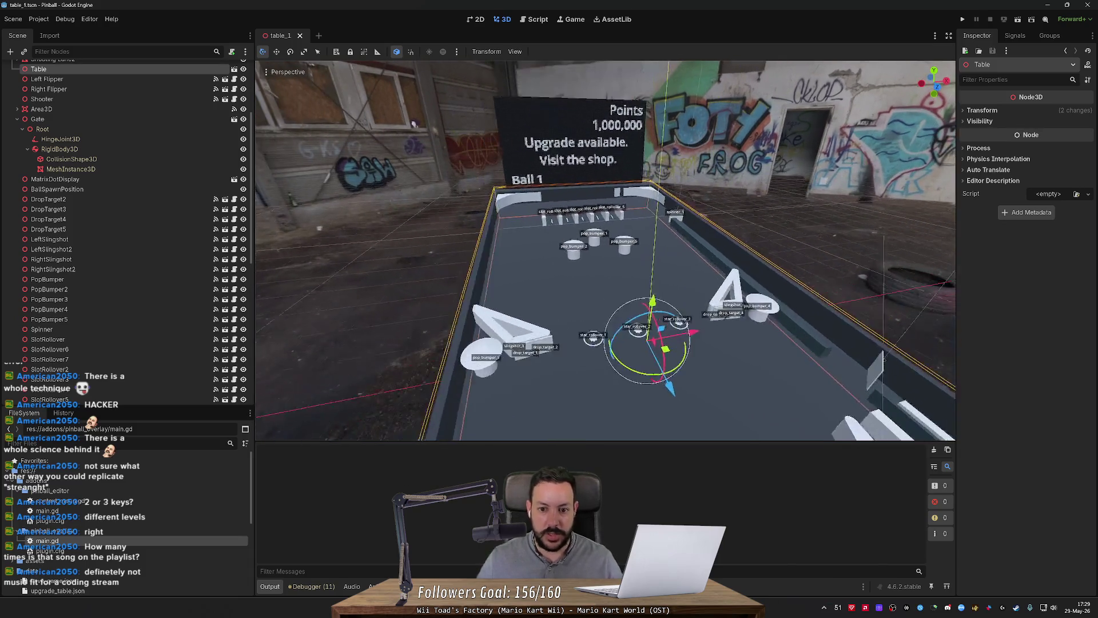
scroll(411, 127, up, 3)
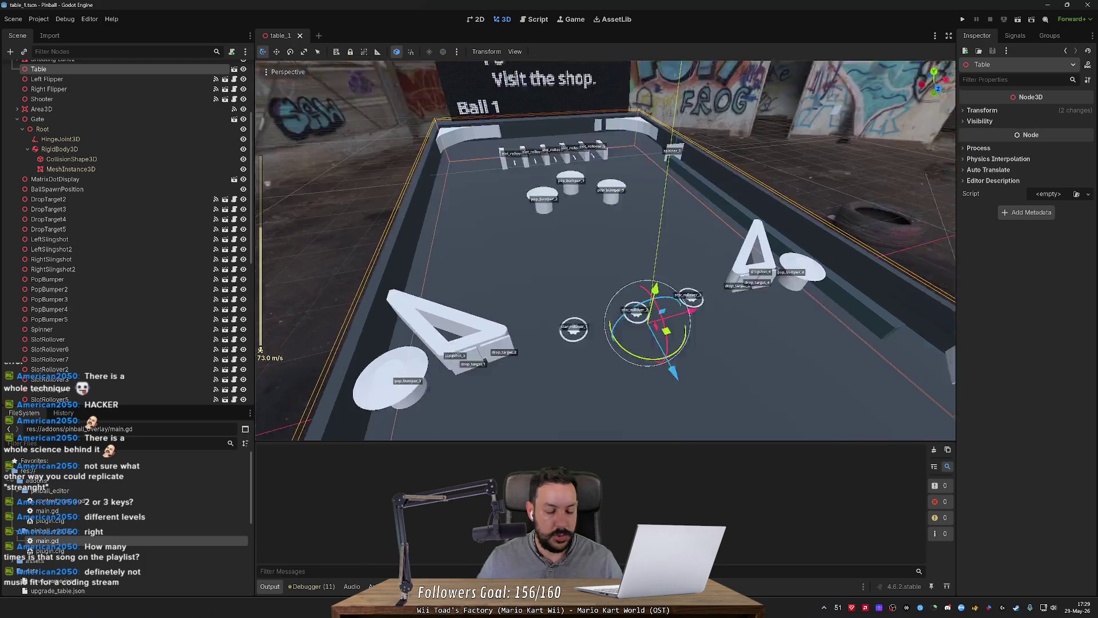
scroll(333, 118, up, 3)
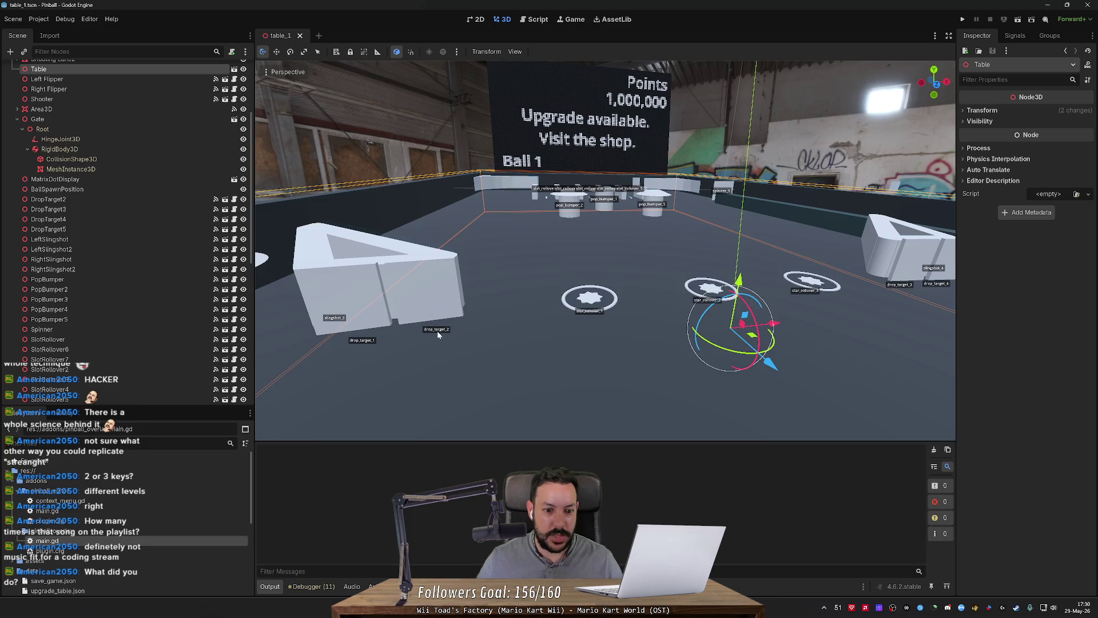
key(w)
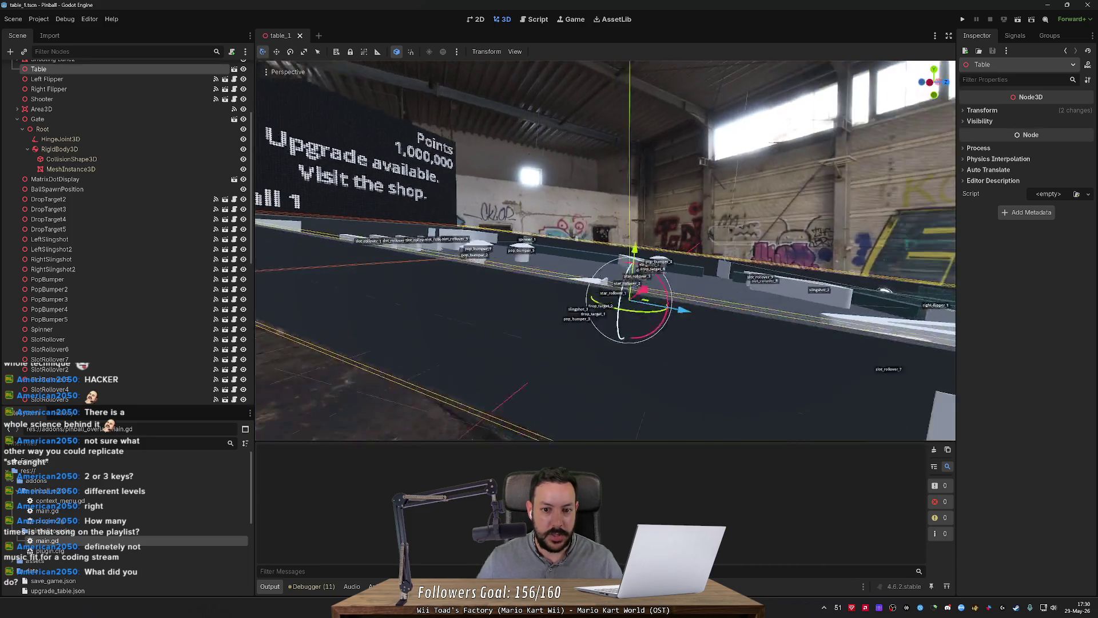
key(w)
key(s)
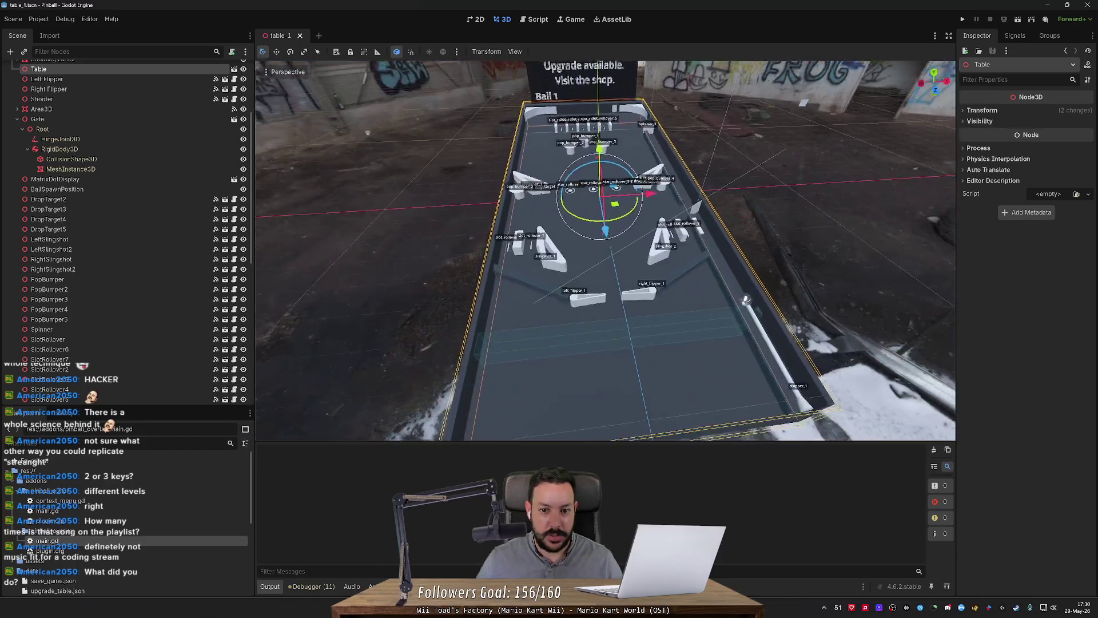
key(w)
key(s)
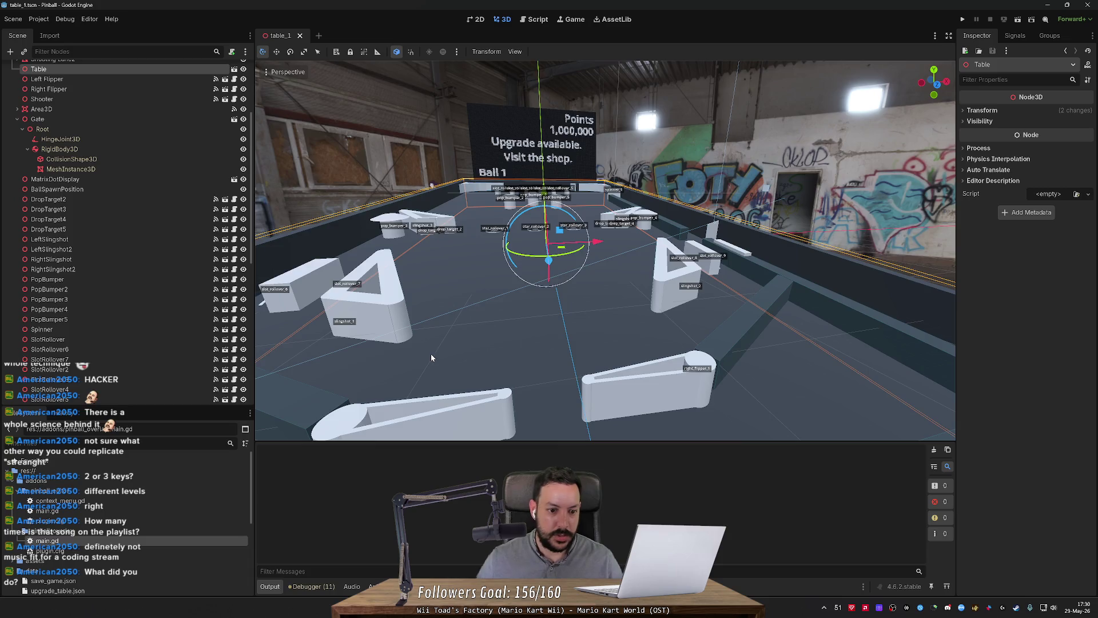
key(w)
key(s)
key(w)
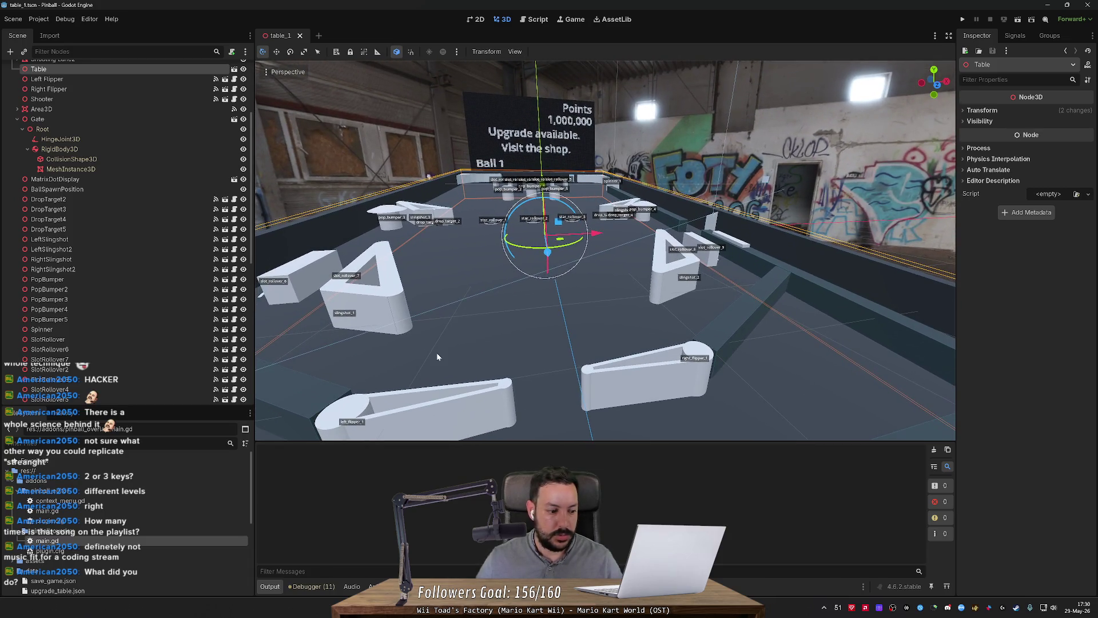
key(s)
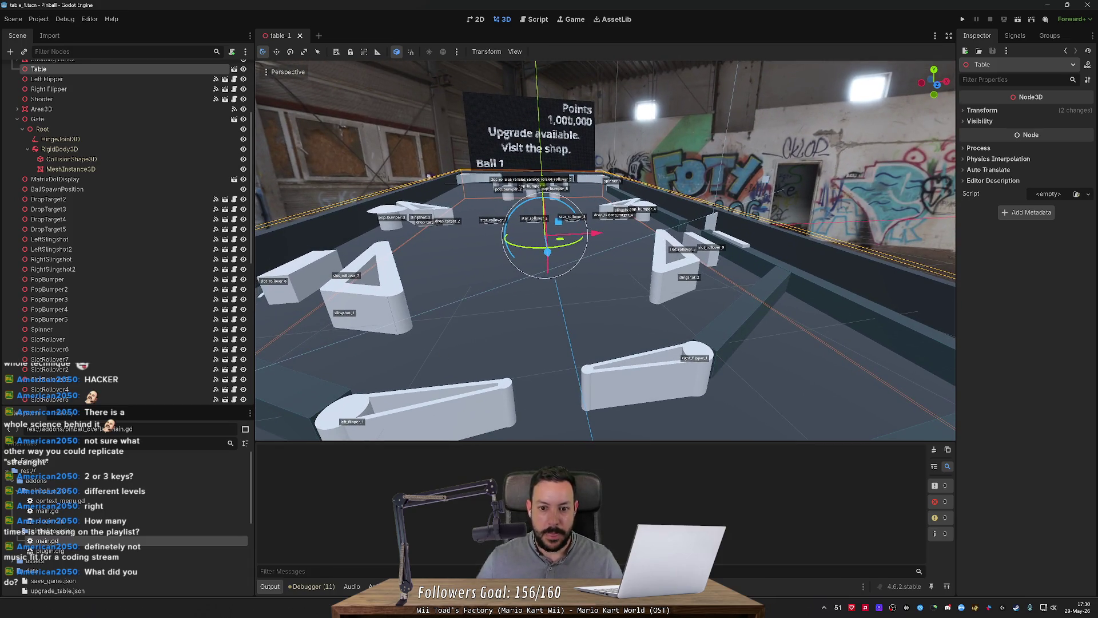
key(w)
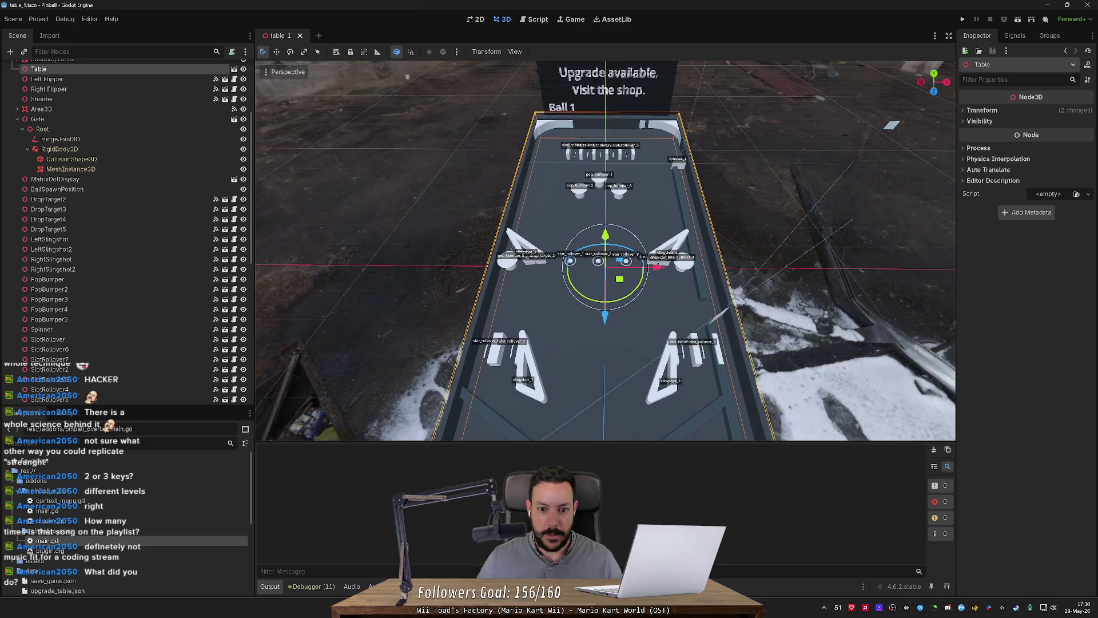
key(w)
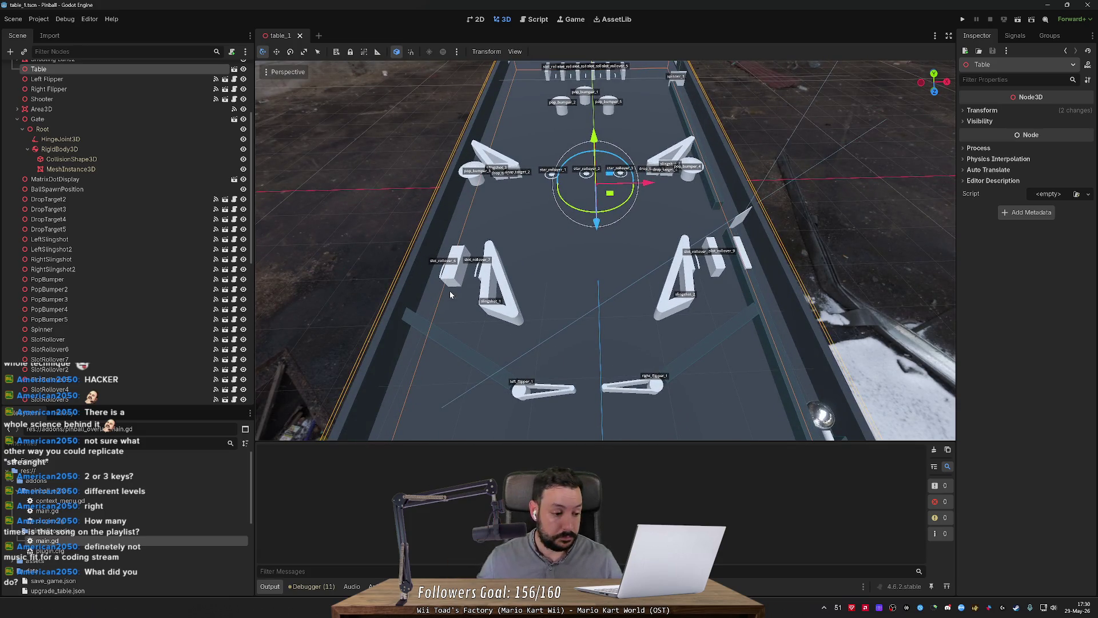
key(s)
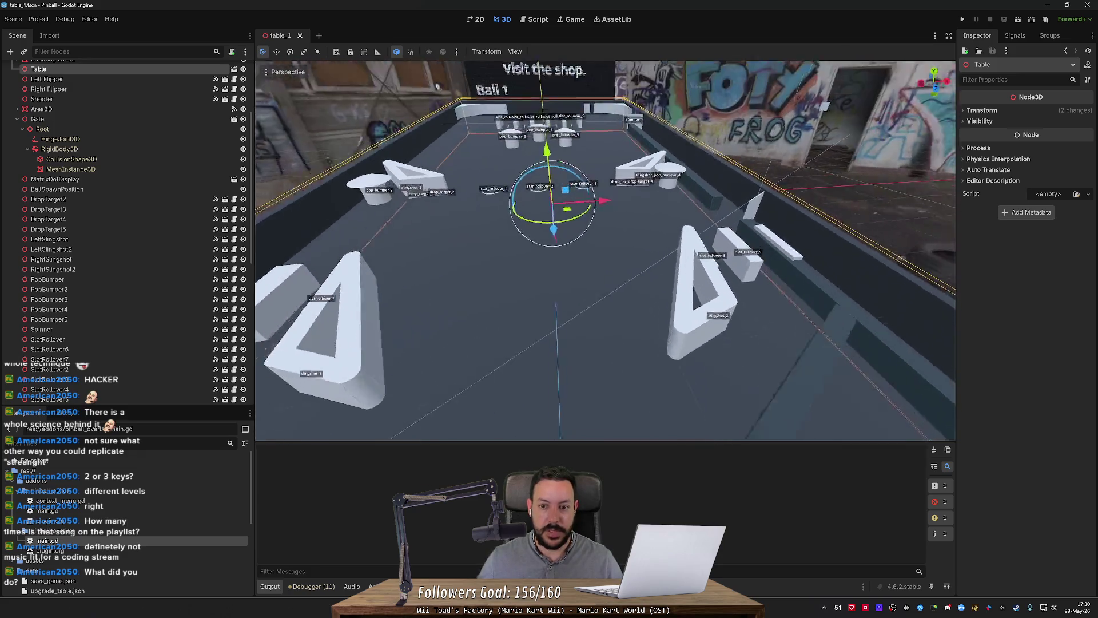
key(s)
key(w)
key(w)
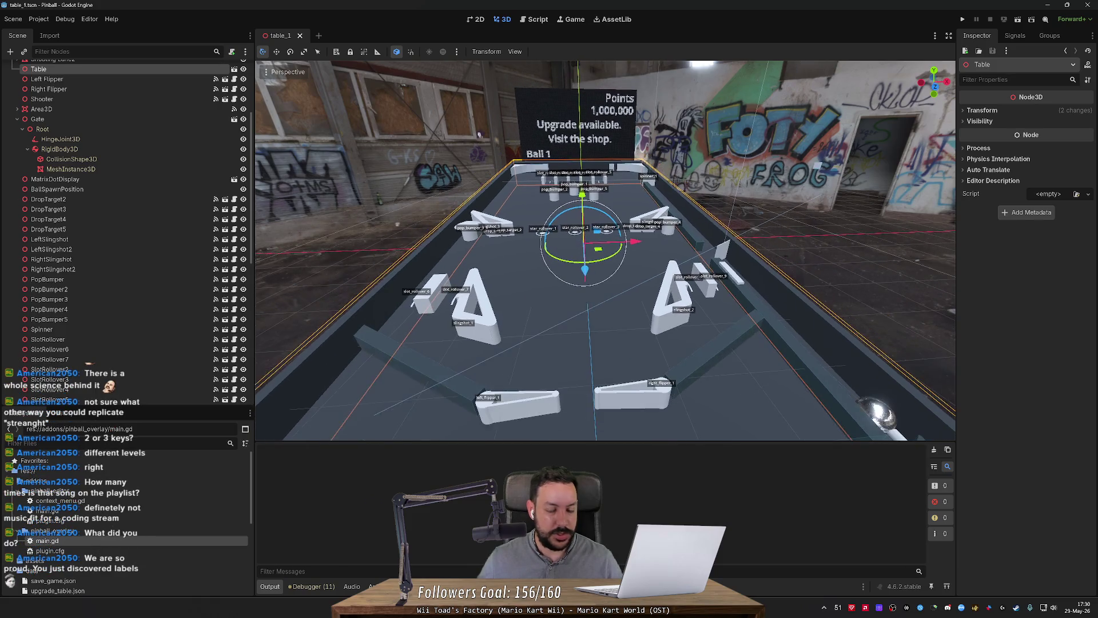
key(w)
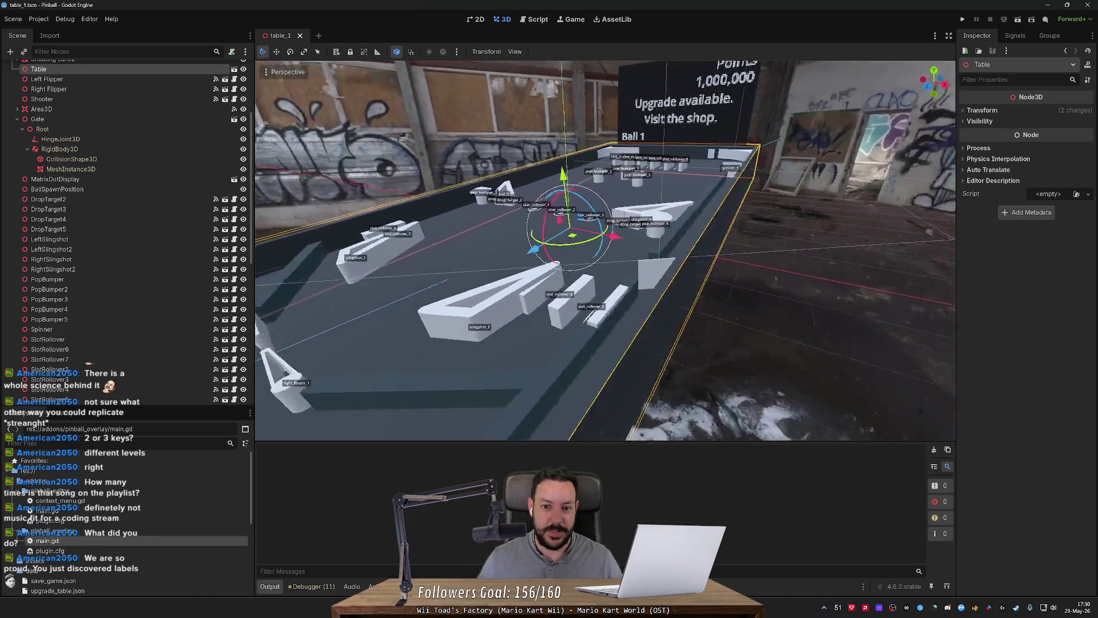
key(w)
key(s)
key(s)
key(w)
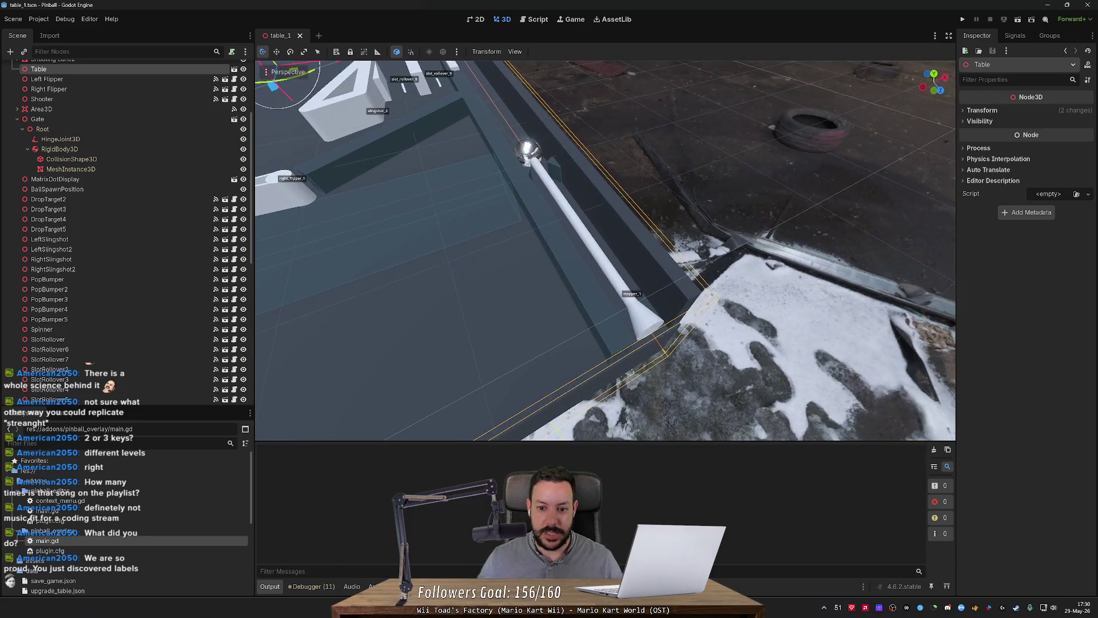
key(s)
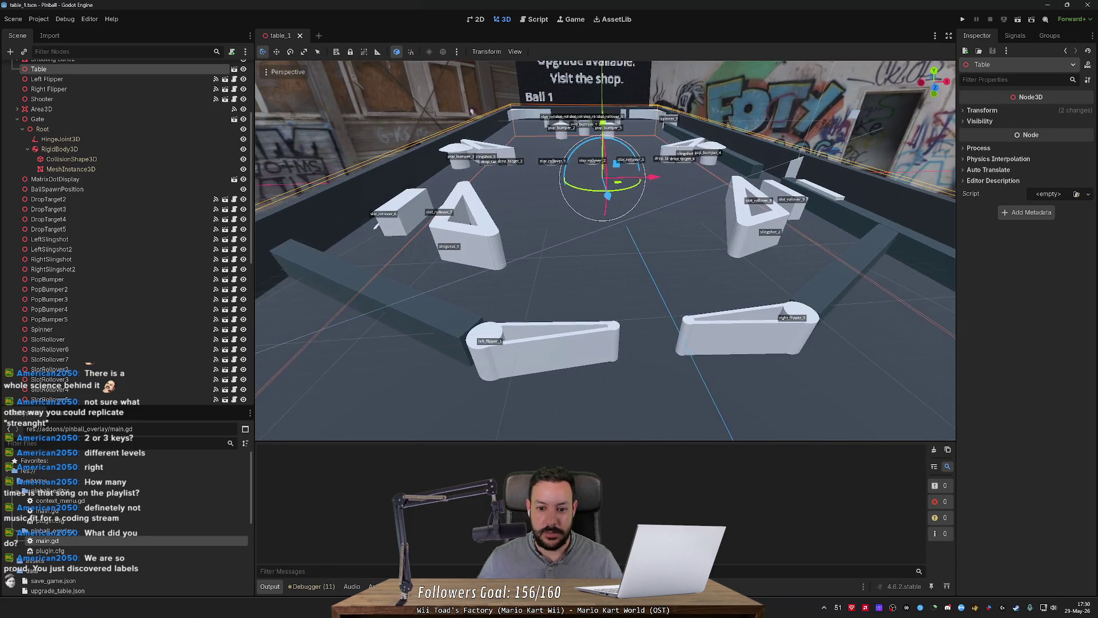
key(w)
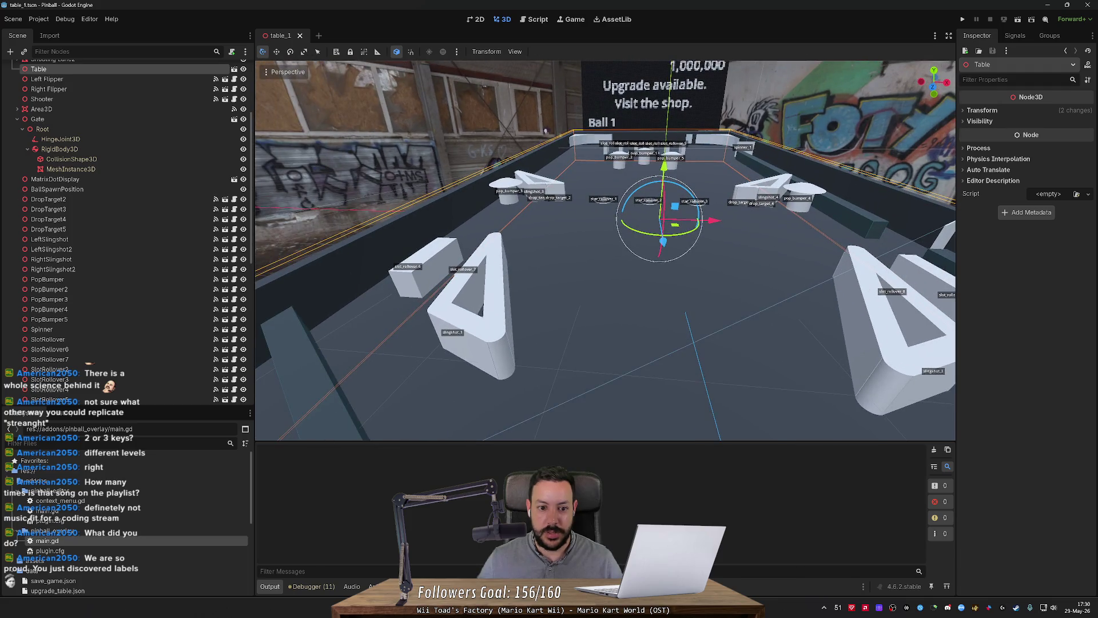
key(w)
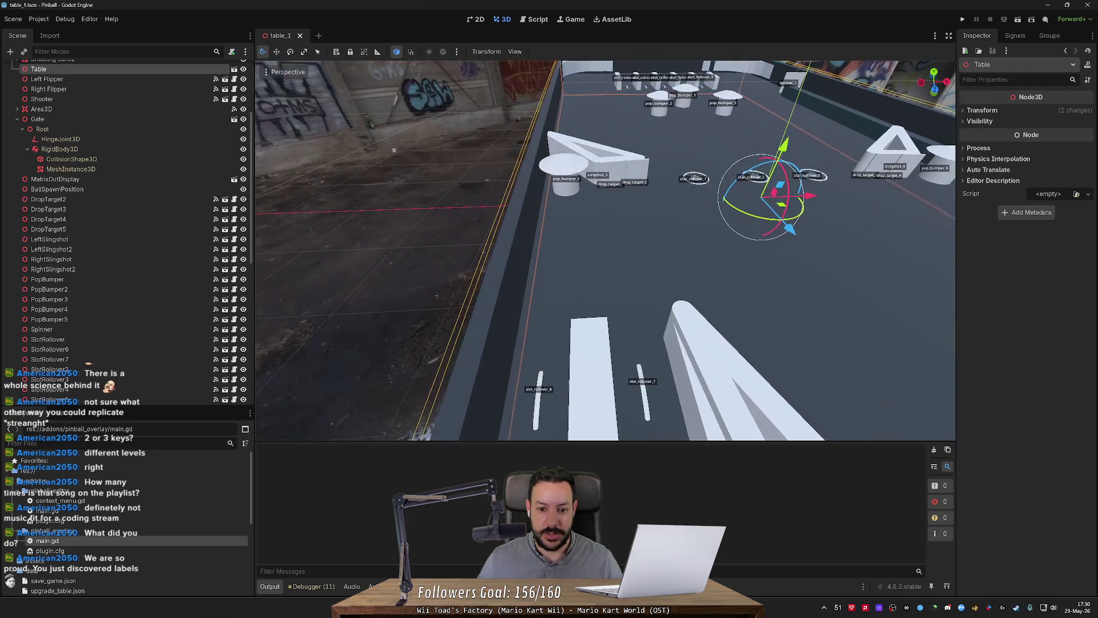
scroll(605, 250, down, 3)
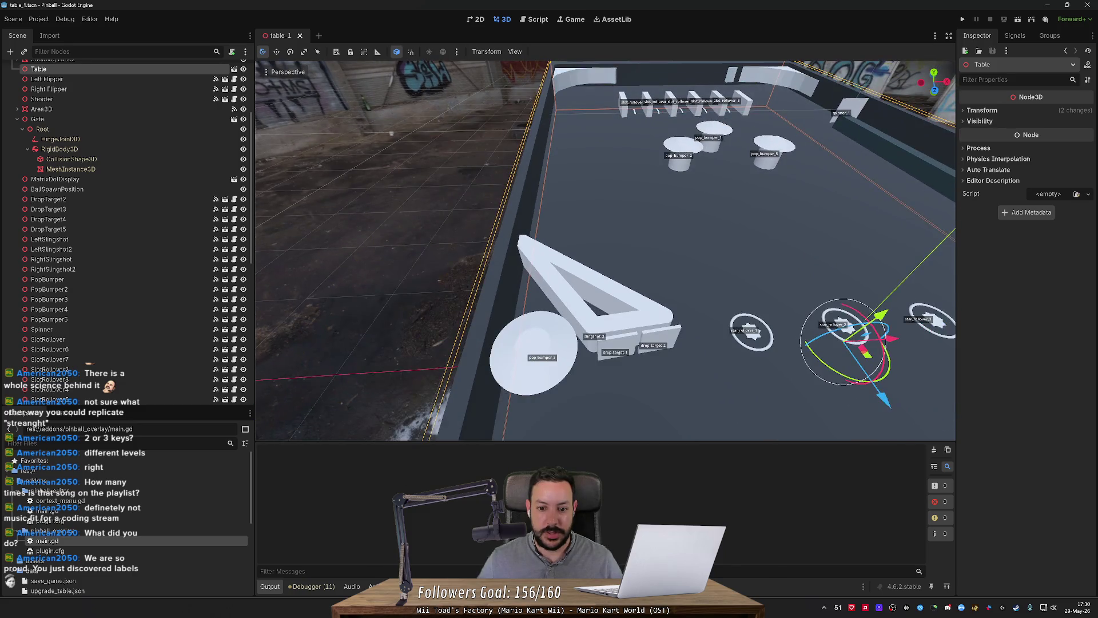
scroll(605, 251, down, 5)
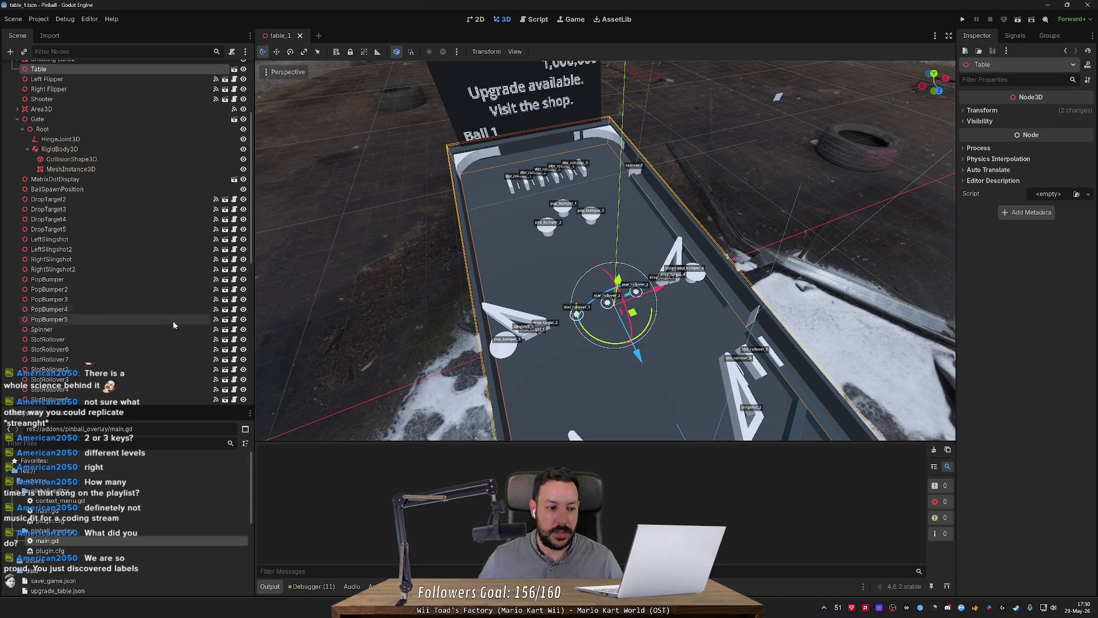
scroll(92, 526, down, 2)
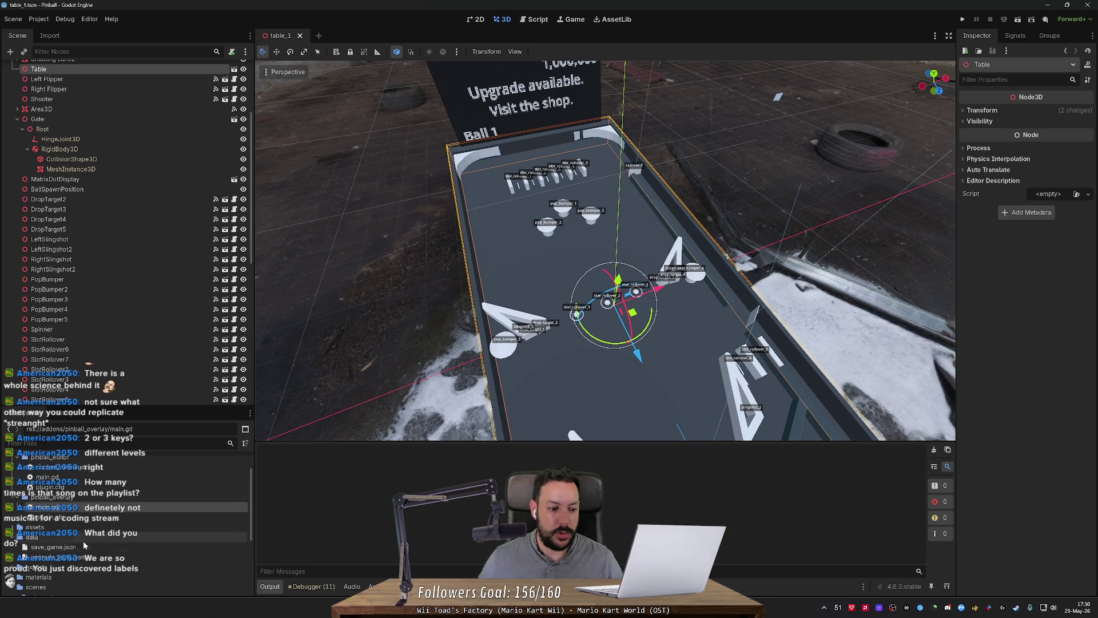
Open upgrade_table.json in the Script editor and fold its table_1 and table_sample blocks.
click(83, 557)
double_click(83, 558)
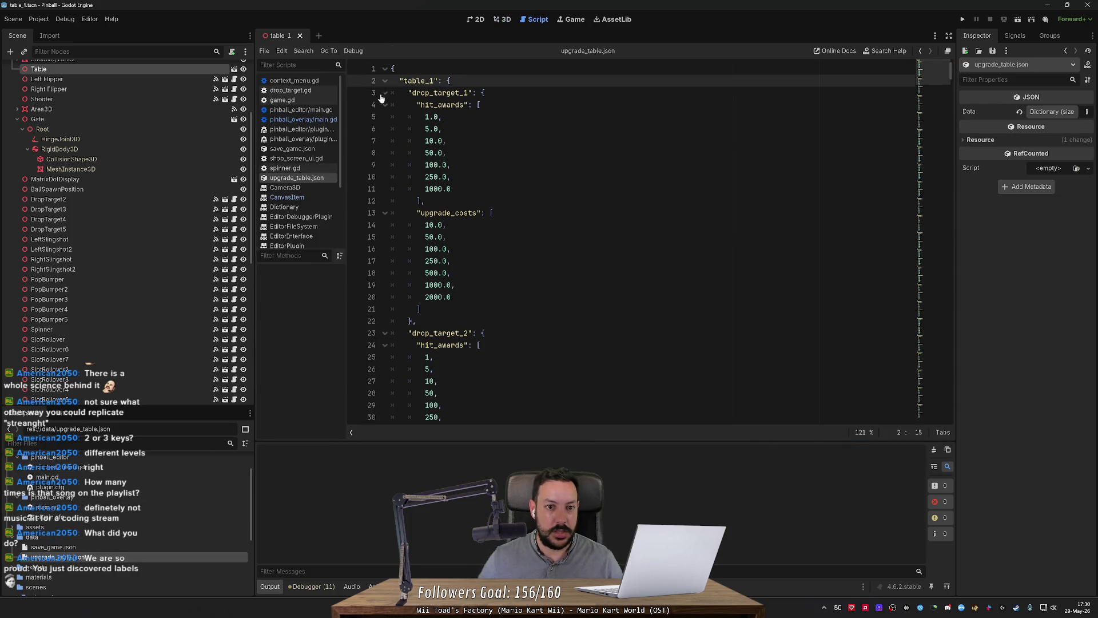
click(383, 81)
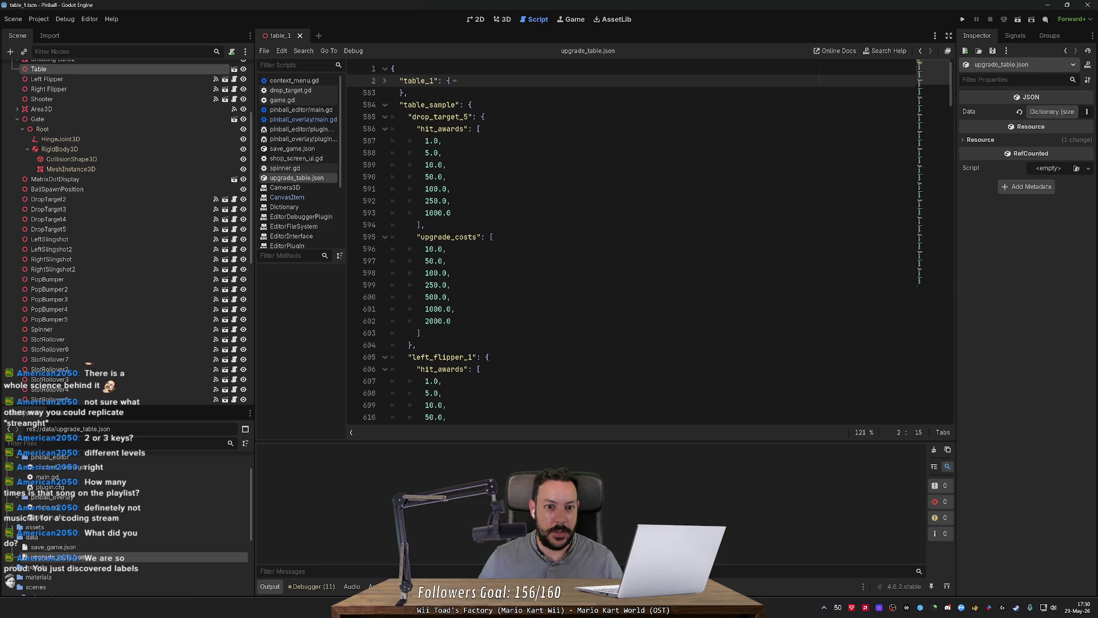
click(384, 105)
Unfold table_1, fold drop_target_1 and drop_target_2, select the drop_target_2 key, then return to 3D.
click(382, 82)
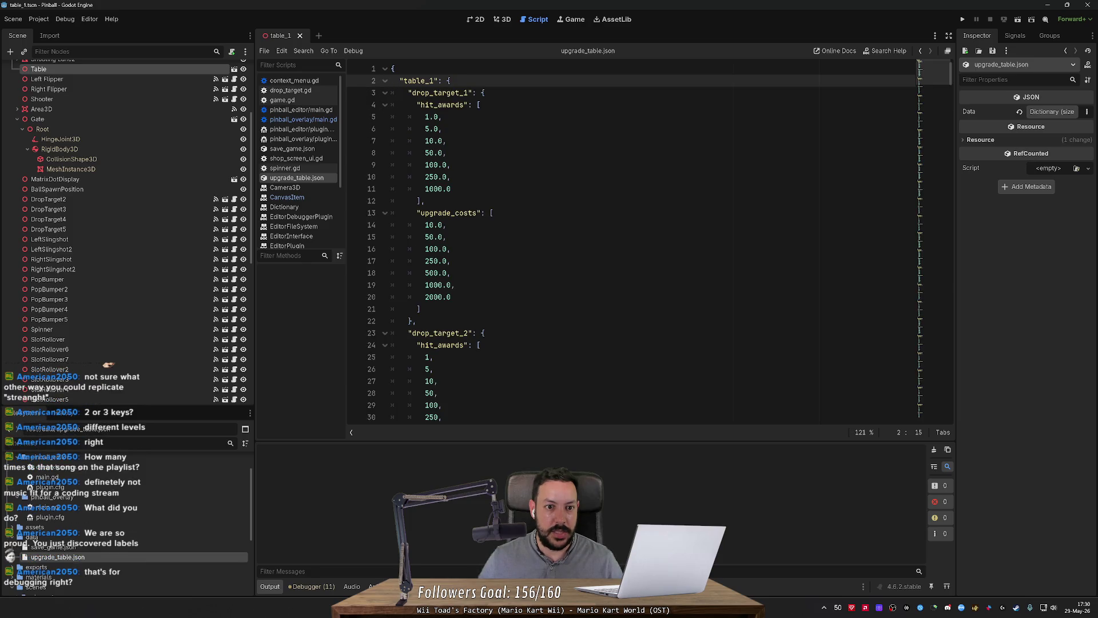
click(384, 93)
click(385, 117)
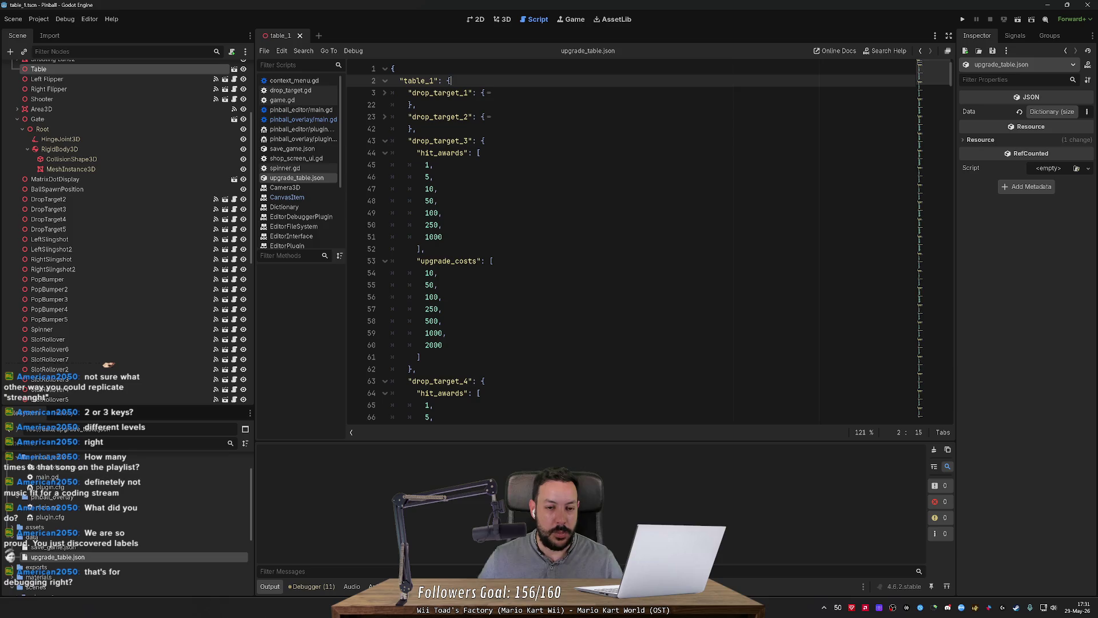
double_click(440, 117)
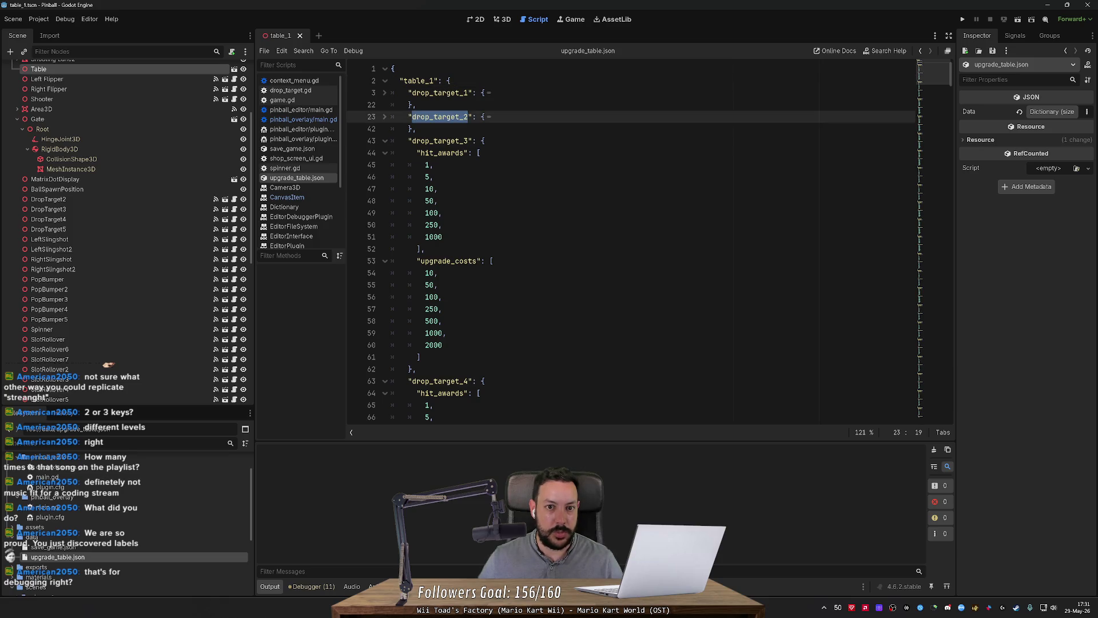
click(506, 24)
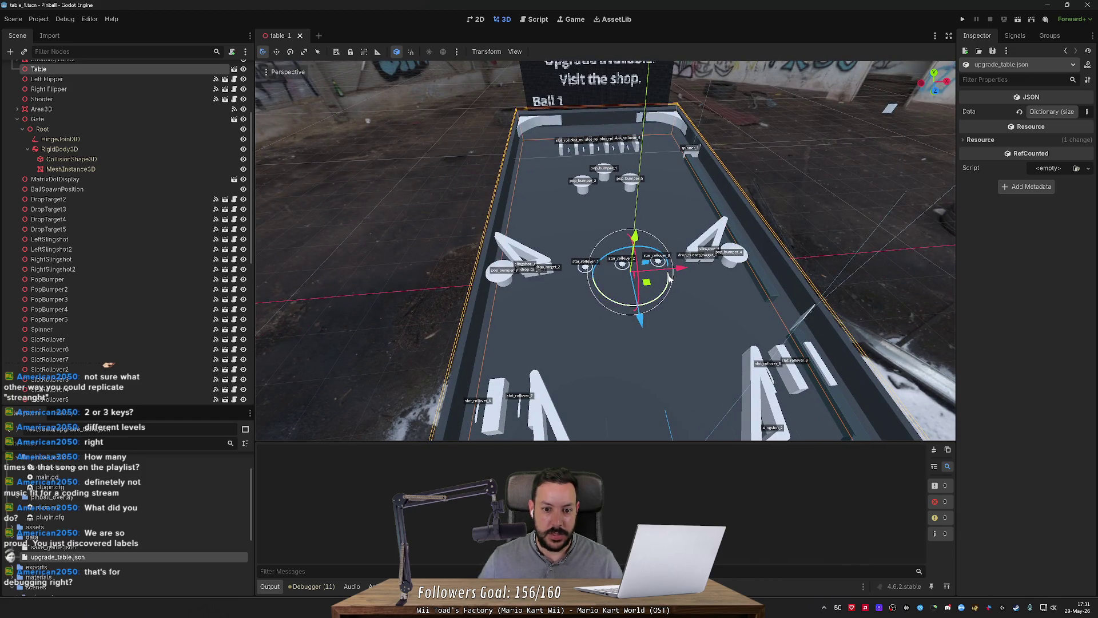
Zoom in and back out on the pinball table, then run the project to playtest it.
scroll(670, 349, up, 5)
scroll(645, 280, up, 3)
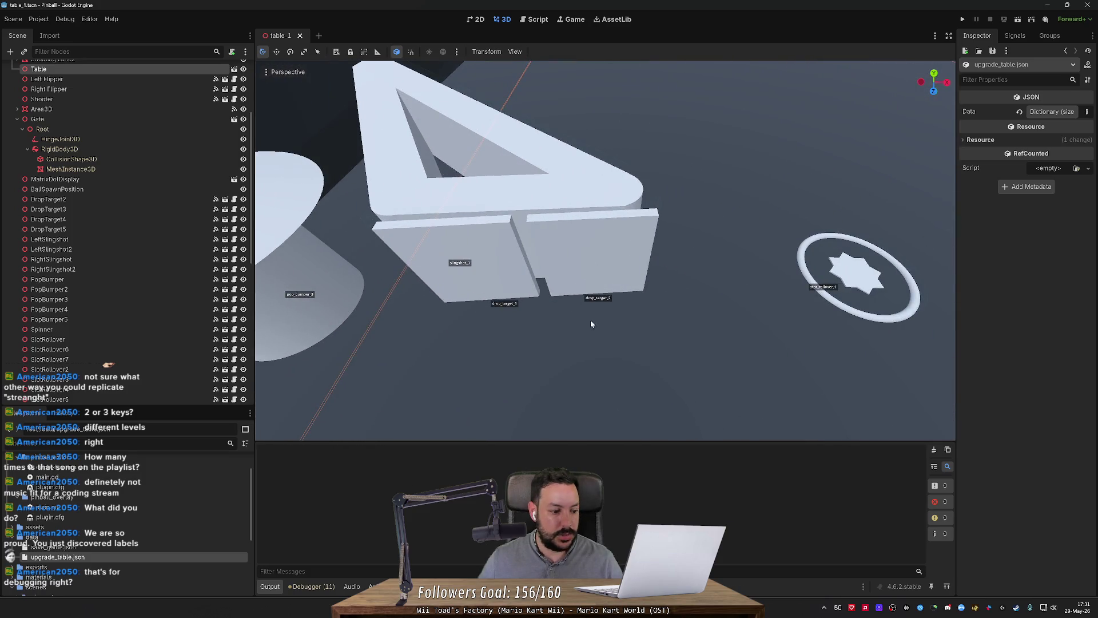
scroll(621, 319, down, 5)
scroll(621, 319, down, 5)
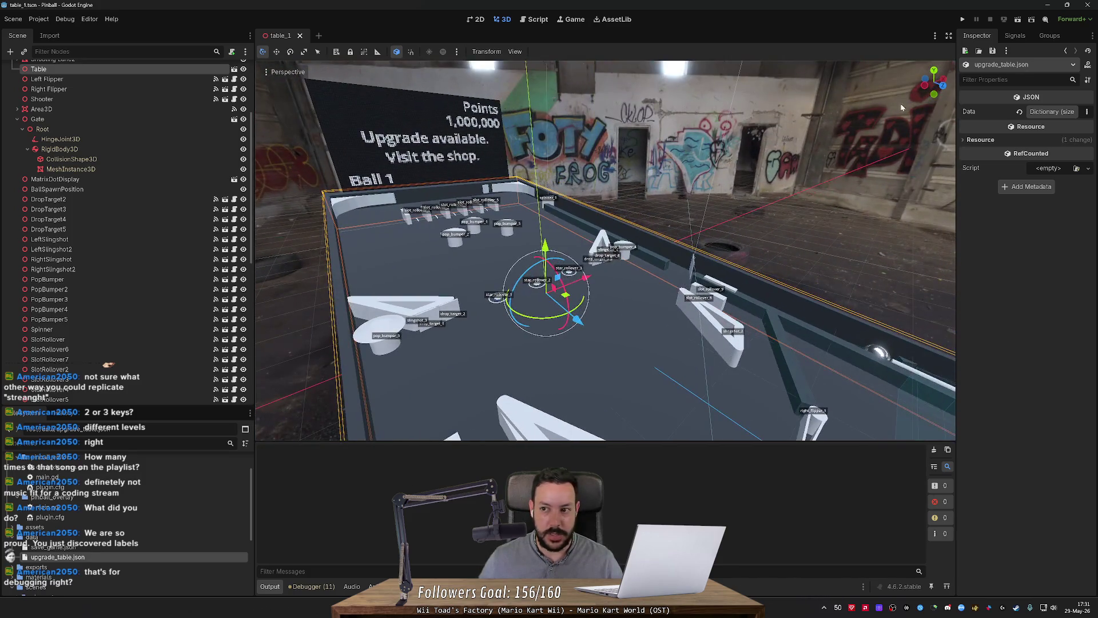
click(963, 19)
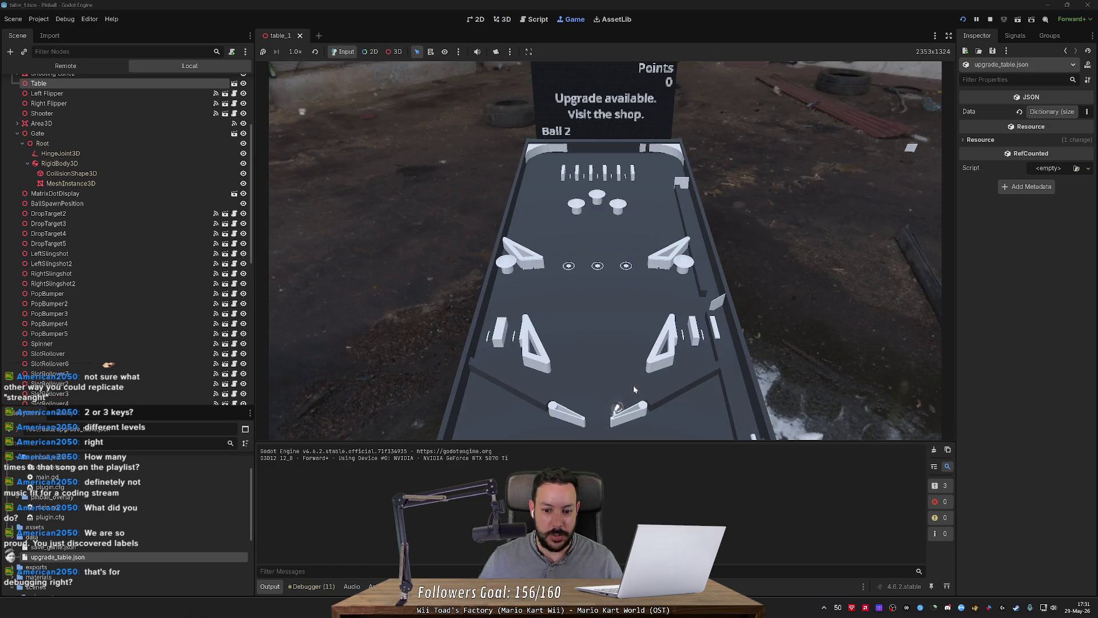
Work the left and right flippers until the backbox announces 'Upgrade available. Visit the shop.'.
key(Left)
key(Left)
key(Left)
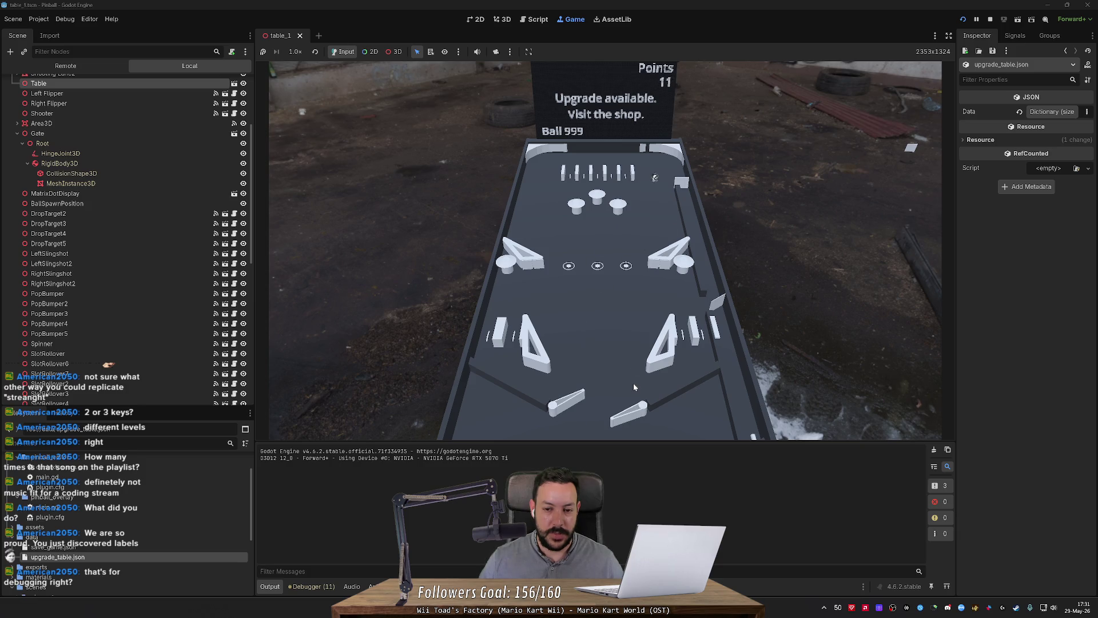
key(Left)
key(Right)
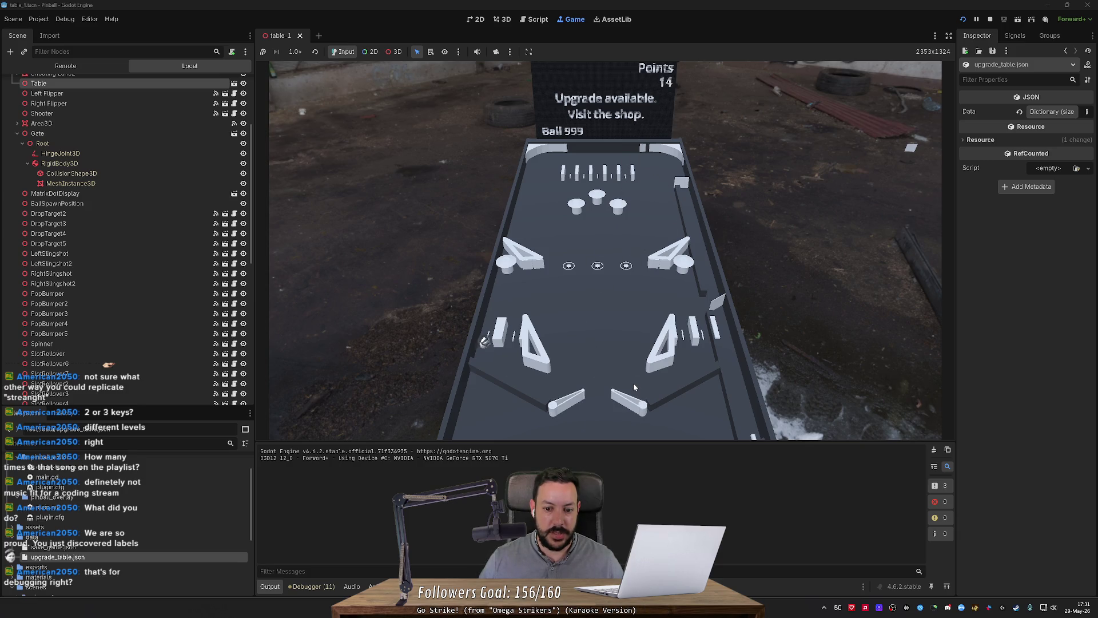
key(Left)
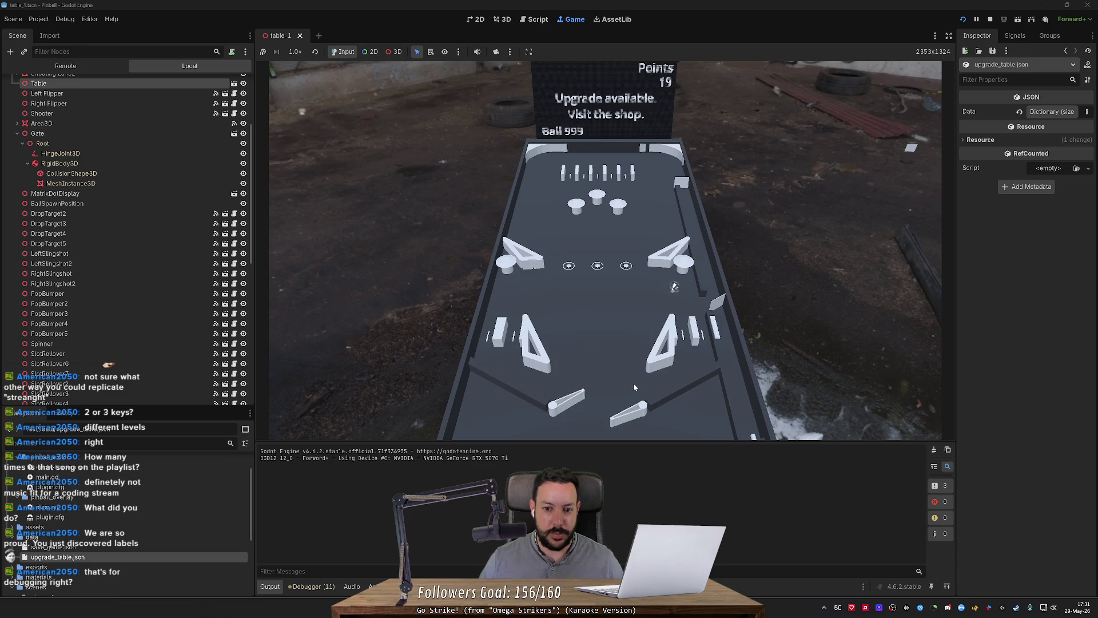
key(Right)
key(Left)
key(Left)
key(Right)
key(Left)
key(Right)
key(Left)
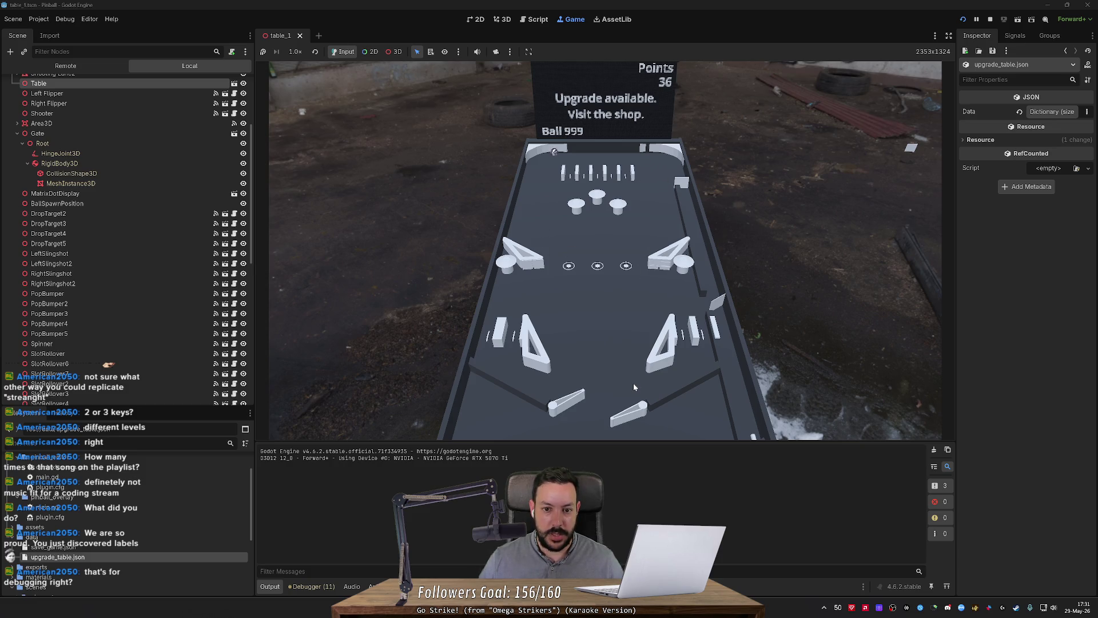
key(Left)
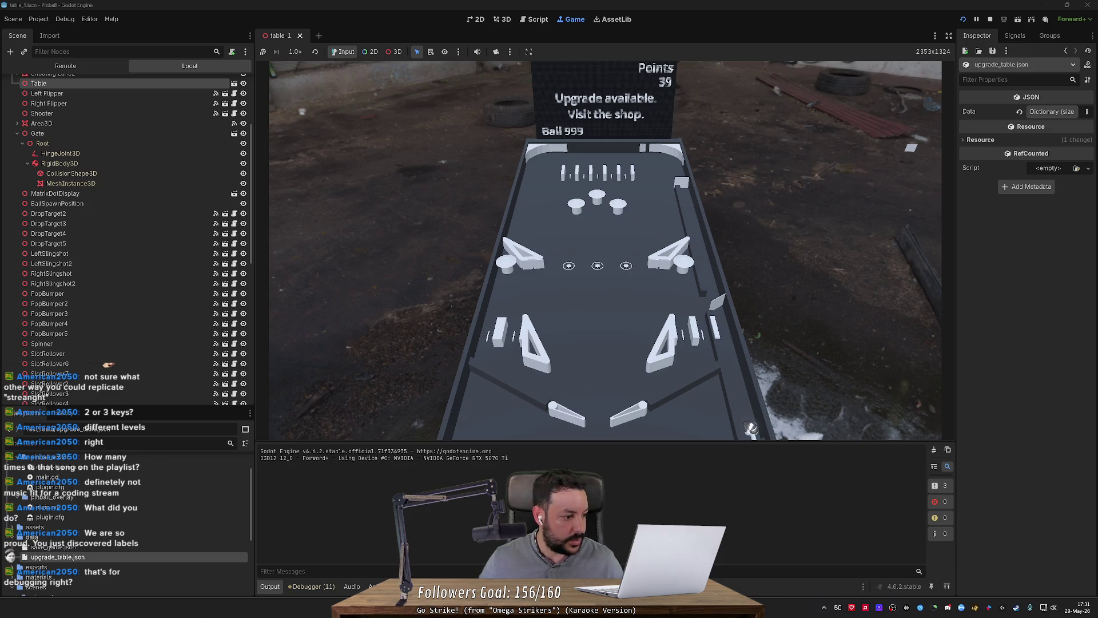
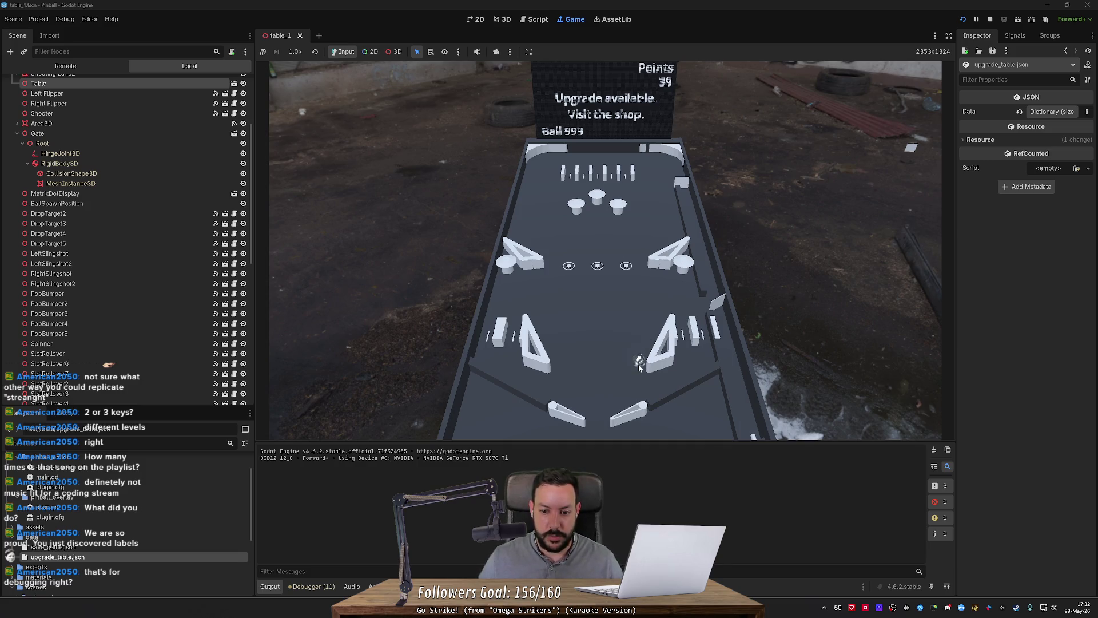
Work the left and right flippers to keep the ball in play, raising the score from 39 to 97.
key(Left)
key(Left)
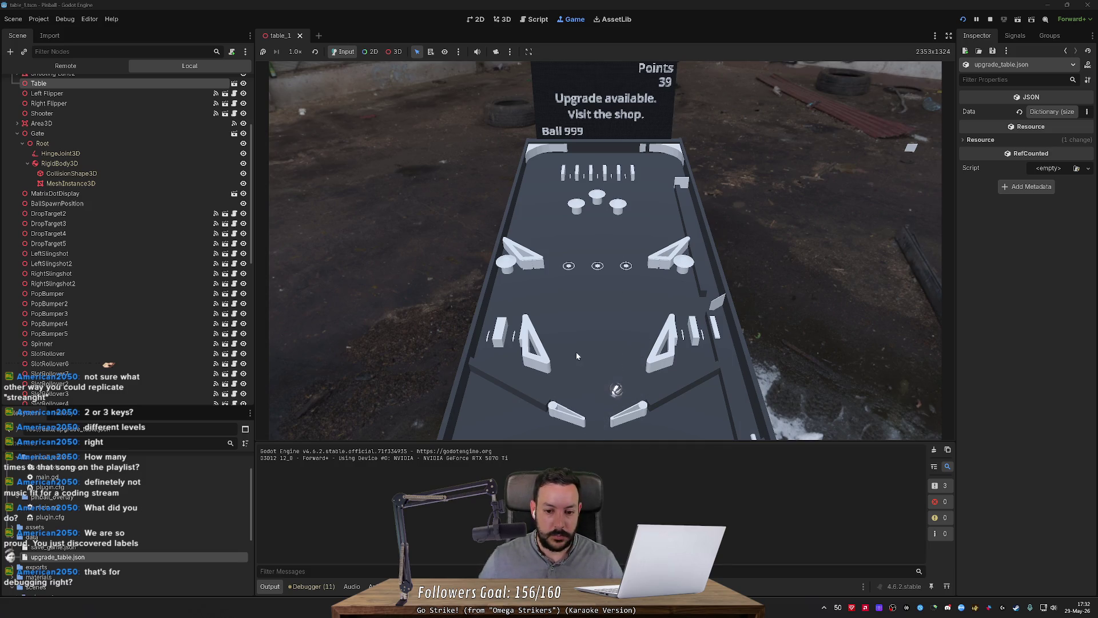
key(Left)
key(Right)
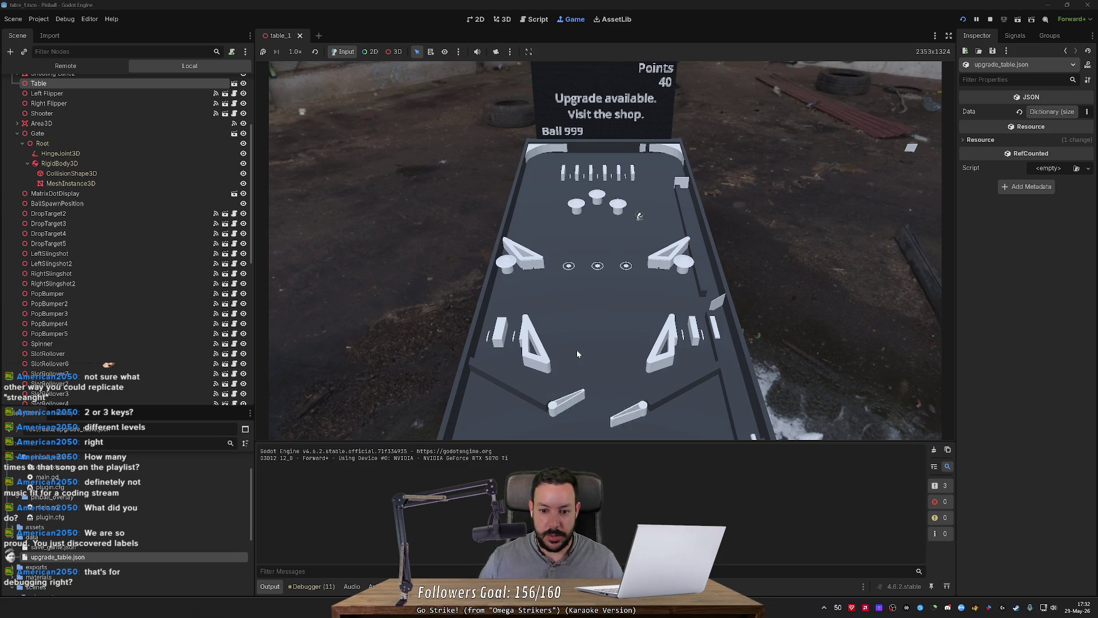
key(Left)
key(Right)
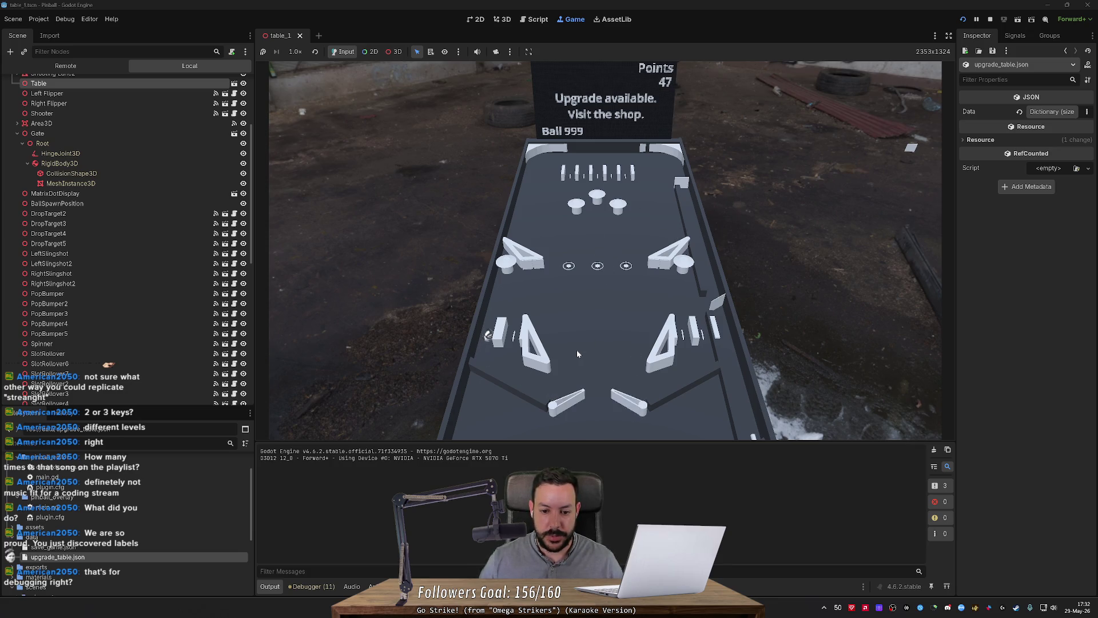
key(Left)
key(Left)
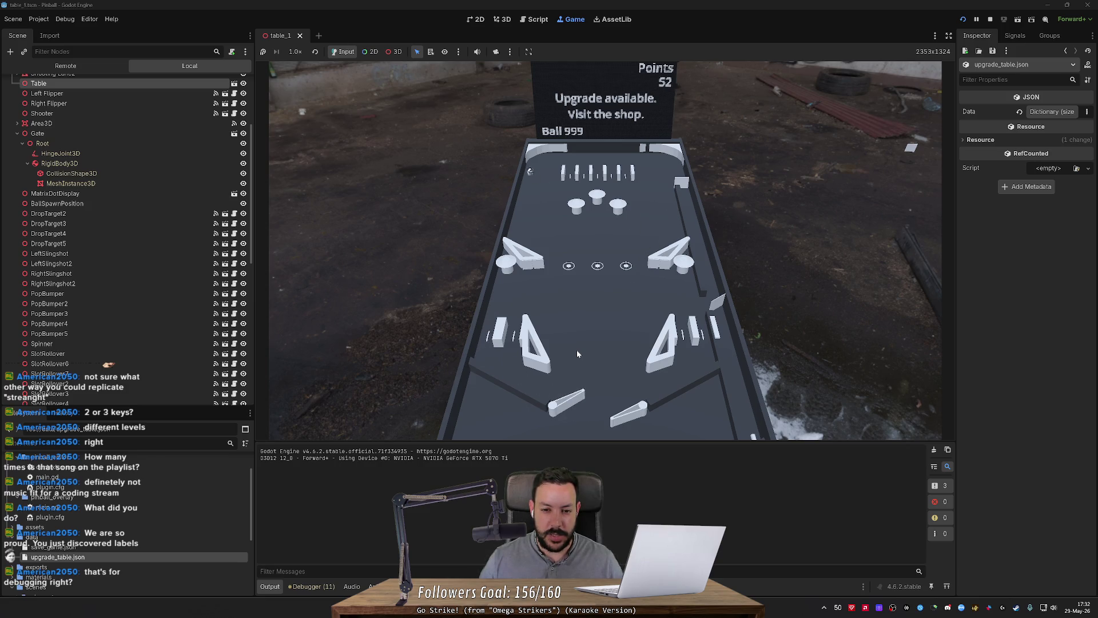
key(Left)
key(Right)
key(Left)
key(Right)
key(Left)
key(Right)
key(Left)
key(Right)
key(Left)
key(Left)
key(Right)
key(Left)
key(Right)
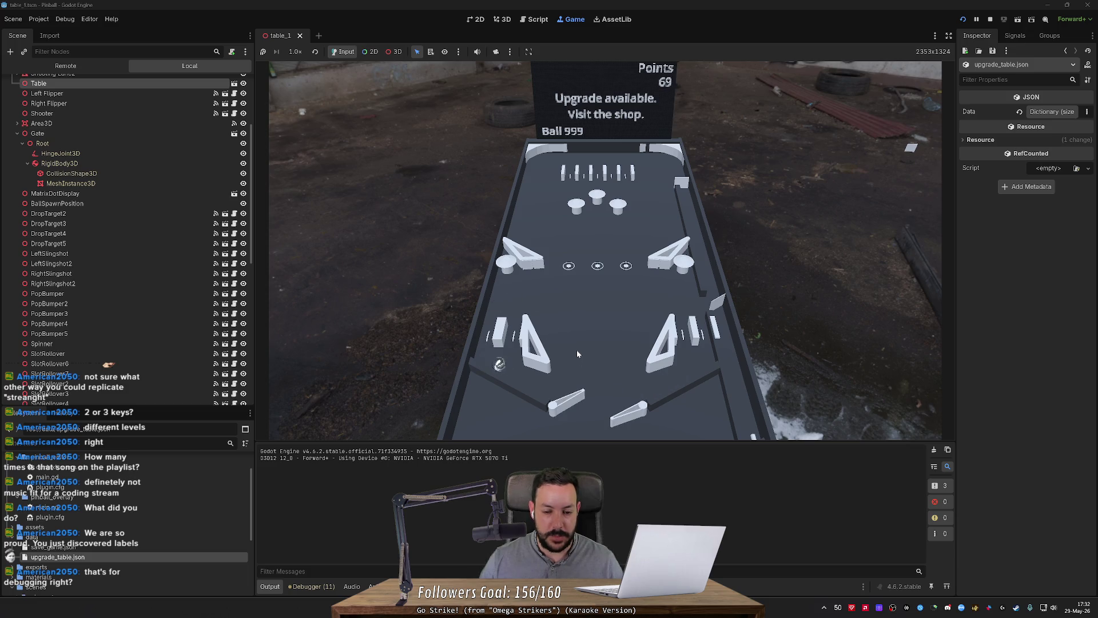
key(Left)
key(Right)
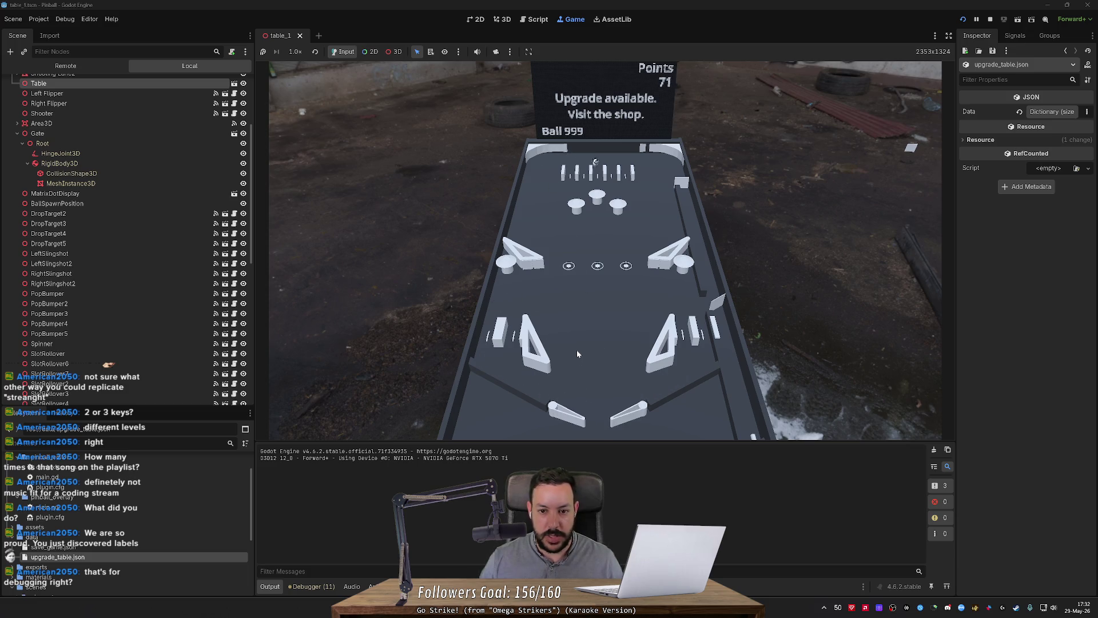
key(Left)
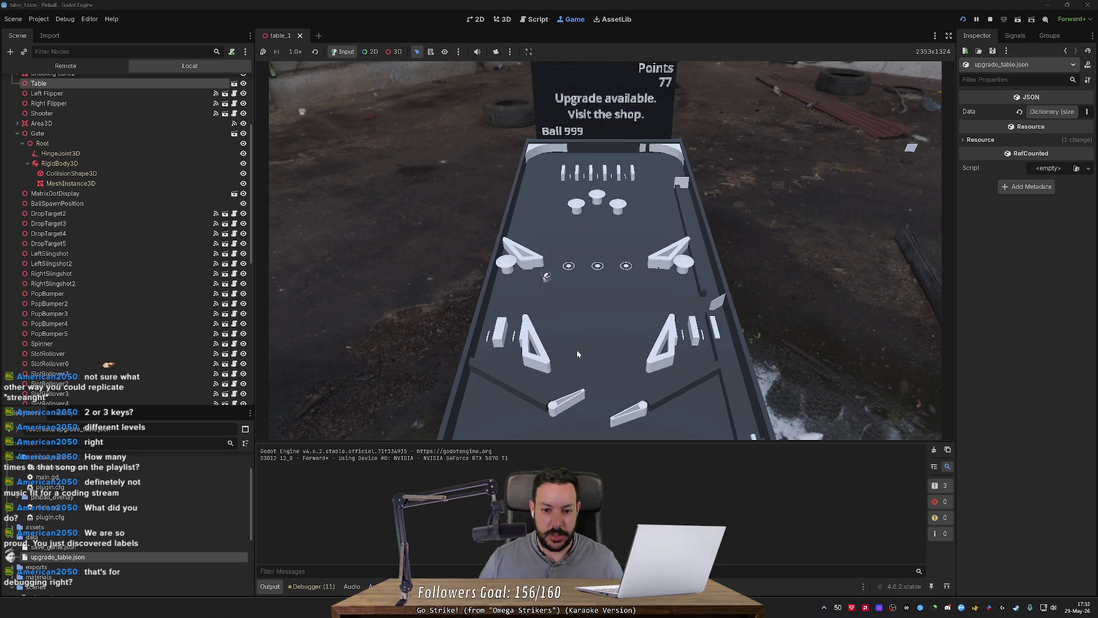
key(Left)
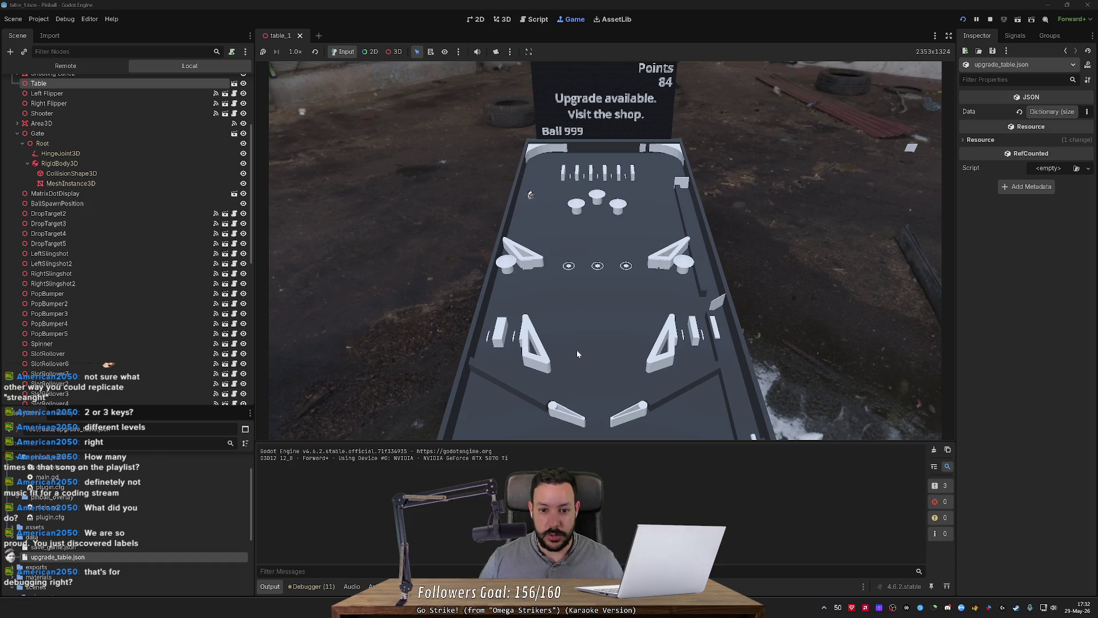
key(Left)
key(Right)
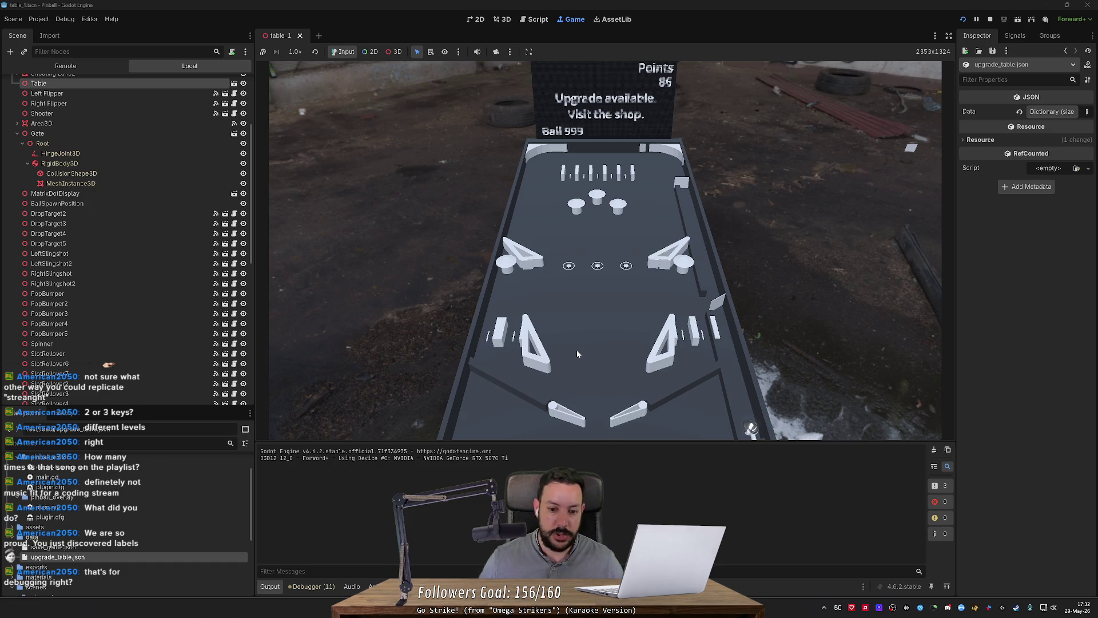
key(Left)
key(Right)
key(Left)
key(Left)
key(Right)
key(Left)
key(Right)
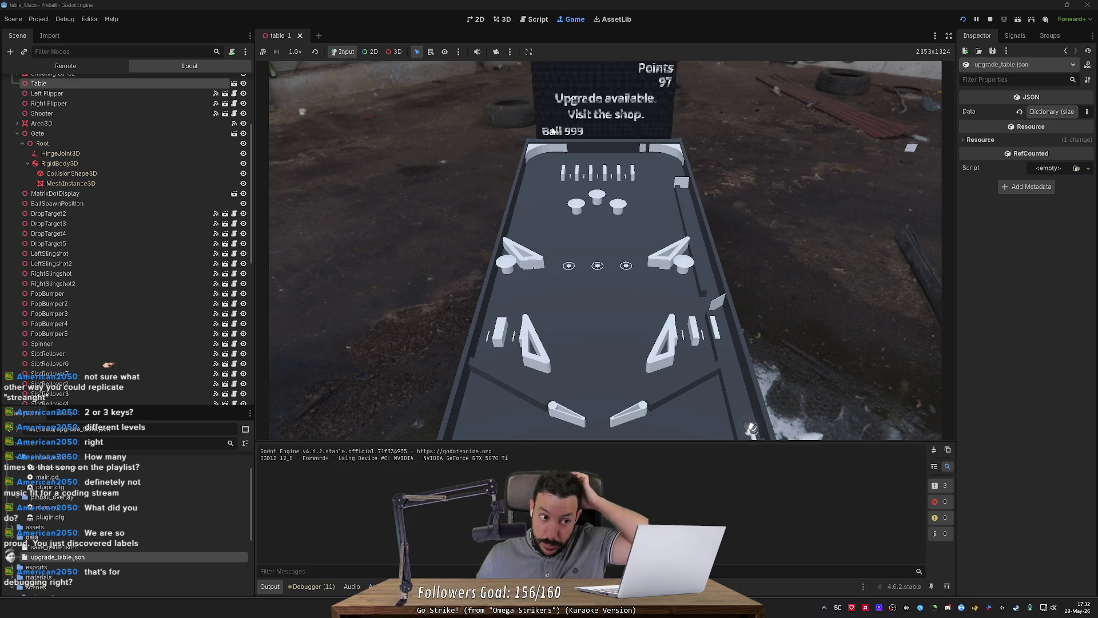
scroll(170, 106, up, 5)
right_click(143, 84)
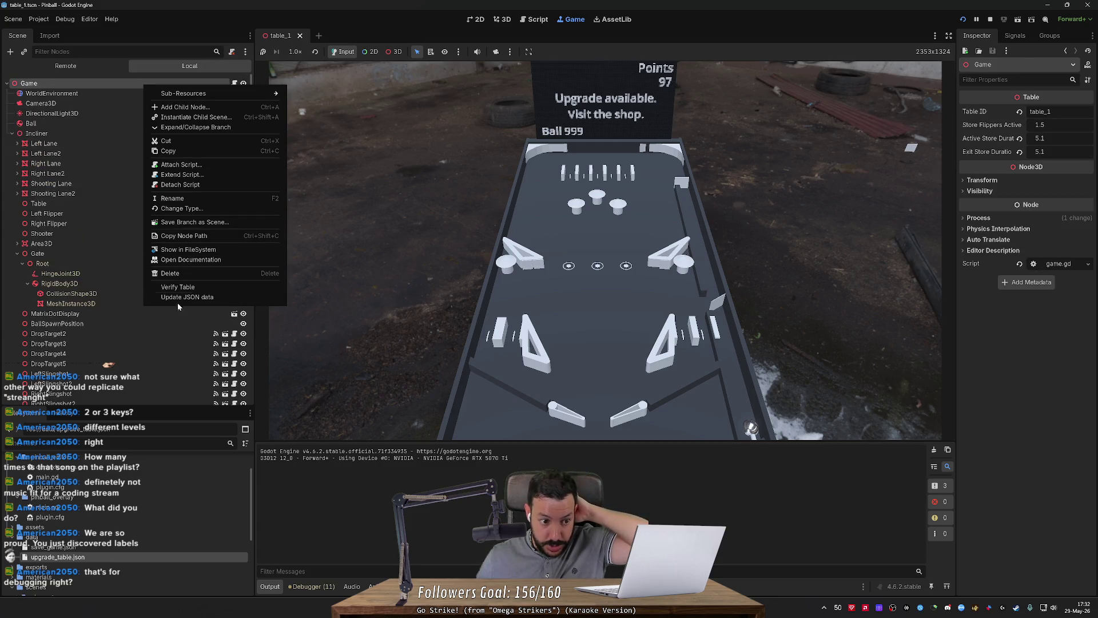
click(86, 548)
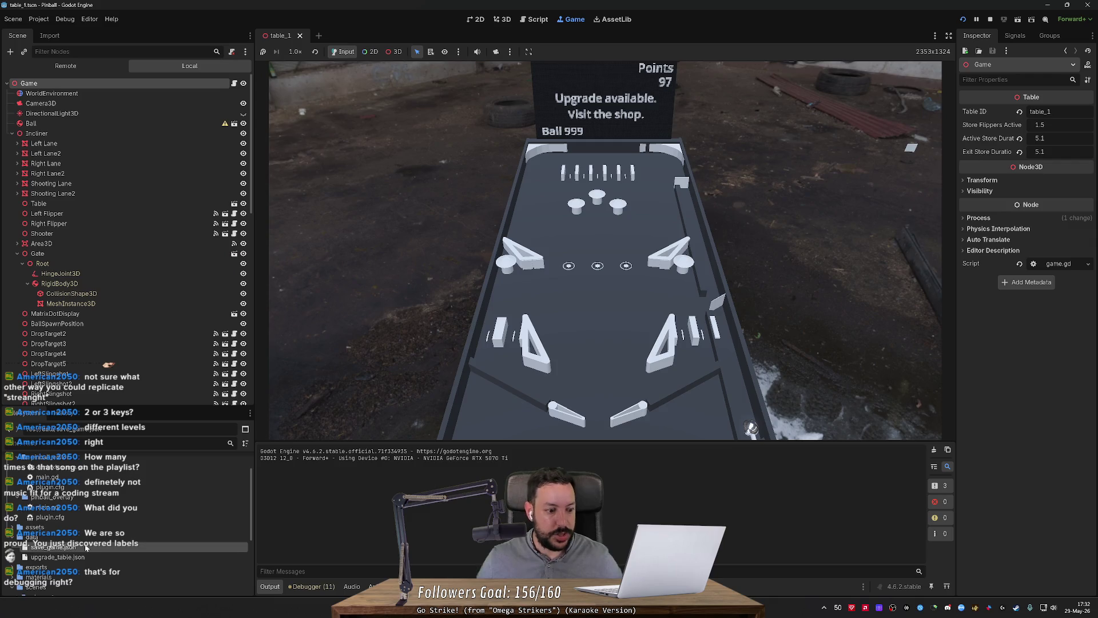
double_click(85, 548)
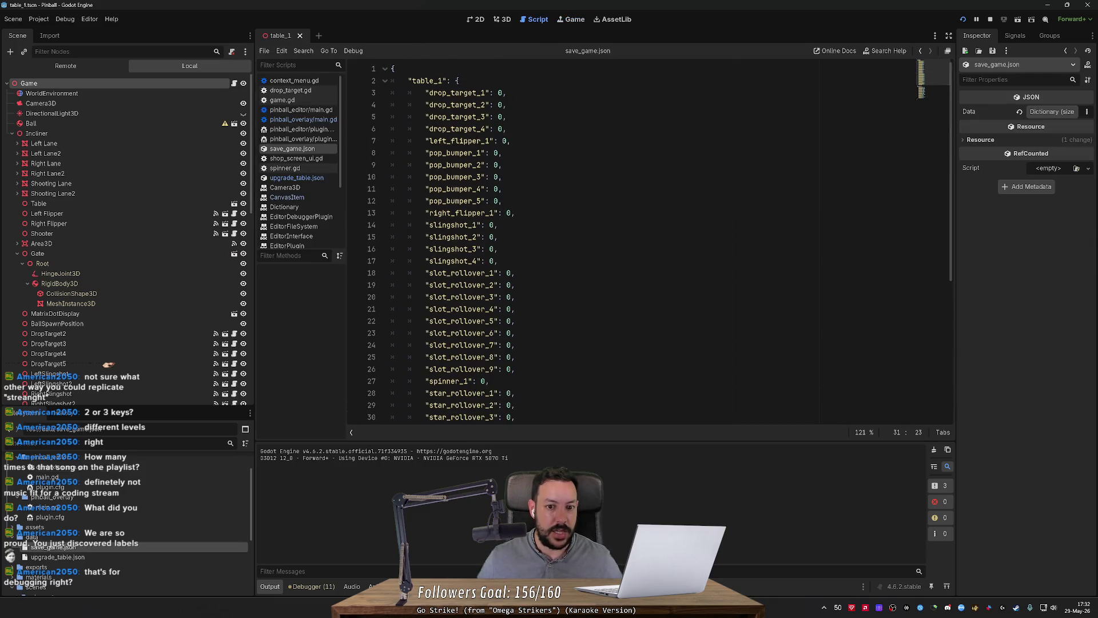
double_click(126, 554)
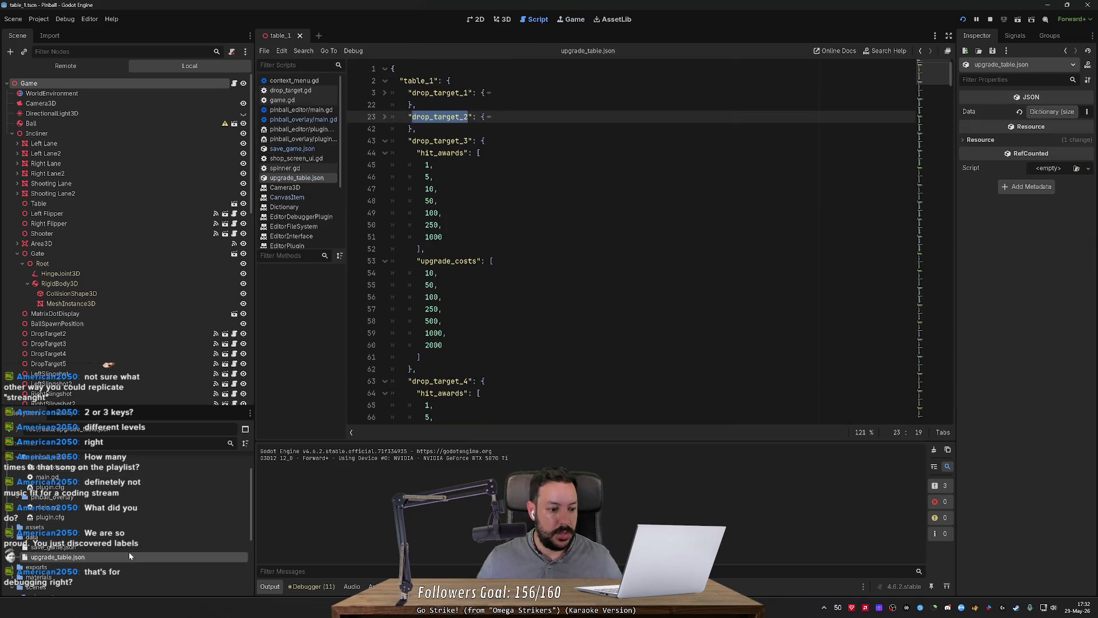
scroll(629, 240, down, 3)
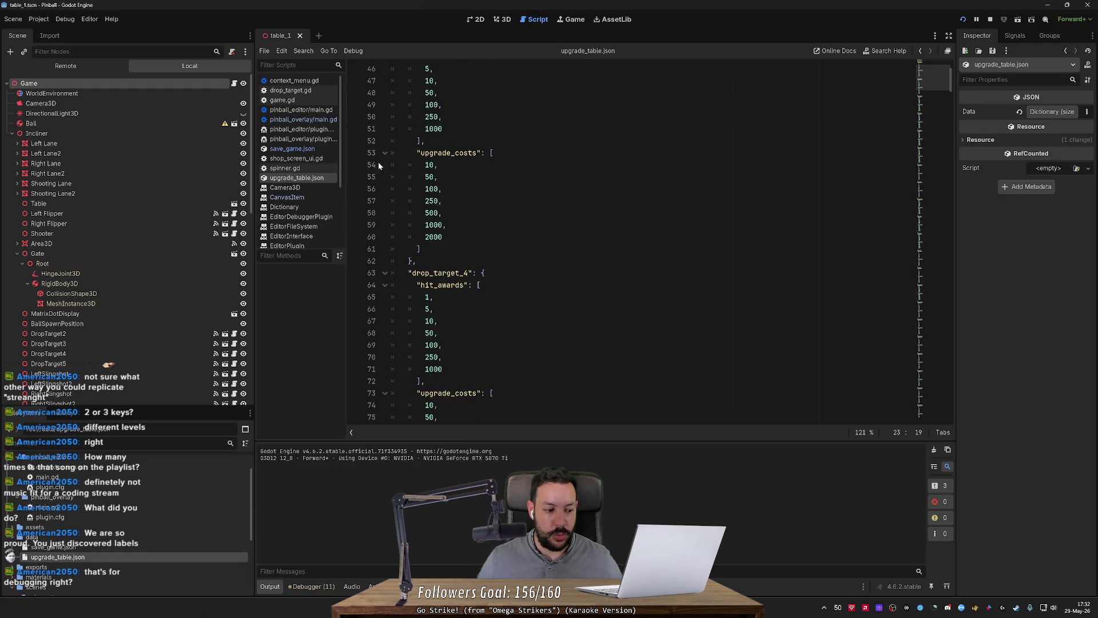
click(578, 20)
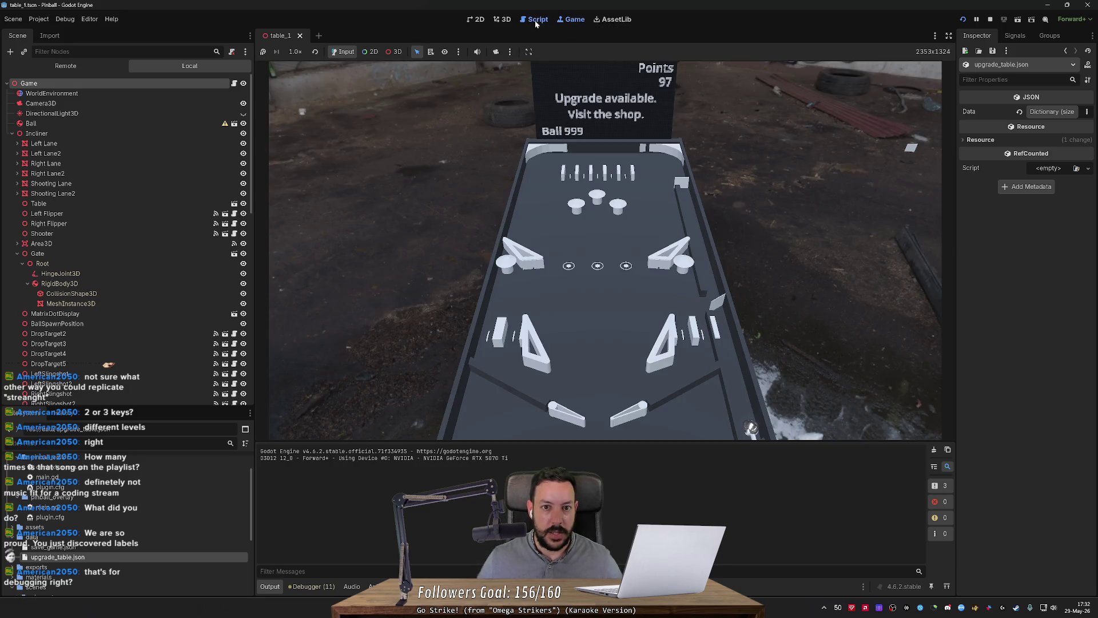
Orbit the 3D view closer to the table's ID labels and capture a screenshot of it.
click(536, 20)
click(501, 20)
drag(347, 90, 561, 105)
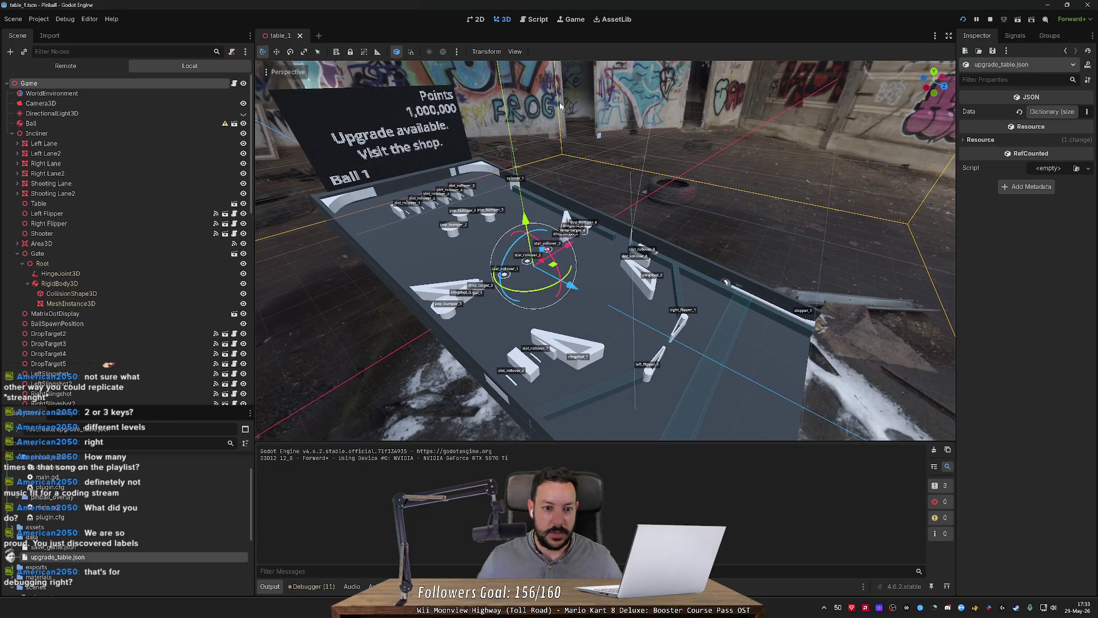
key(super+shift+s)
mouse_move(256, 59)
mouse_down()
mouse_move(892, 439)
mouse_move(956, 441)
mouse_up()
Return to the script editor, glancing at the running game, and open save_game.json.
click(534, 19)
click(572, 18)
click(534, 19)
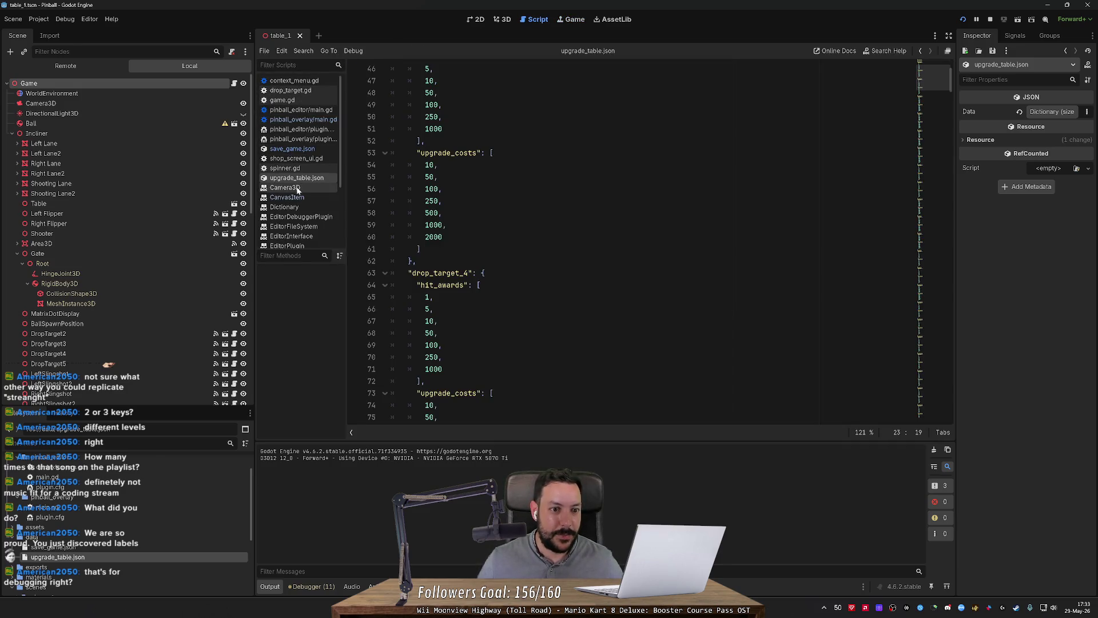
scroll(303, 106, down, 1)
click(298, 128)
Open pinball_overlay/main.gd and scroll to its label-drawing code.
click(314, 157)
click(303, 98)
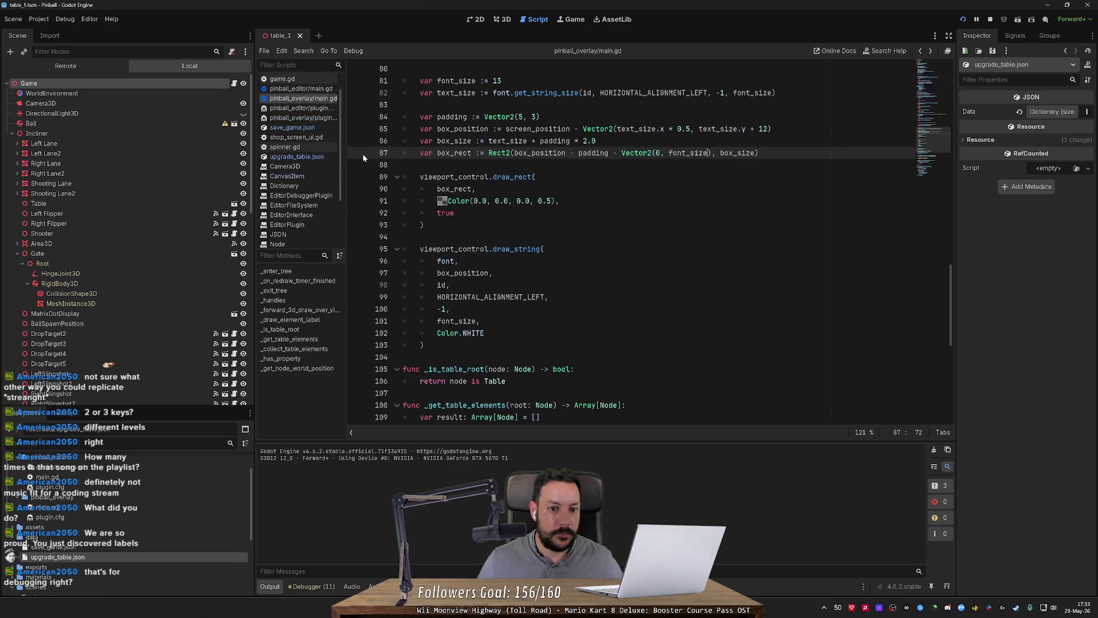
scroll(362, 153, down, 2)
scroll(363, 153, up, 3)
scroll(629, 240, up, 6)
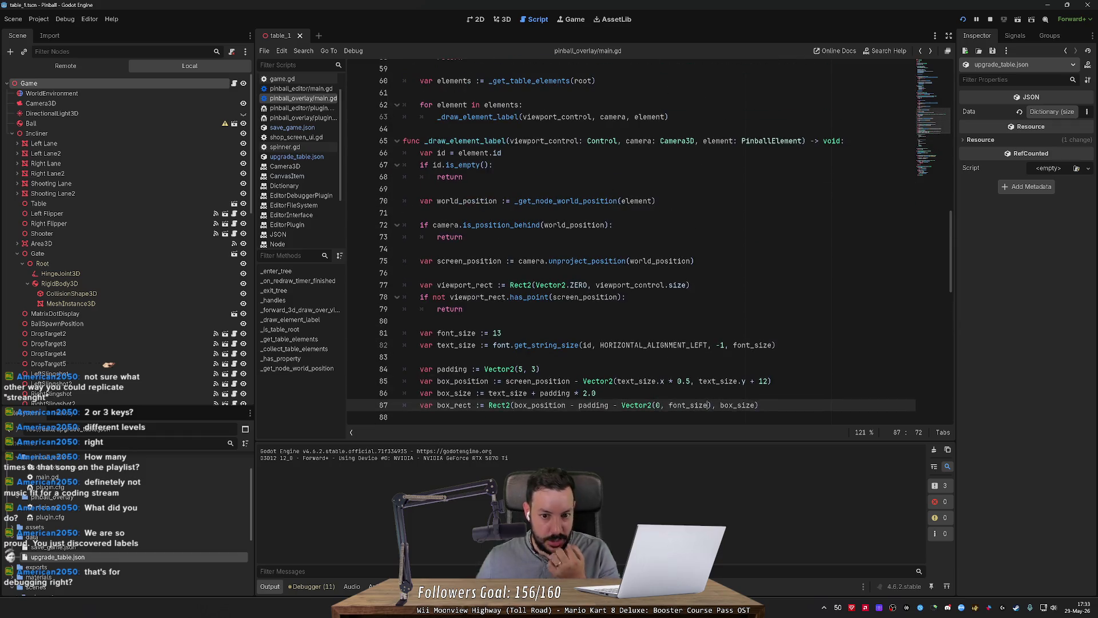
scroll(629, 241, down, 2)
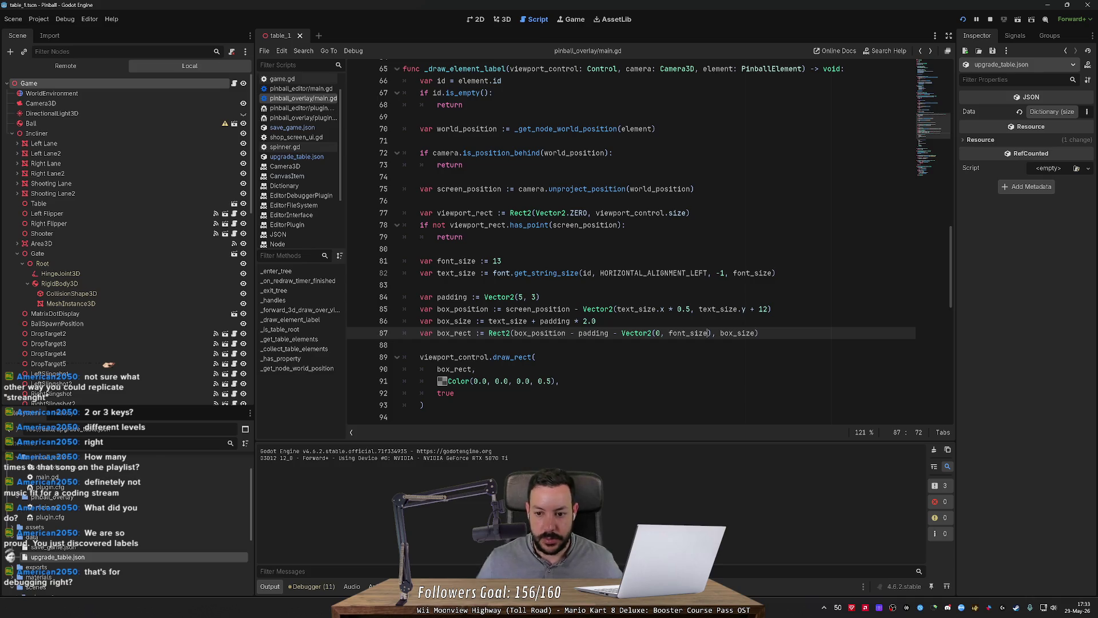
scroll(649, 244, down, 2)
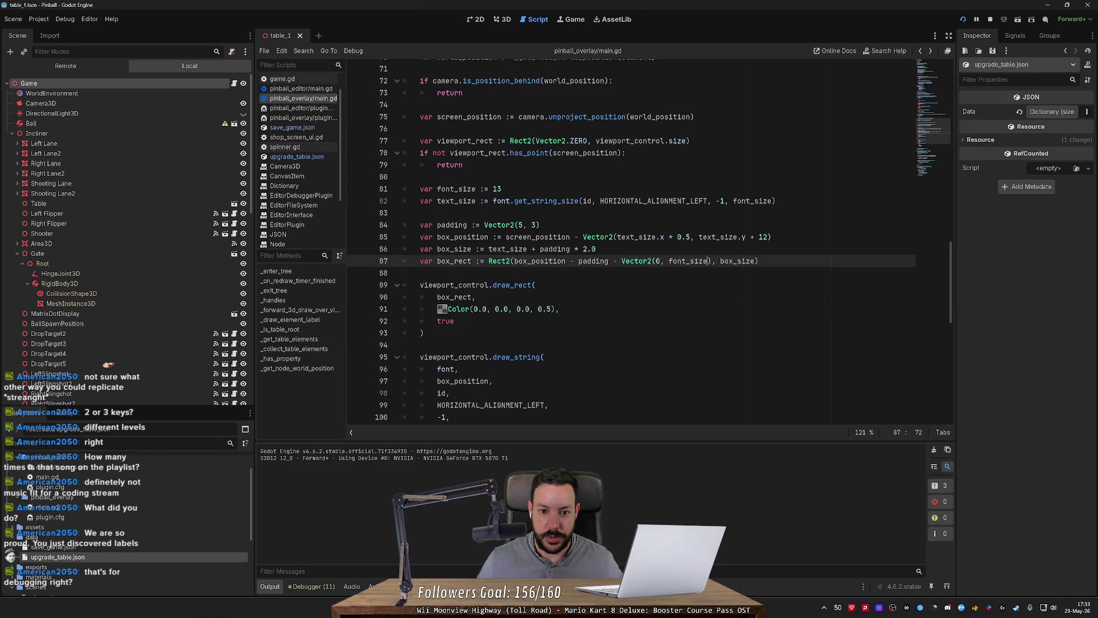
Replace the fixed 12 offset on line 85 with font_size and view the 3D table.
double_click(456, 189)
key(ctrl+c)
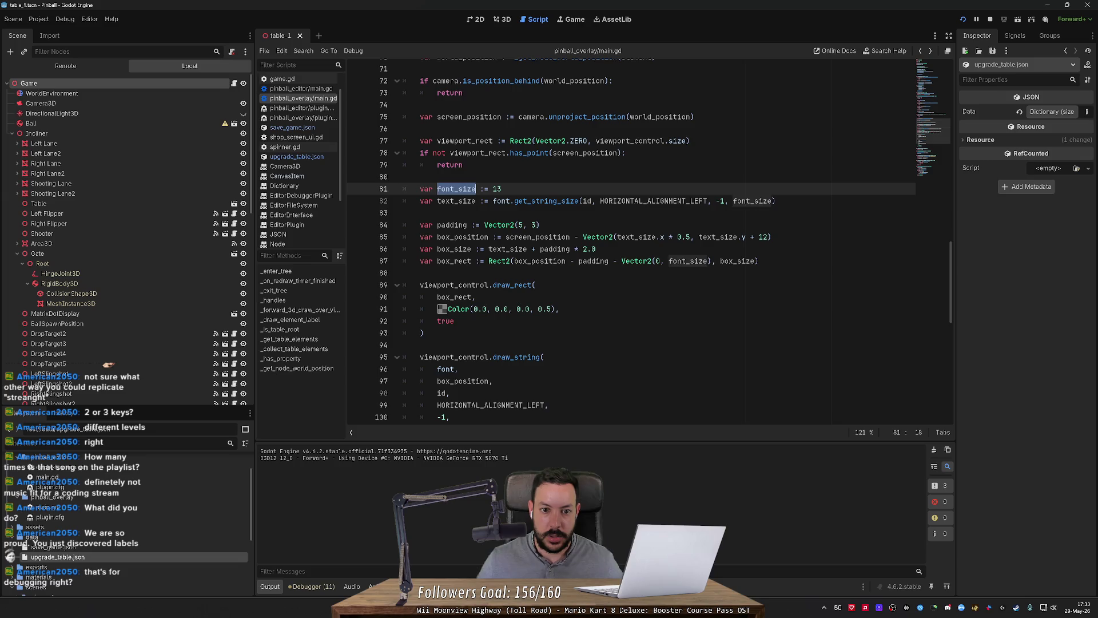
double_click(764, 237)
key(ctrl+v)
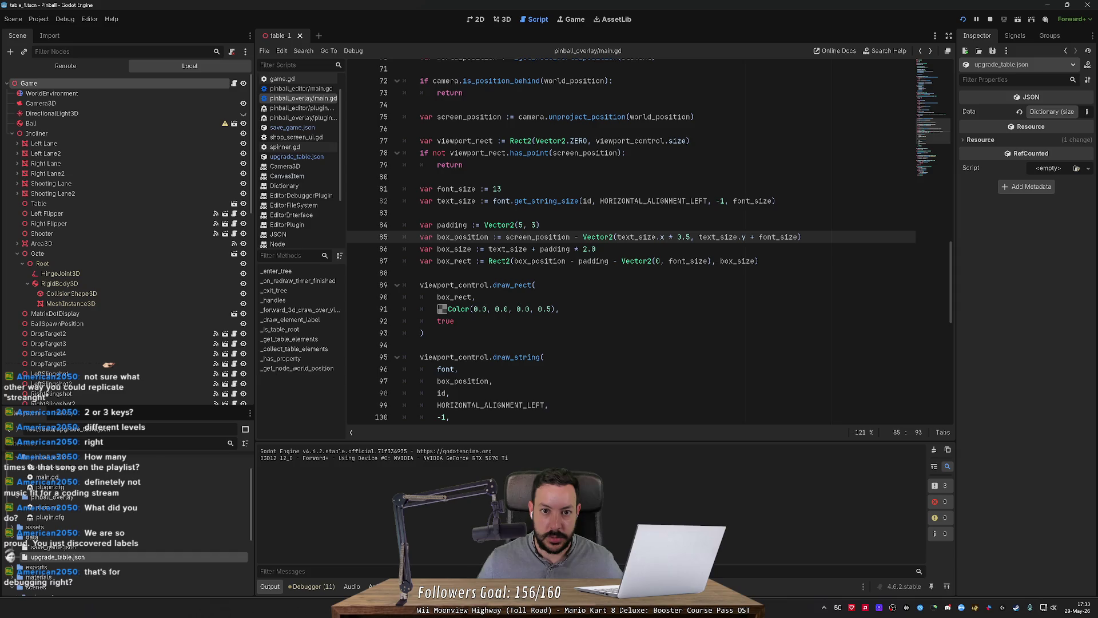
click(509, 21)
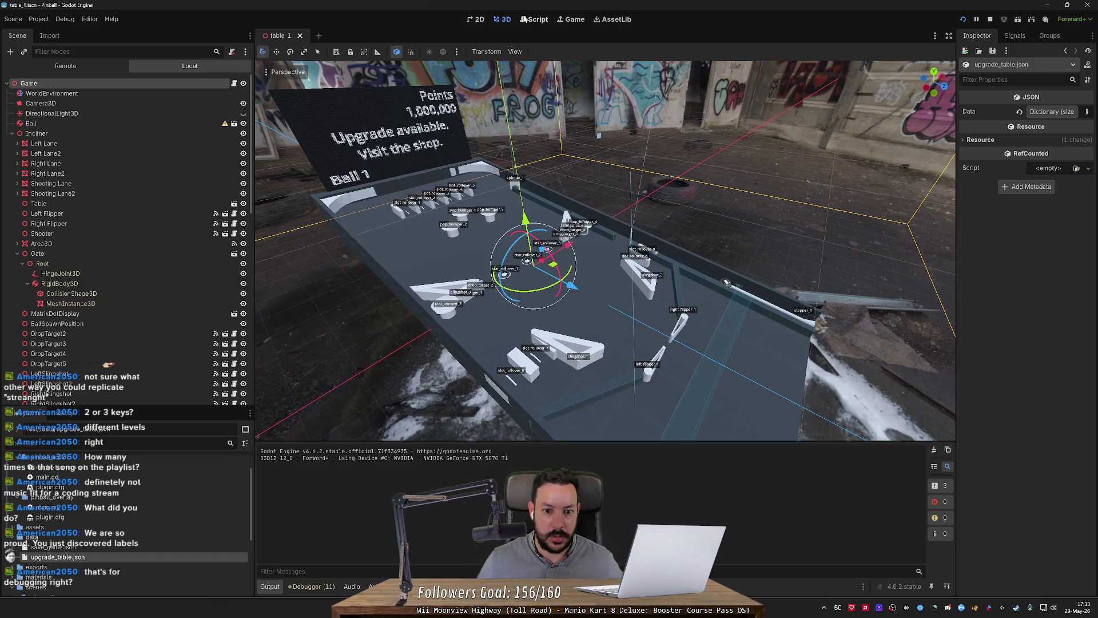
Compare the overlay script's font_size line with the running game and the 3D labels.
click(535, 20)
scroll(496, 237, down, 1)
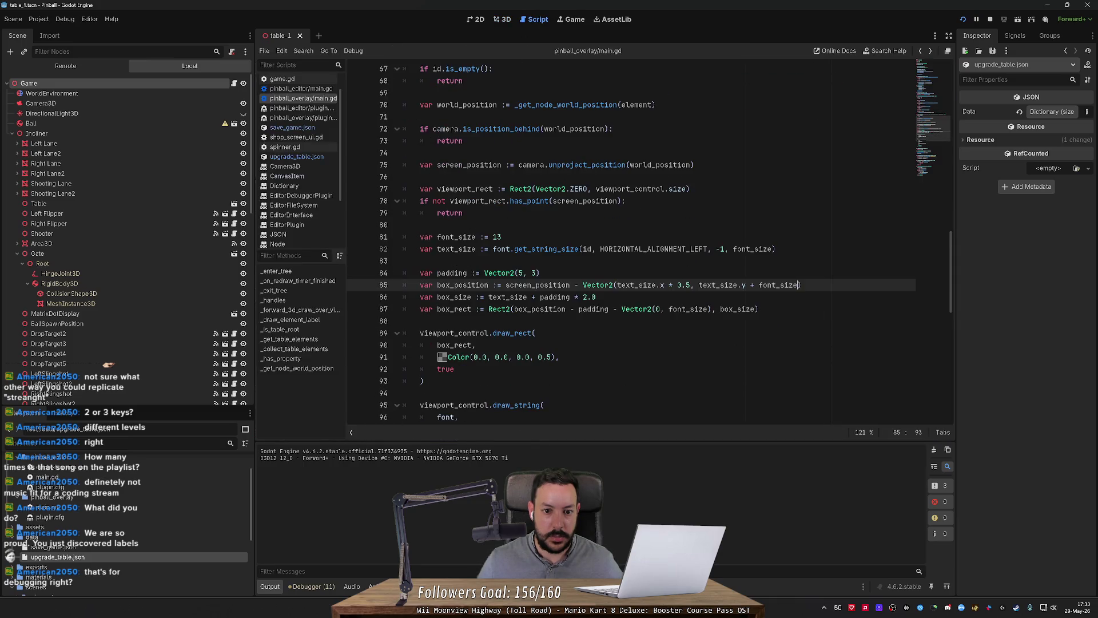
click(495, 237)
text(4)
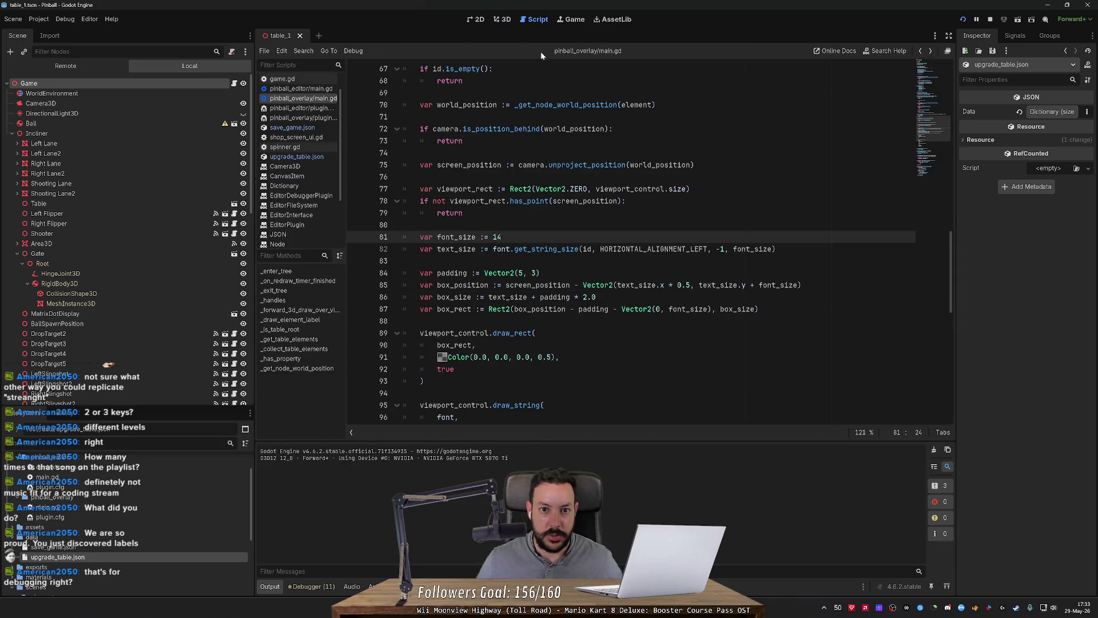
click(509, 20)
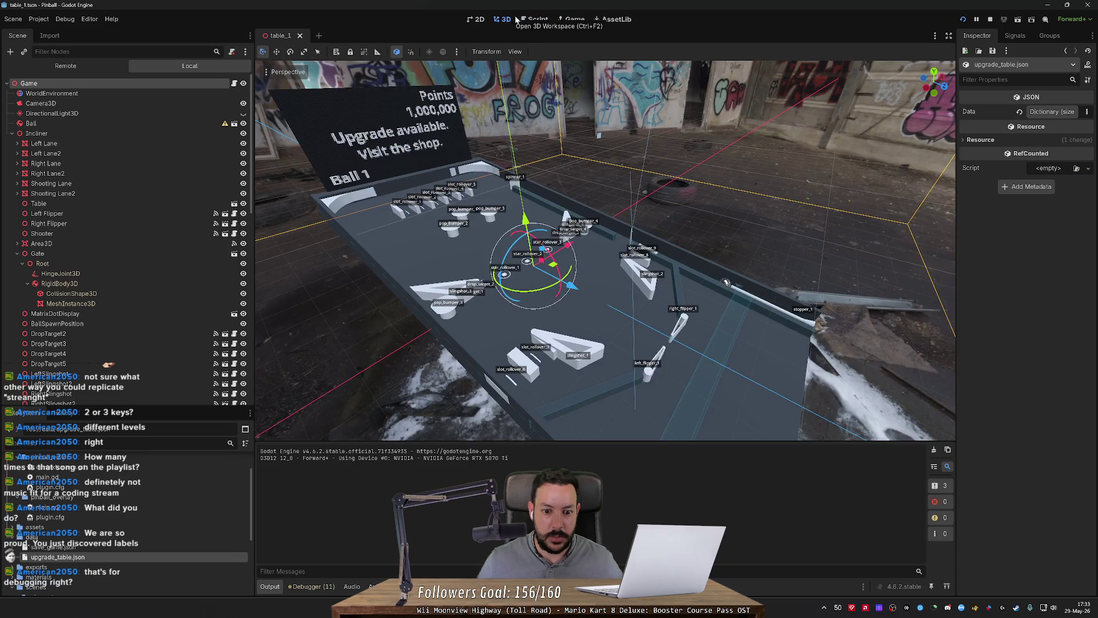
click(522, 20)
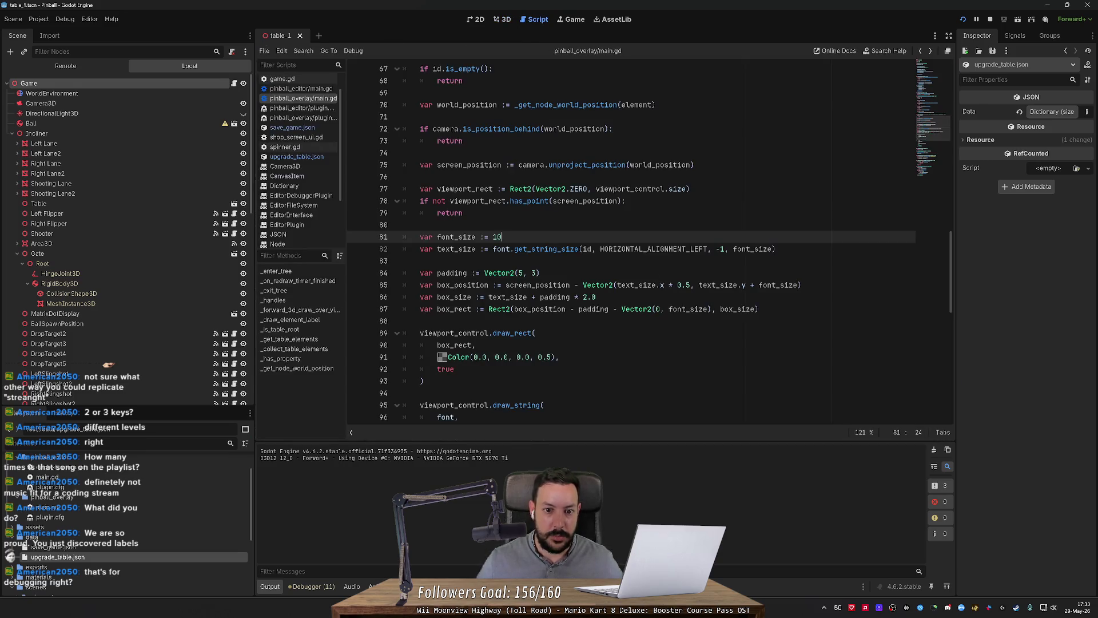
click(570, 19)
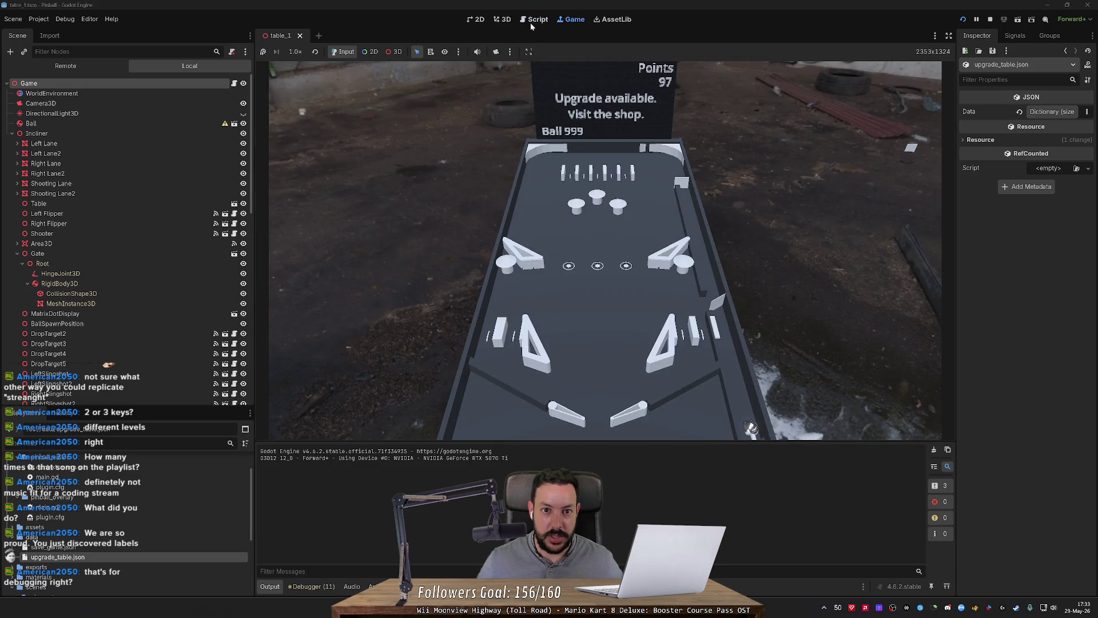
click(532, 20)
click(505, 20)
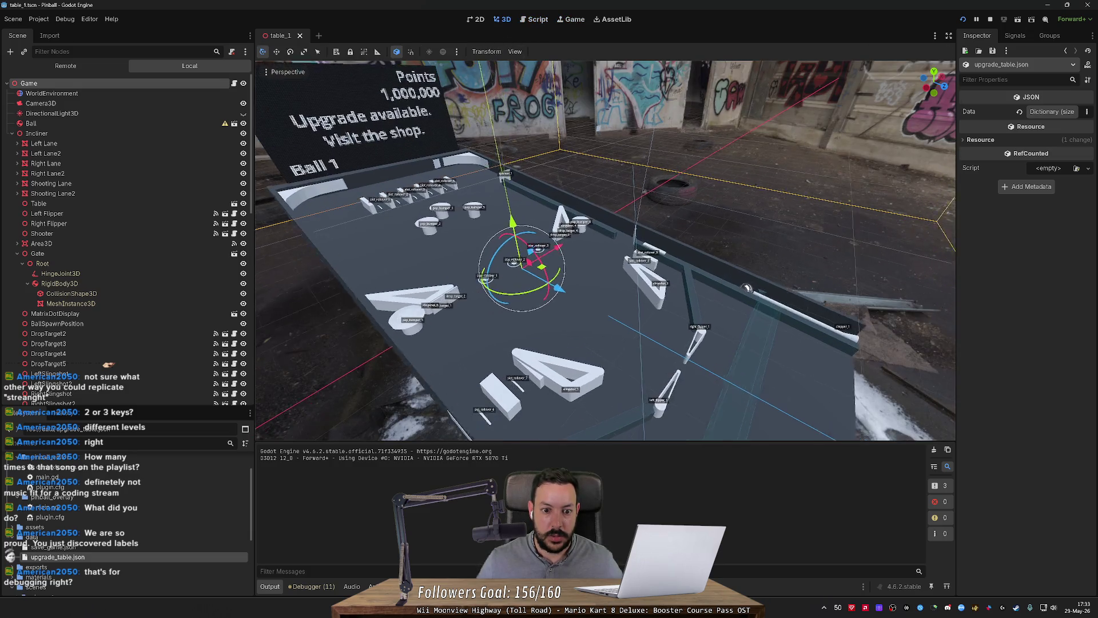
Fly the 3D camera over the table to inspect the ID labels.
key(w)
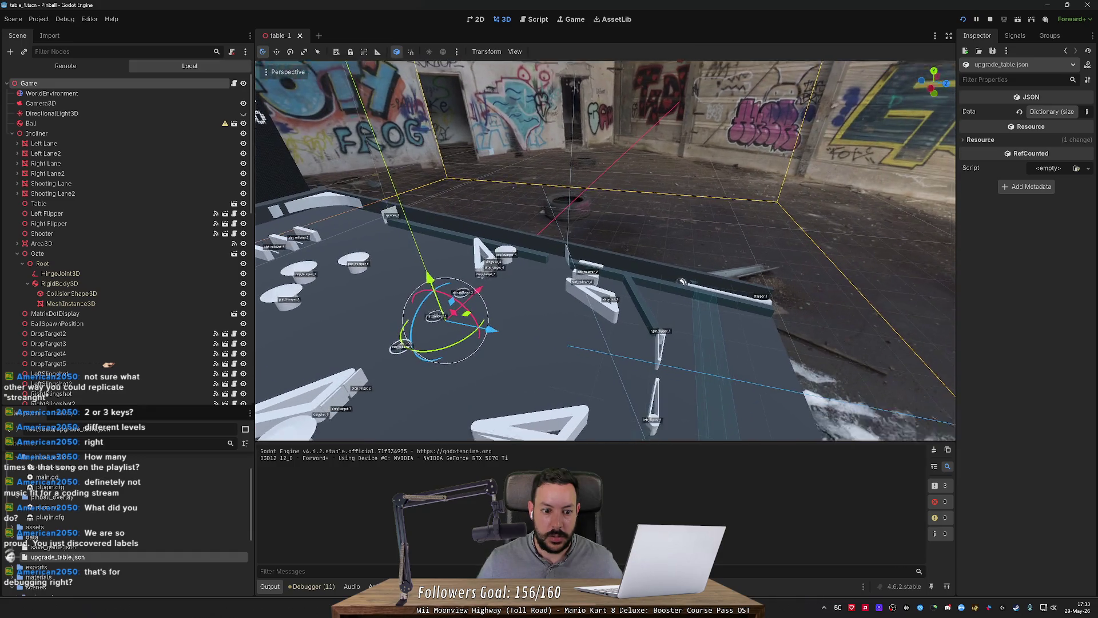
key(s)
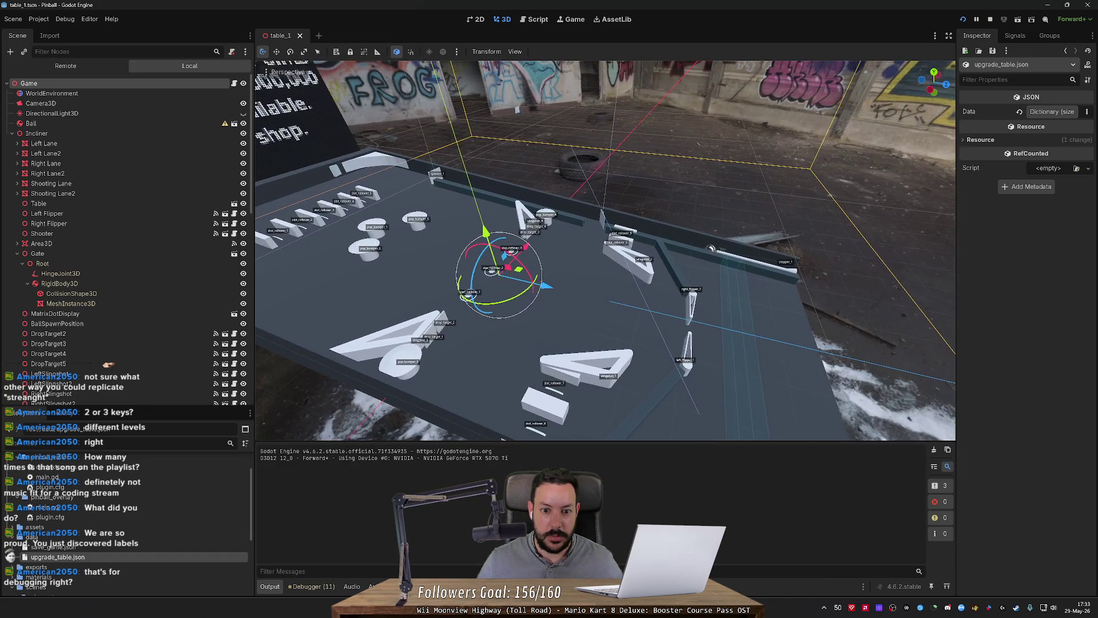
key(q)
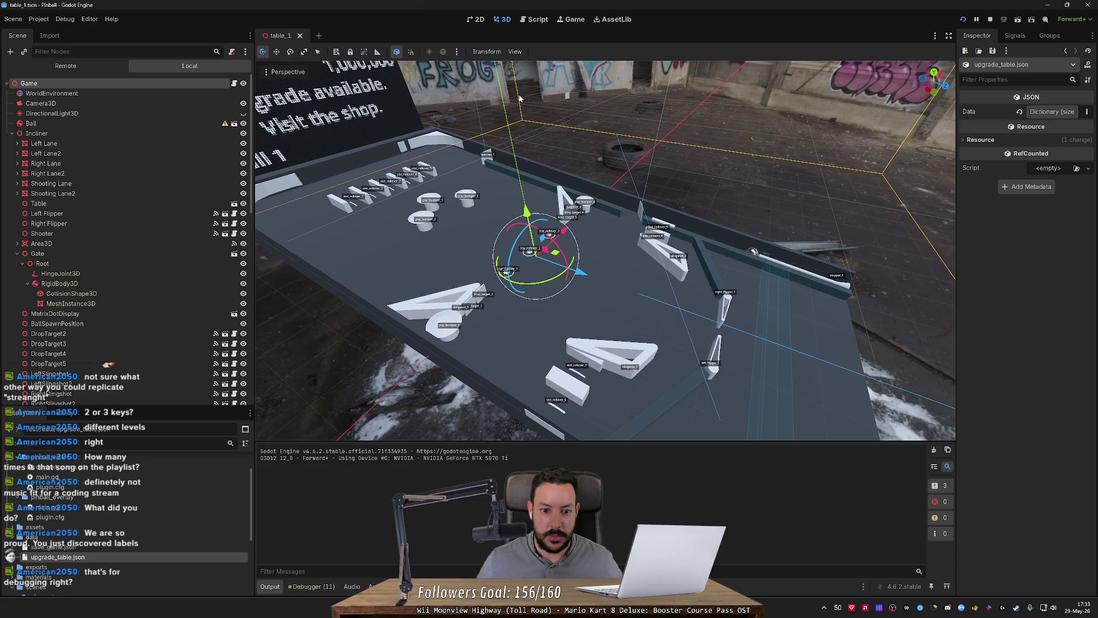
key(w)
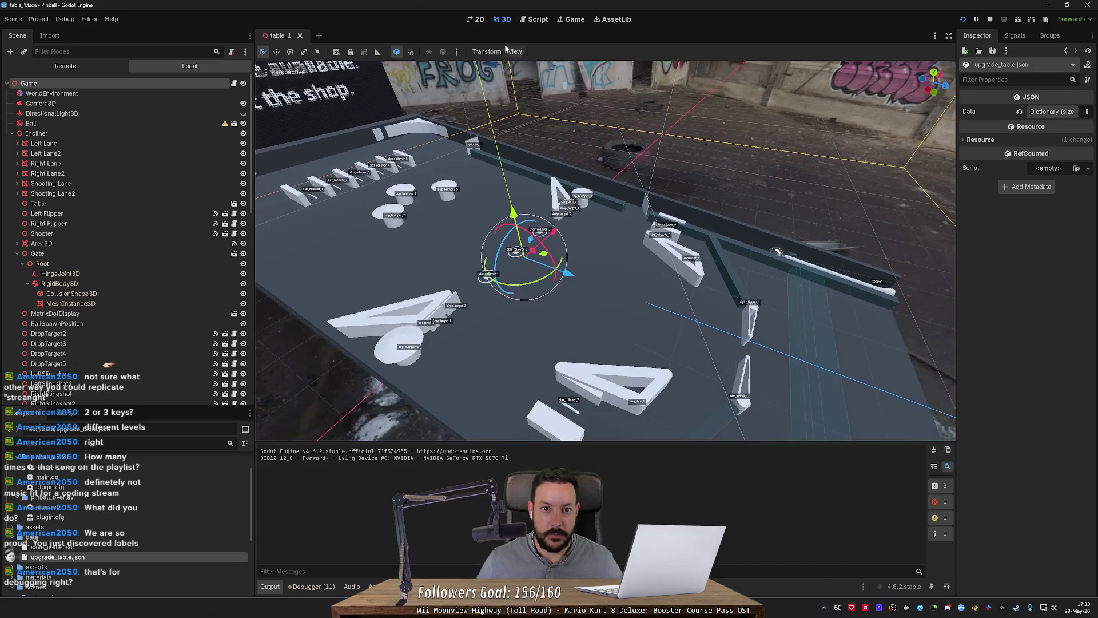
Change font_size on line 81 to 16 and check the larger labels in 3D.
click(534, 23)
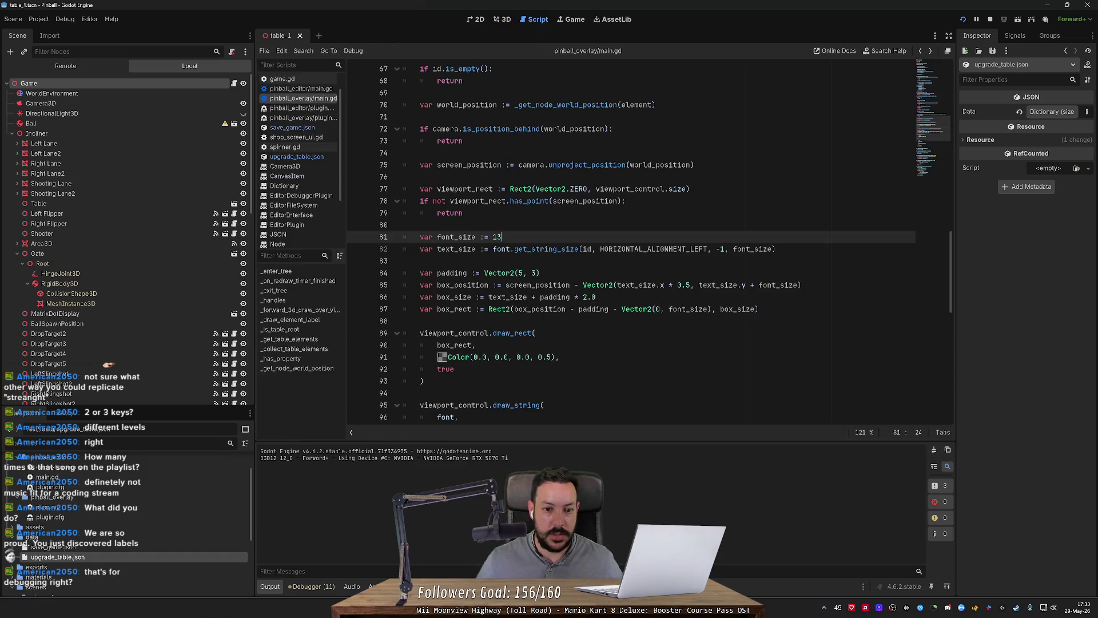
key(Delete)
text(6)
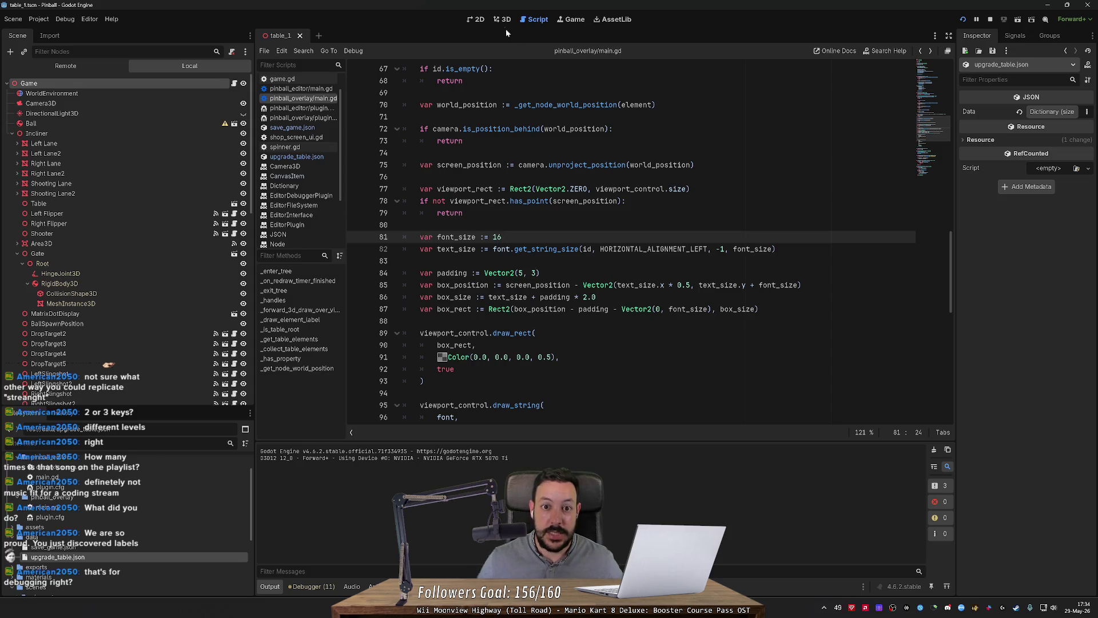
click(503, 20)
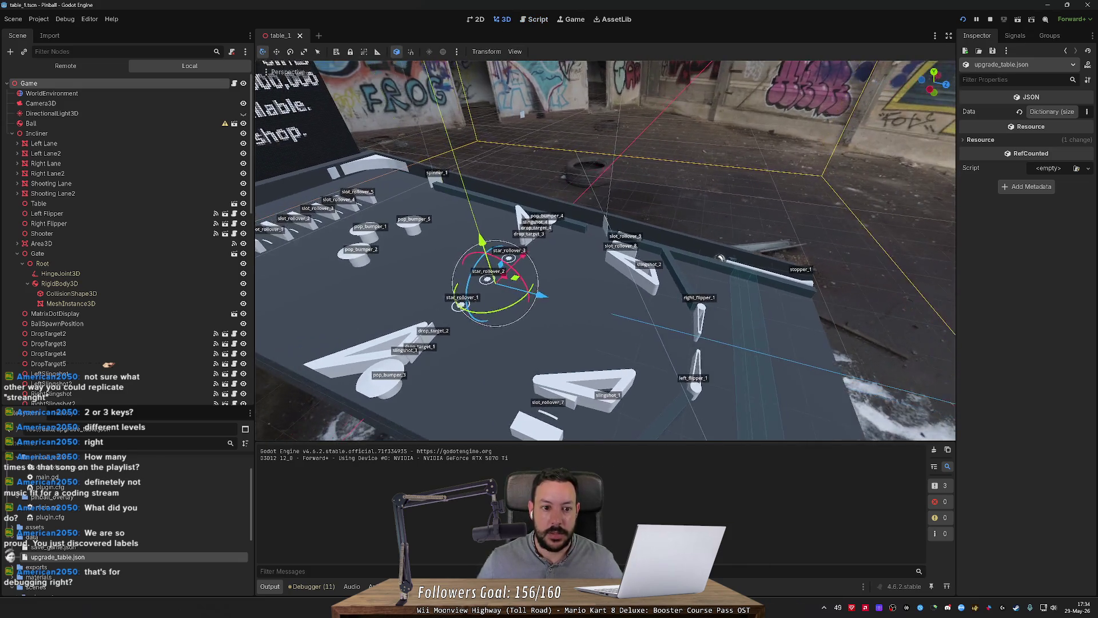